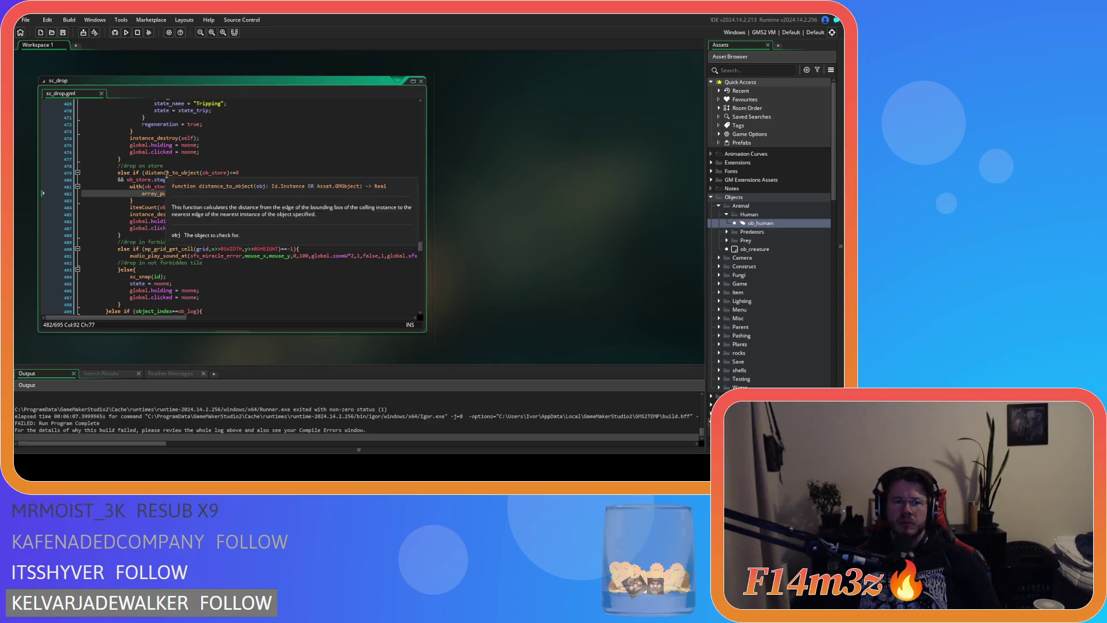
Step: Inspect the sc_drop store-drop code around with(ob_store) and the firewood drop for comparison
left_click_drag(220, 193, 247, 195)
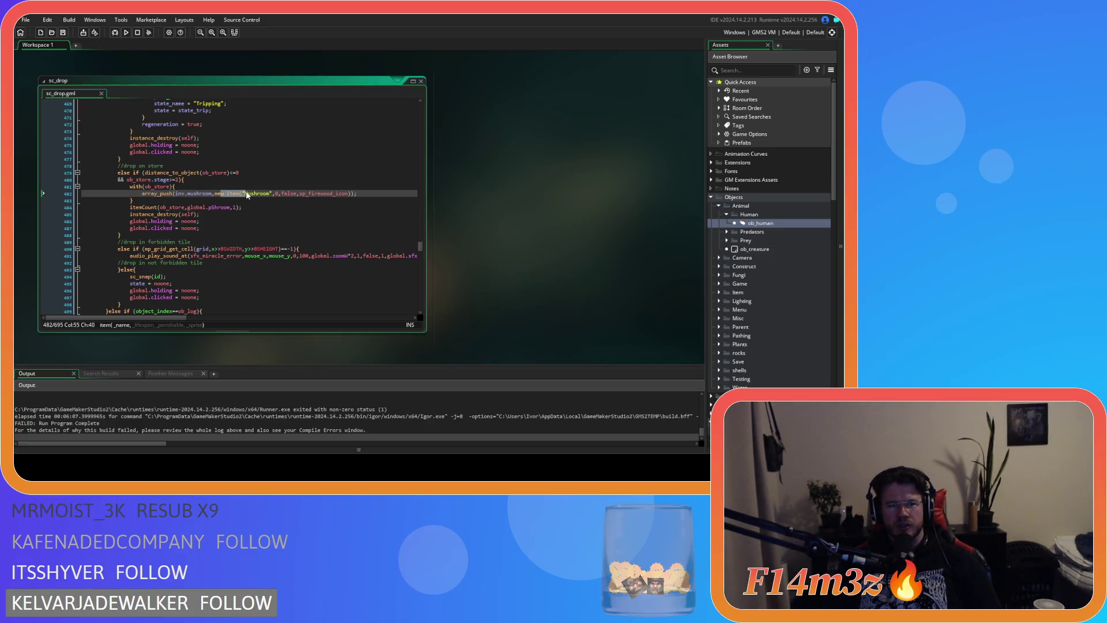
double_click(241, 195)
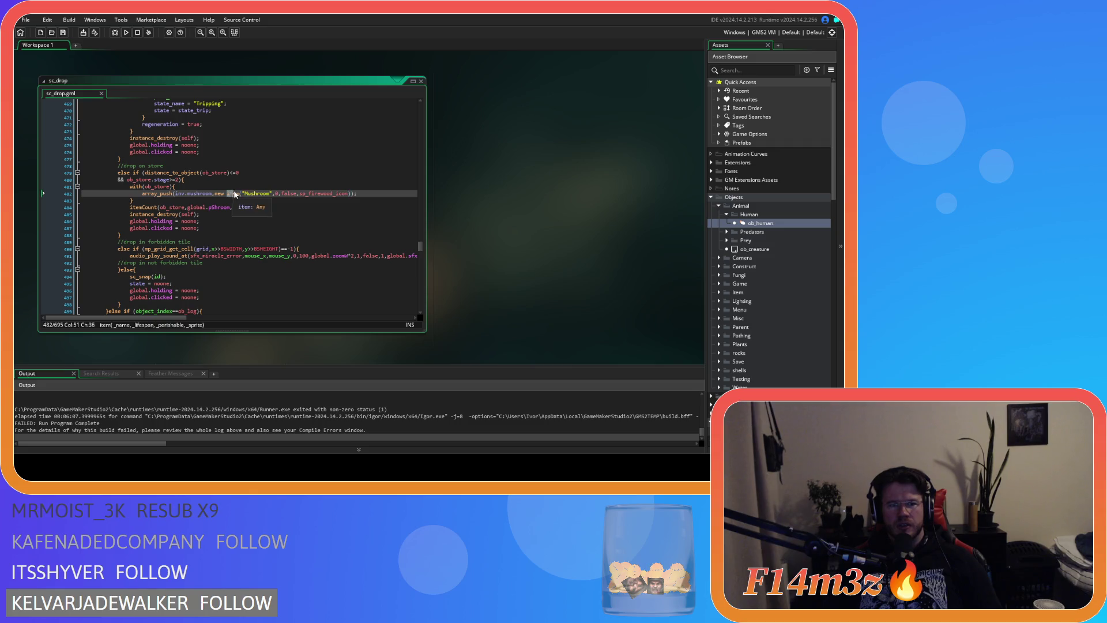
left_click_drag(241, 194, 254, 195)
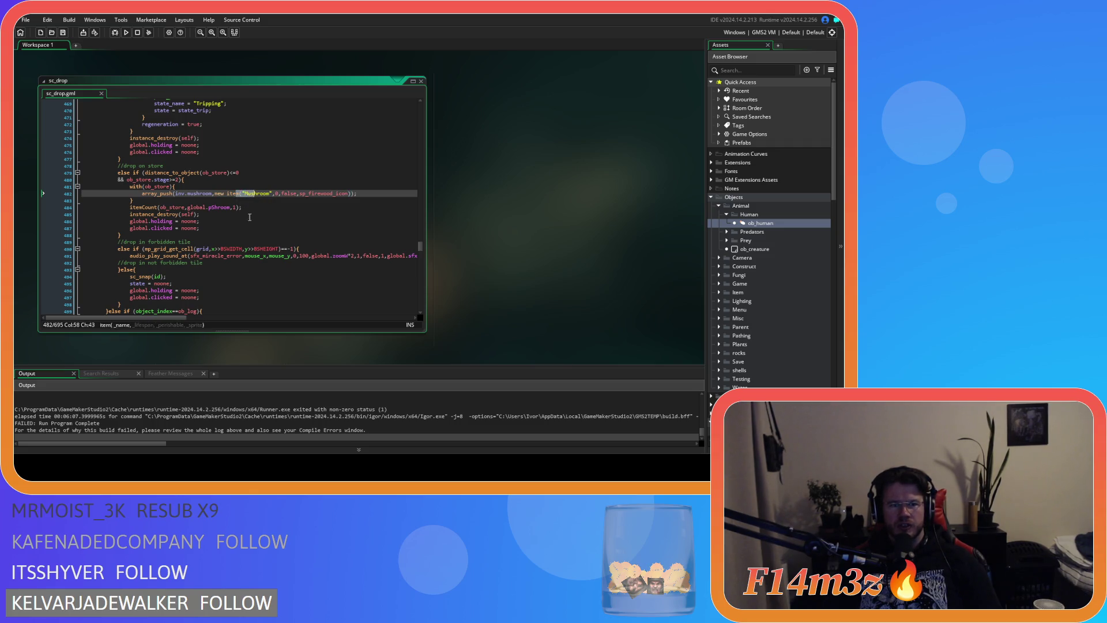
left_click(214, 193)
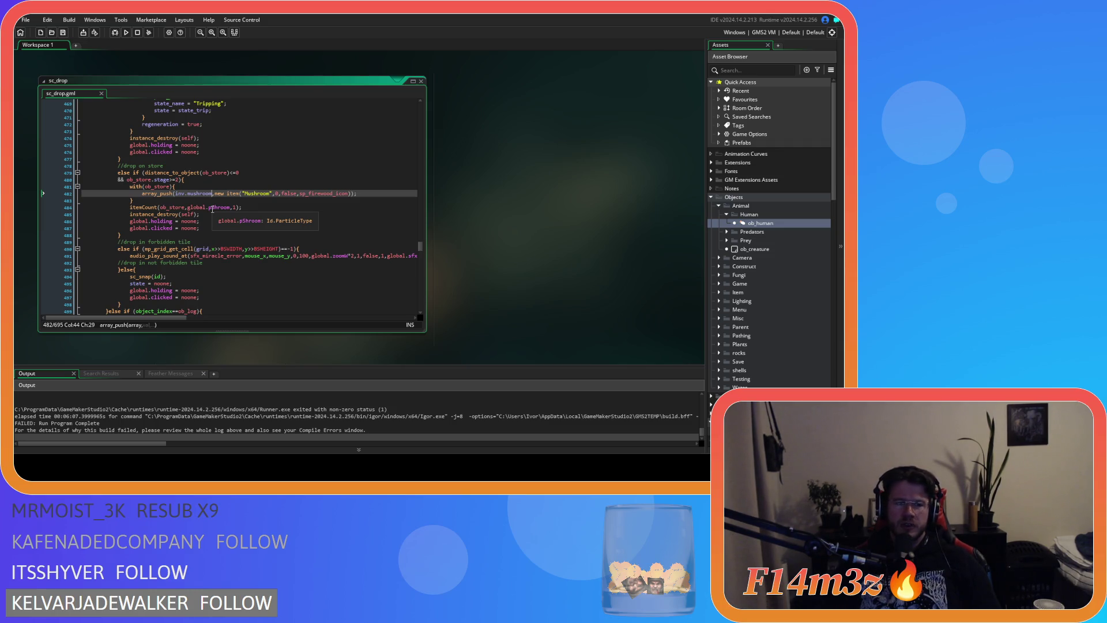
left_click(174, 200)
left_click_drag(174, 187, 129, 186)
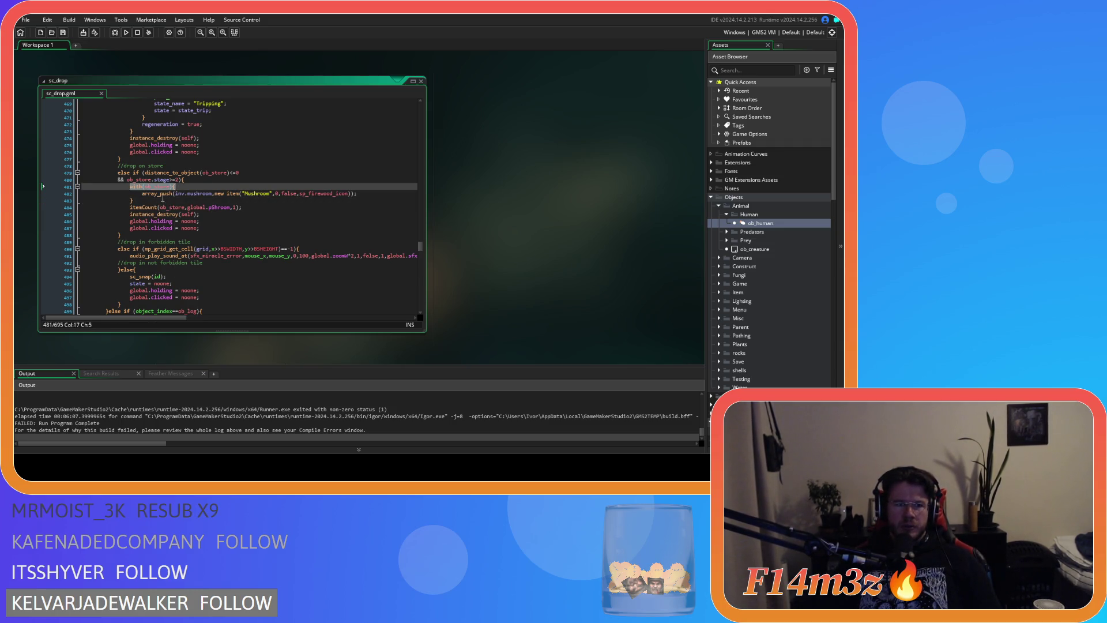
scroll(189, 229, "down", 12)
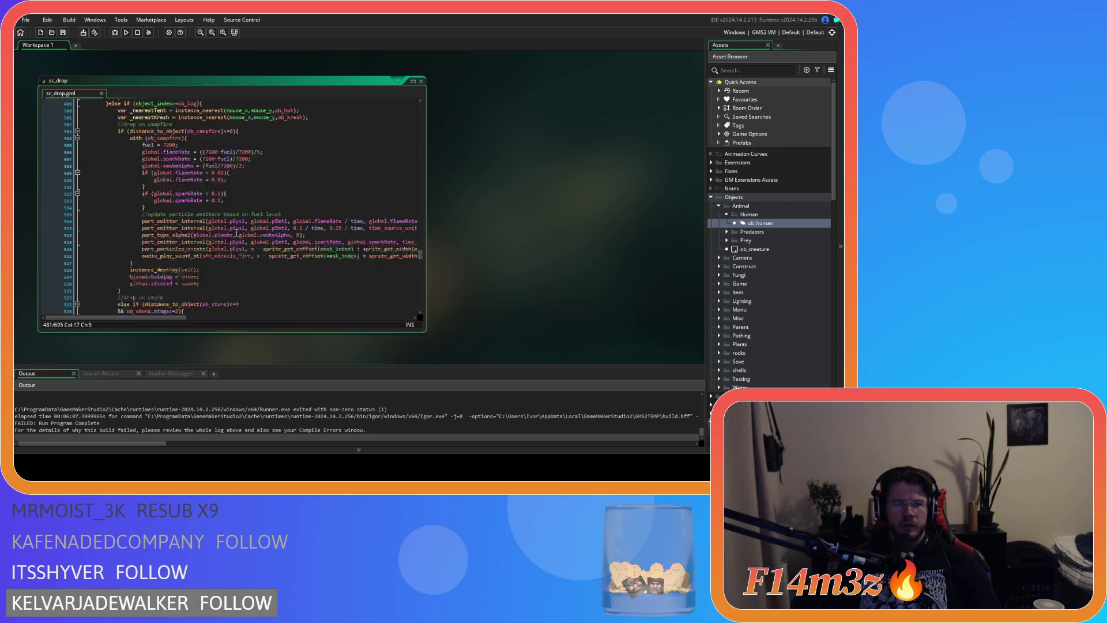
scroll(237, 232, "down", 3)
left_click(144, 221)
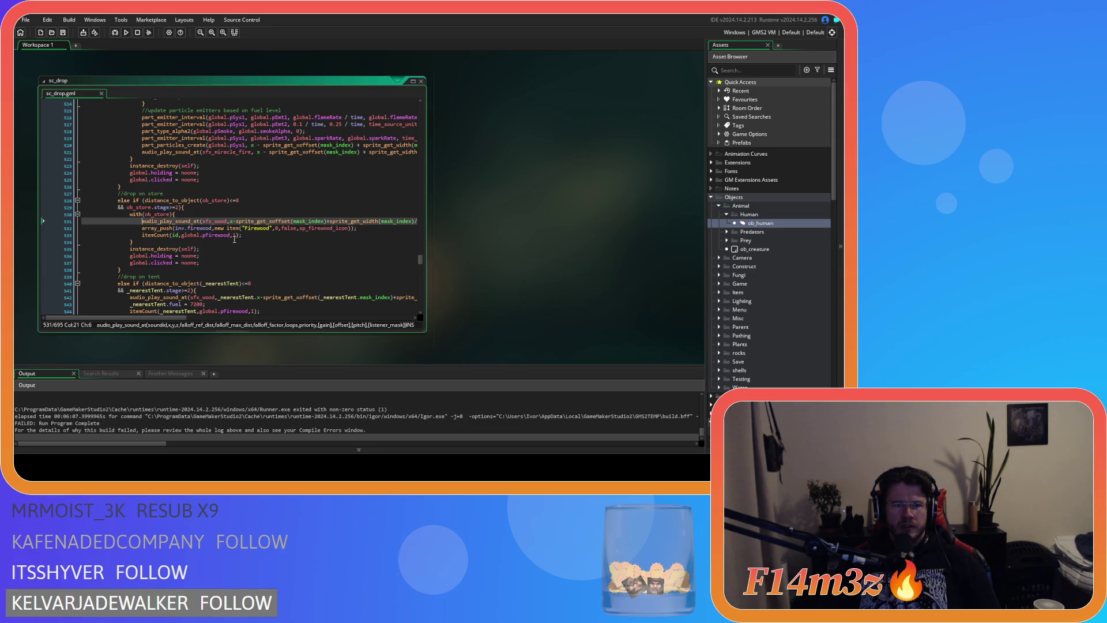
scroll(234, 240, "up", 15)
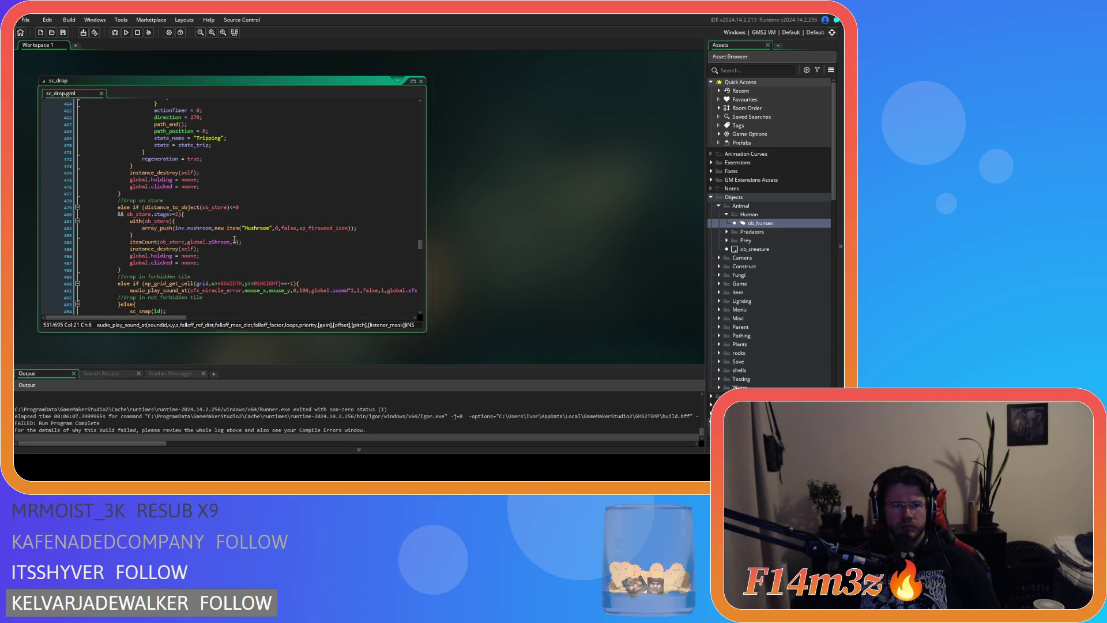
Step: Move the itemCount line inside the with(ob_store) block, changing ob_store to id
left_click_drag(256, 241, 130, 242)
key("ctrl+c")
key("Delete")
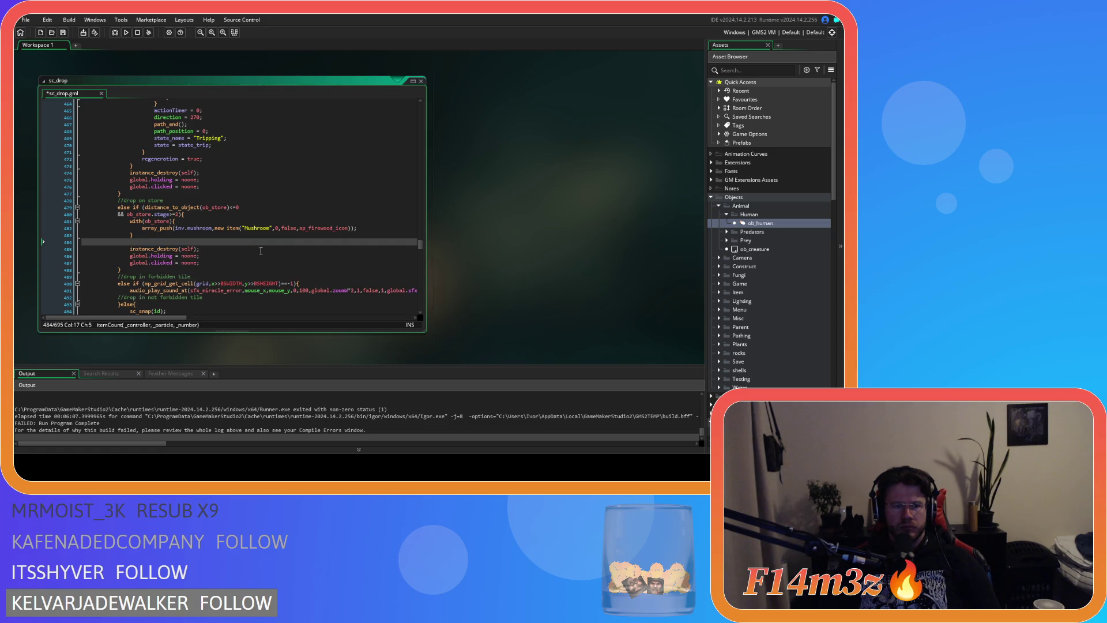
key("BackSpace")
key("BackSpace")
key("BackSpace")
key("BackSpace")
key("Up")
key("End")
key("Return")
key("ctrl+v")
double_click(188, 235)
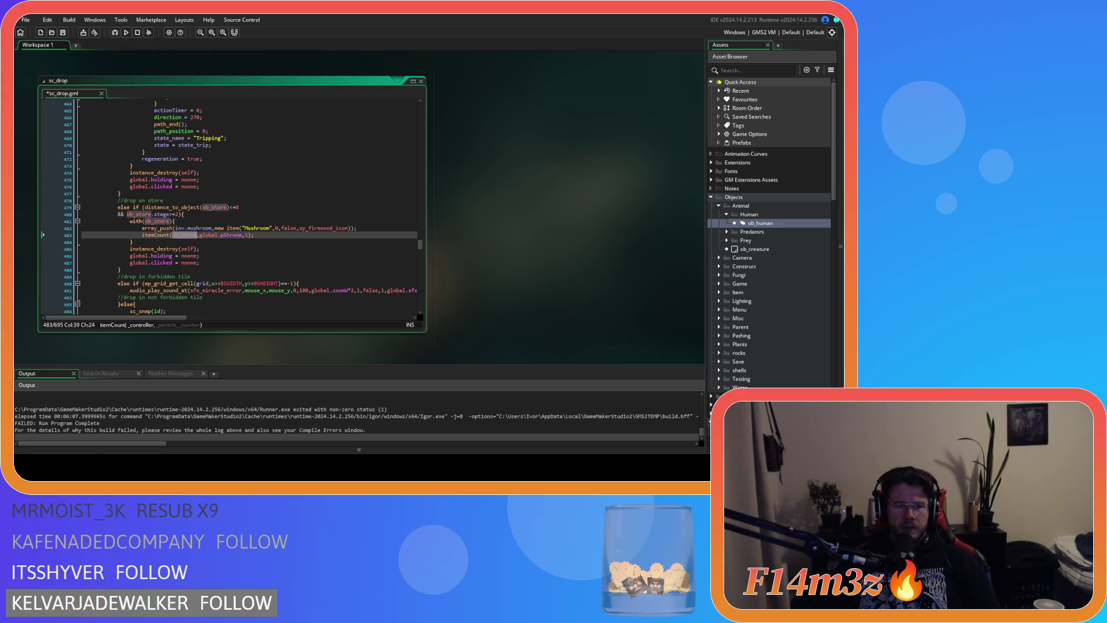
type("id")
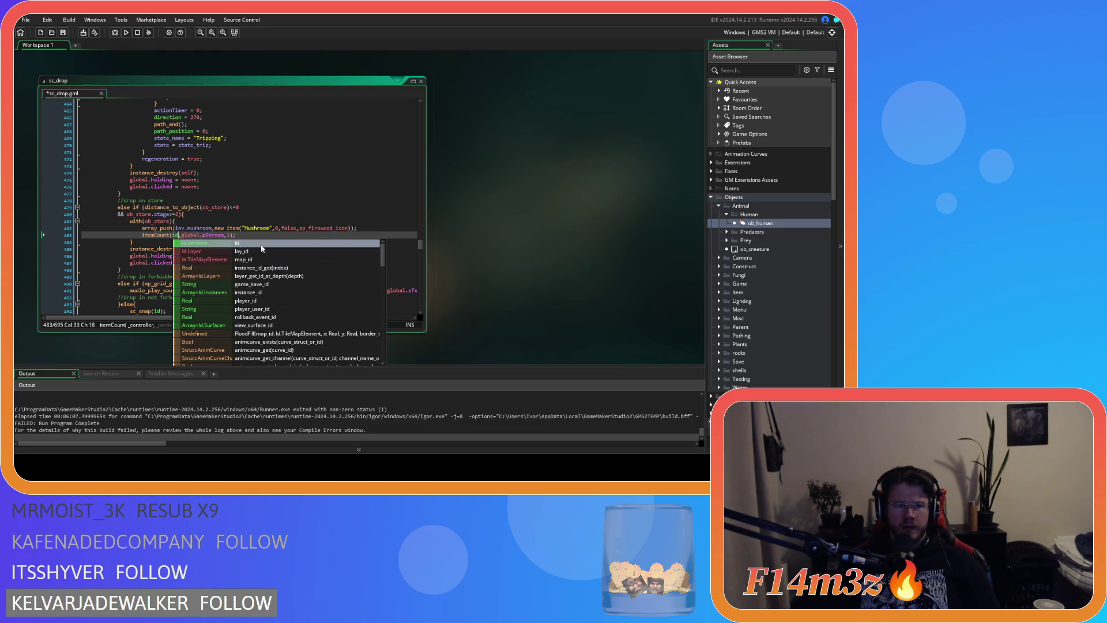
left_click(255, 234)
Step: Save the sc_drop script and build and run the game
key("ctrl+s")
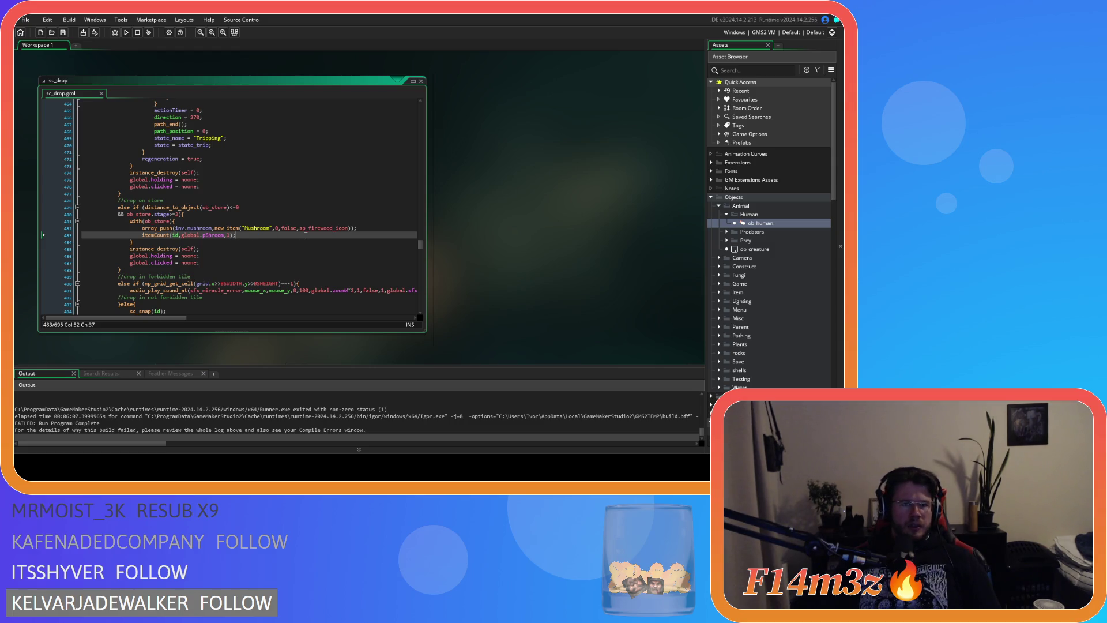
mouse_move(318, 230)
key("F5")
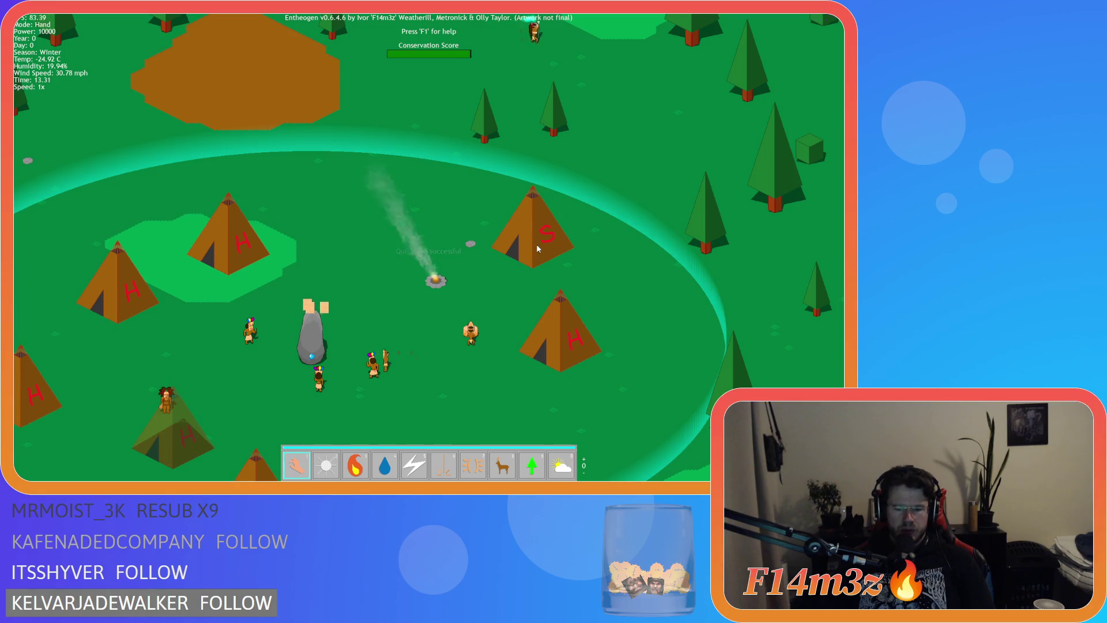
Step: Open the inventory and plant trees around the camp in Forest mode
left_click(536, 244)
key("s")
key("d")
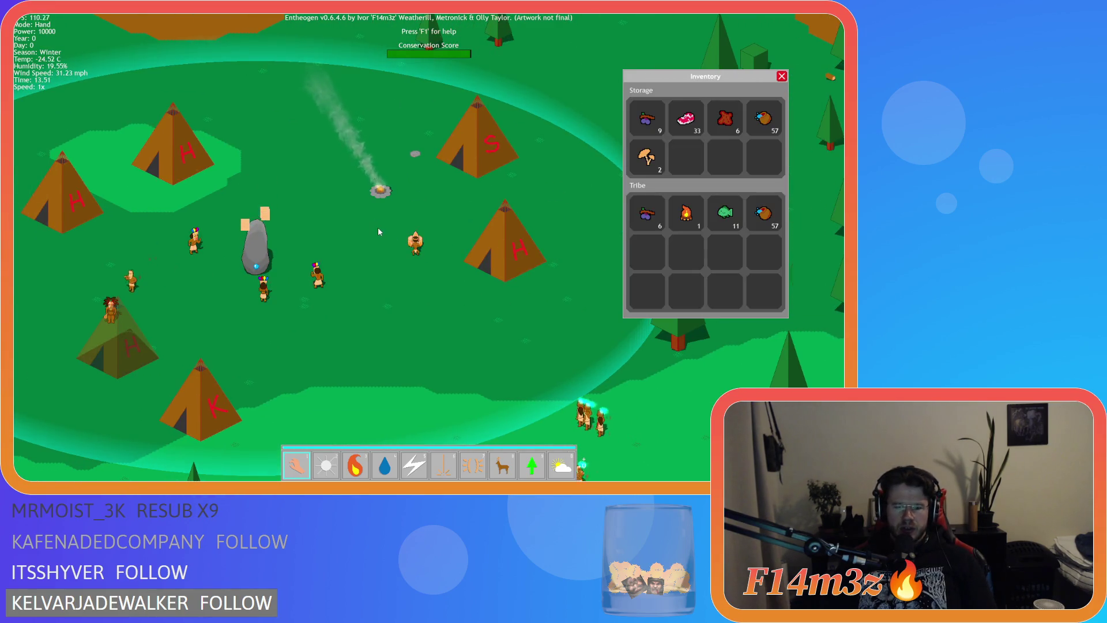
key("Tab")
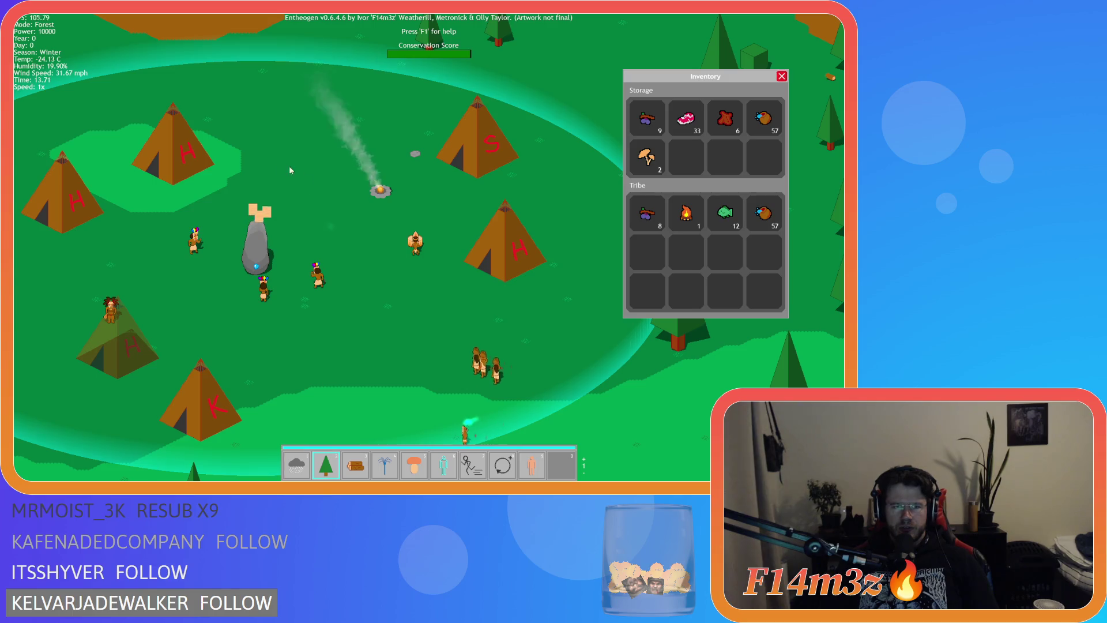
key("a")
left_click(289, 165)
left_click(234, 281)
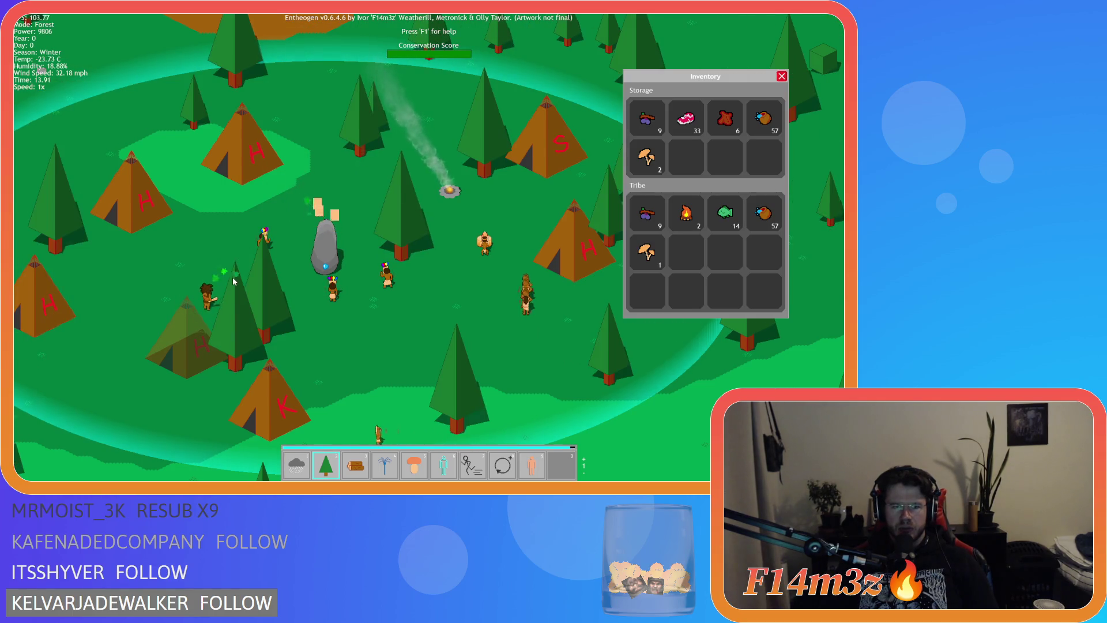
Step: Scatter mushrooms in Entheogen mode and firewood logs in Firewood mode
key("5")
left_click(224, 253)
key("a")
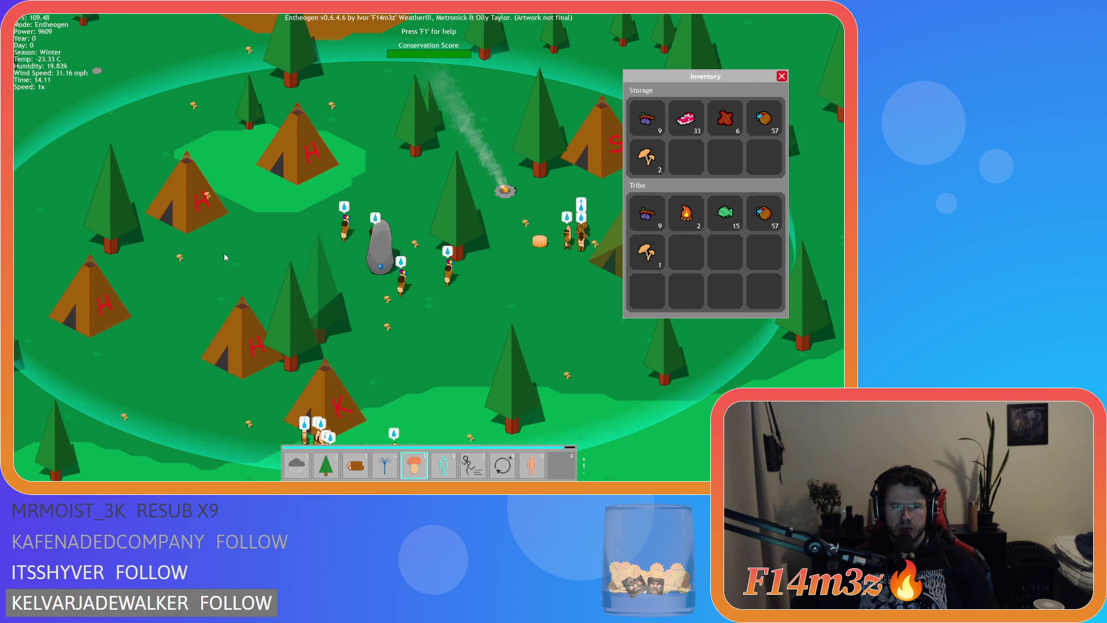
key("3")
left_click(289, 248)
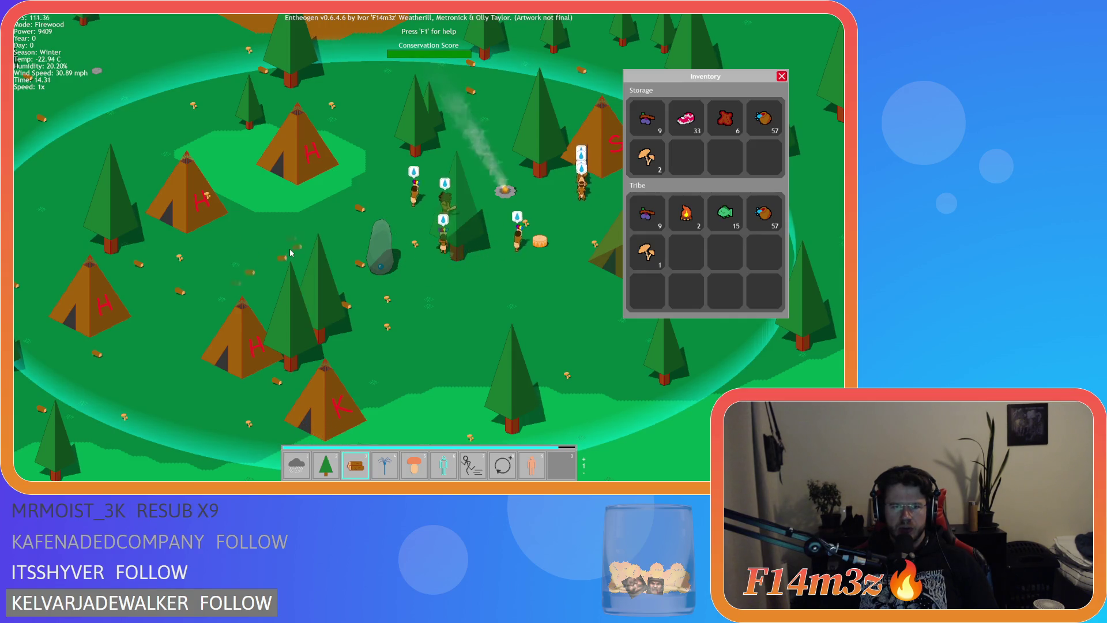
Step: Switch through Storm to Hand mode and pan the map to follow the camp
key("1")
key("w")
key("Escape")
key("w")
key("d")
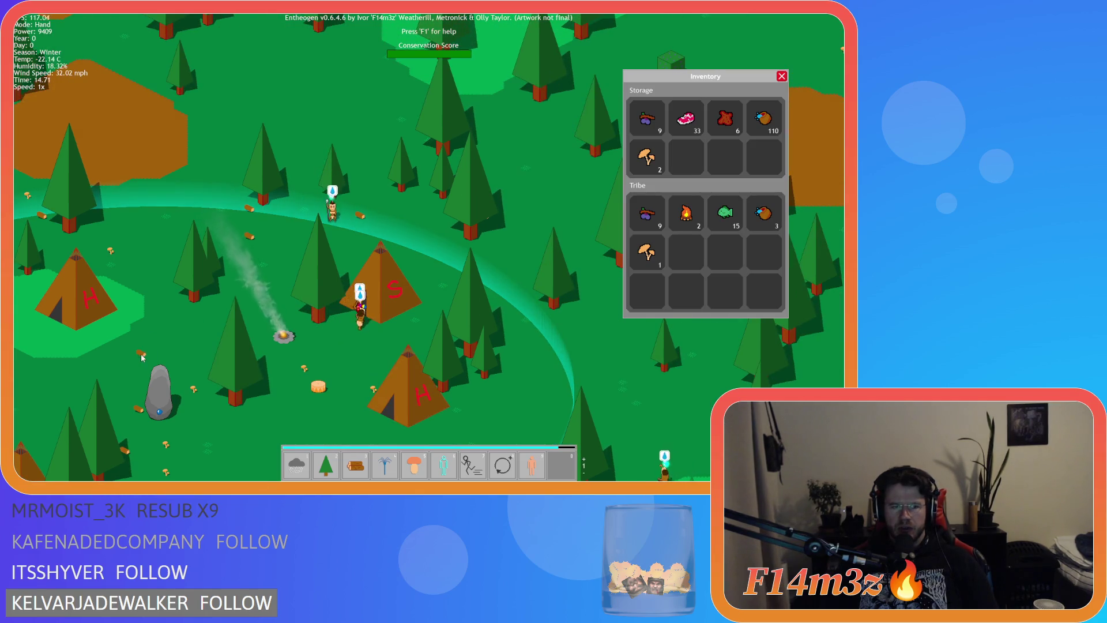
key("a")
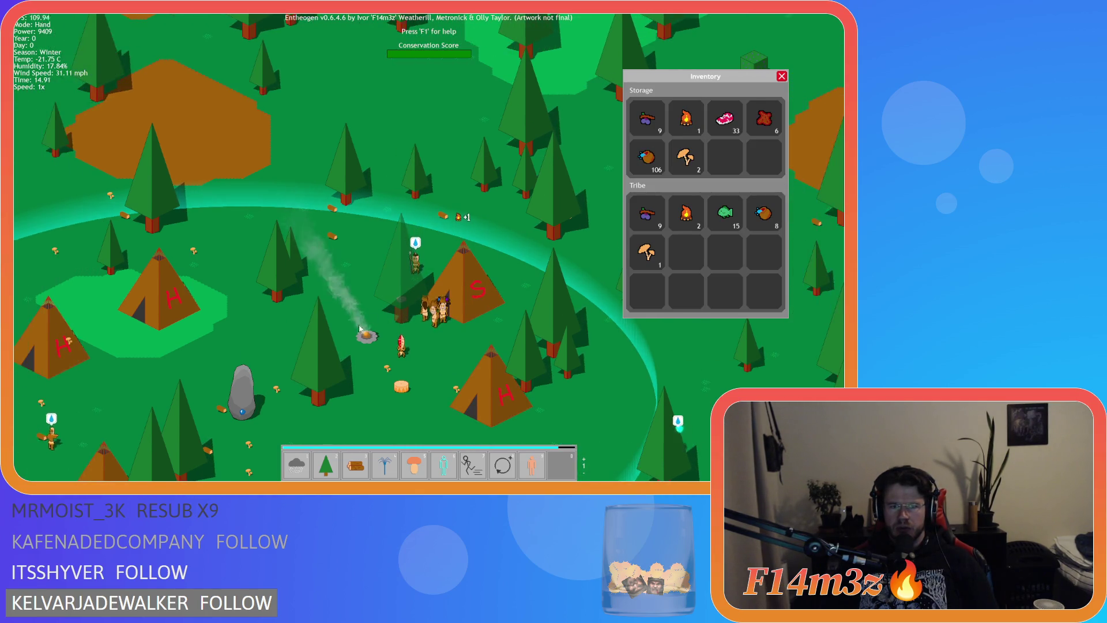
key("s")
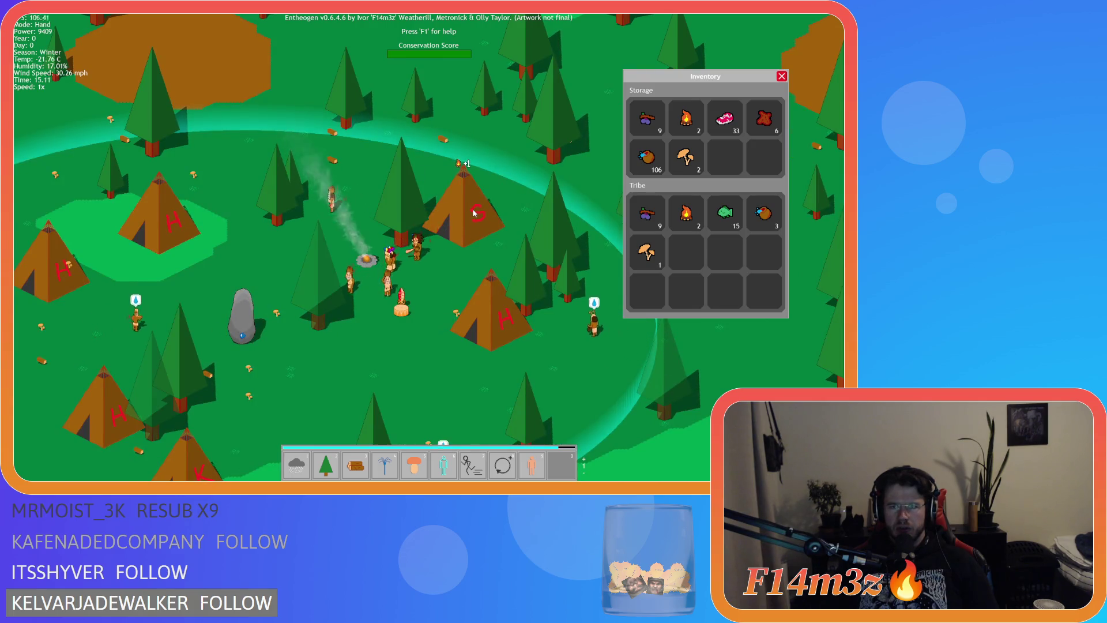
key("w")
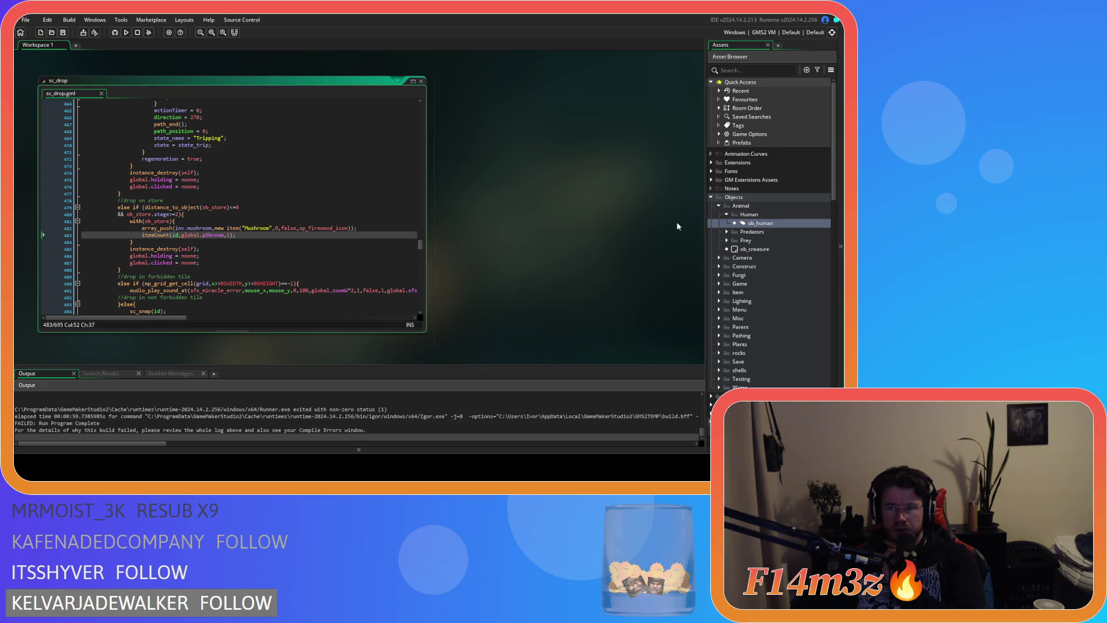
Step: Expand the Game objects folder in the Asset Browser
left_click(720, 283)
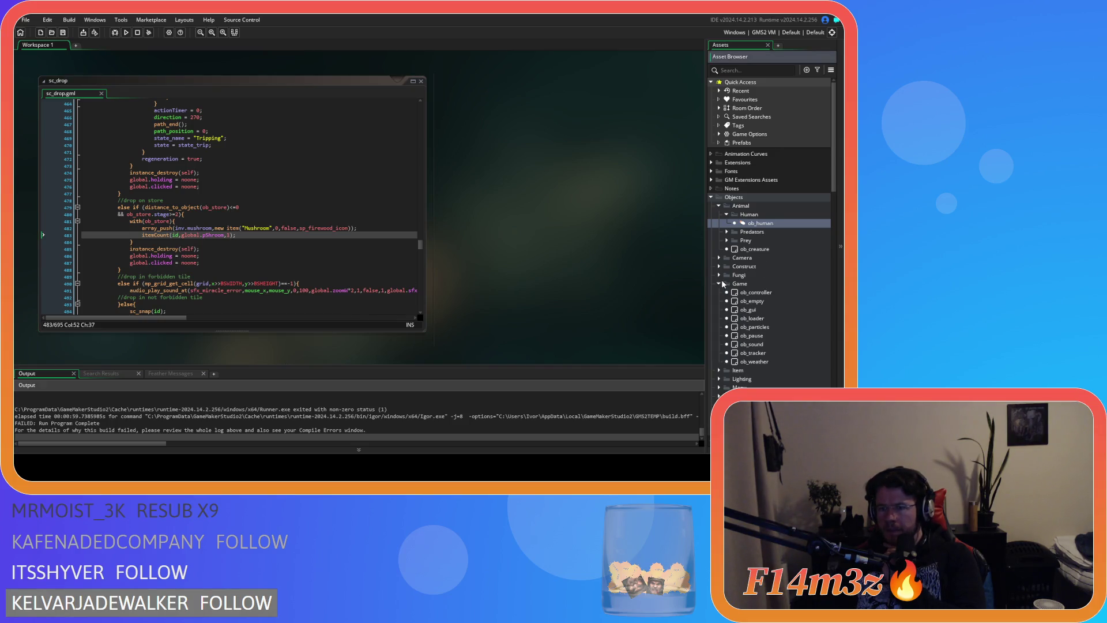
Step: Open ob_gui and look over its Step event code around lines 72–87
left_click(754, 311)
double_click(754, 312)
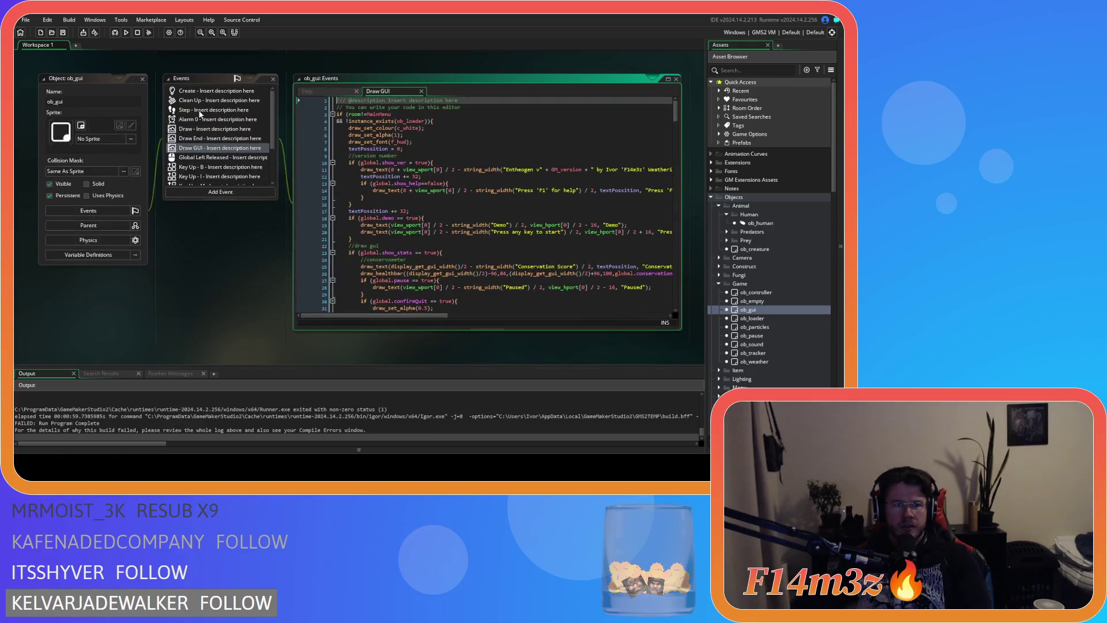
scroll(533, 229, "down", 20)
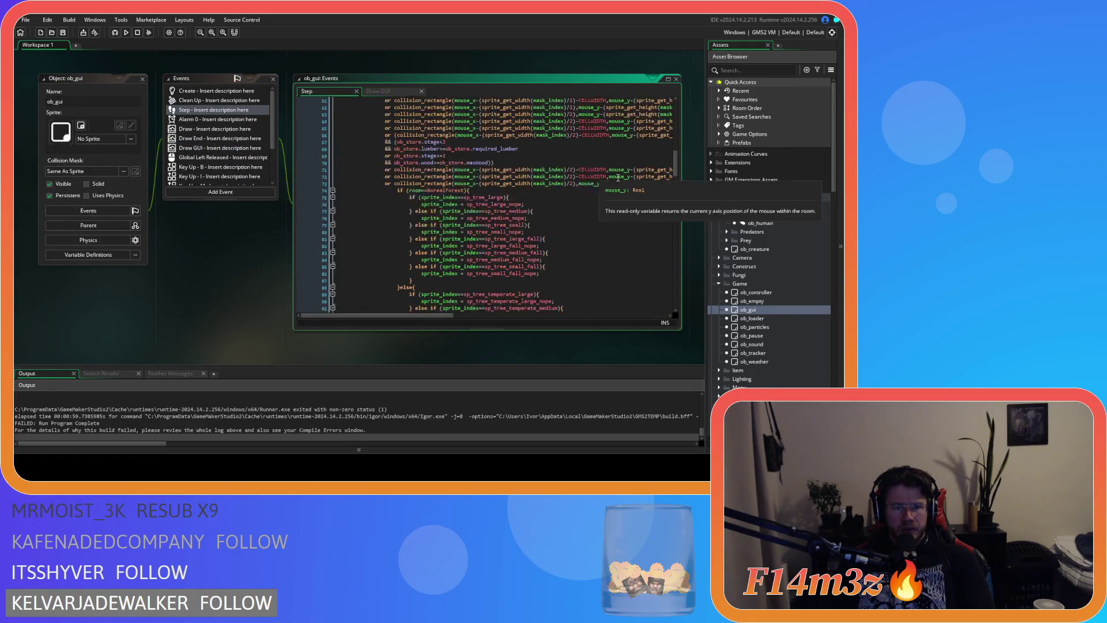
left_click(534, 229)
scroll(534, 228, "up", 1)
left_click(550, 219)
scroll(481, 211, "up", 3)
left_click(528, 211)
Step: Examine the ob_store stage condition on line 70 of the Step code
left_click(461, 191)
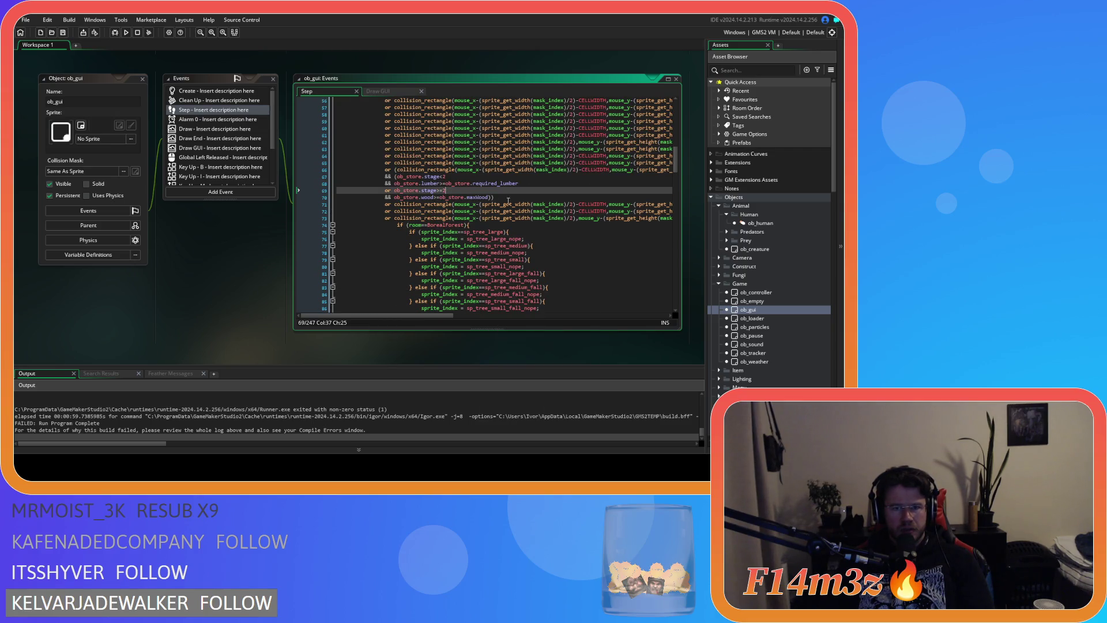
scroll(473, 202, "up", 1)
left_click(455, 214)
scroll(508, 224, "up", 5)
scroll(519, 230, "down", 5)
scroll(530, 233, "up", 5)
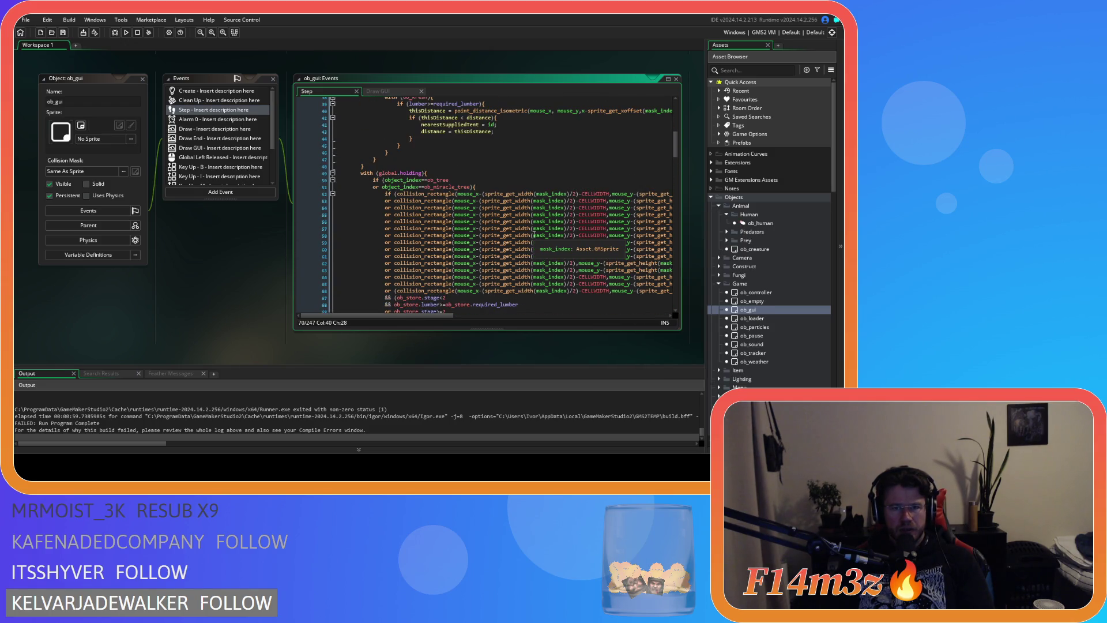
scroll(534, 235, "up", 10)
scroll(533, 234, "down", 16)
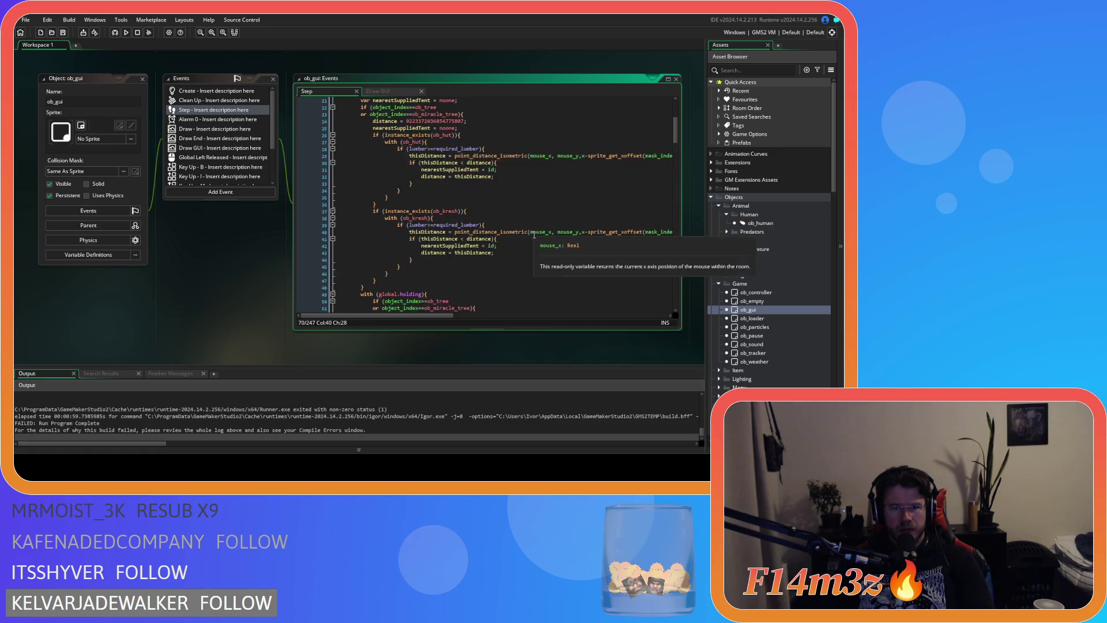
scroll(534, 235, "down", 9)
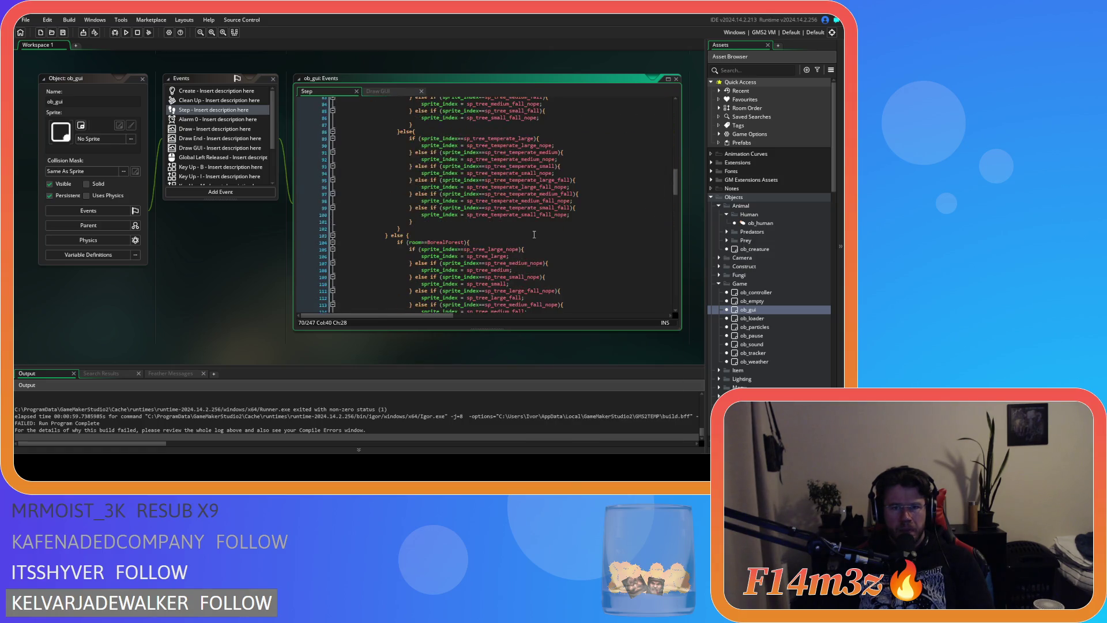
scroll(533, 235, "up", 11)
mouse_move(529, 241)
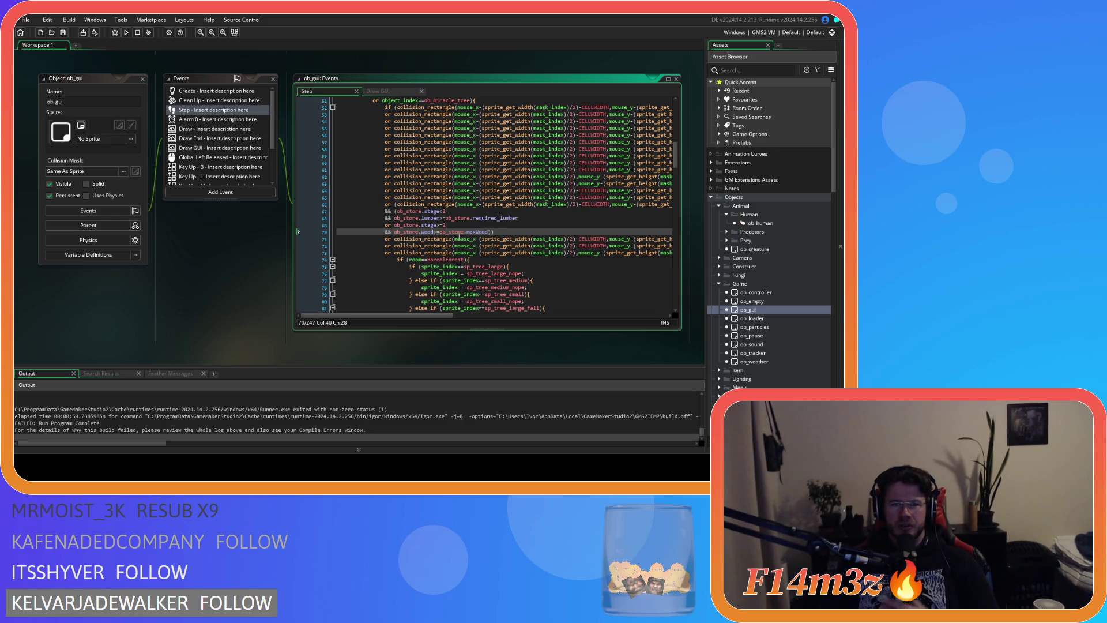
left_click(505, 233)
mouse_move(505, 236)
Step: Scroll the code horizontally, then select and delete the ob_store condition lines 67–70
left_click_drag(408, 315, 654, 315)
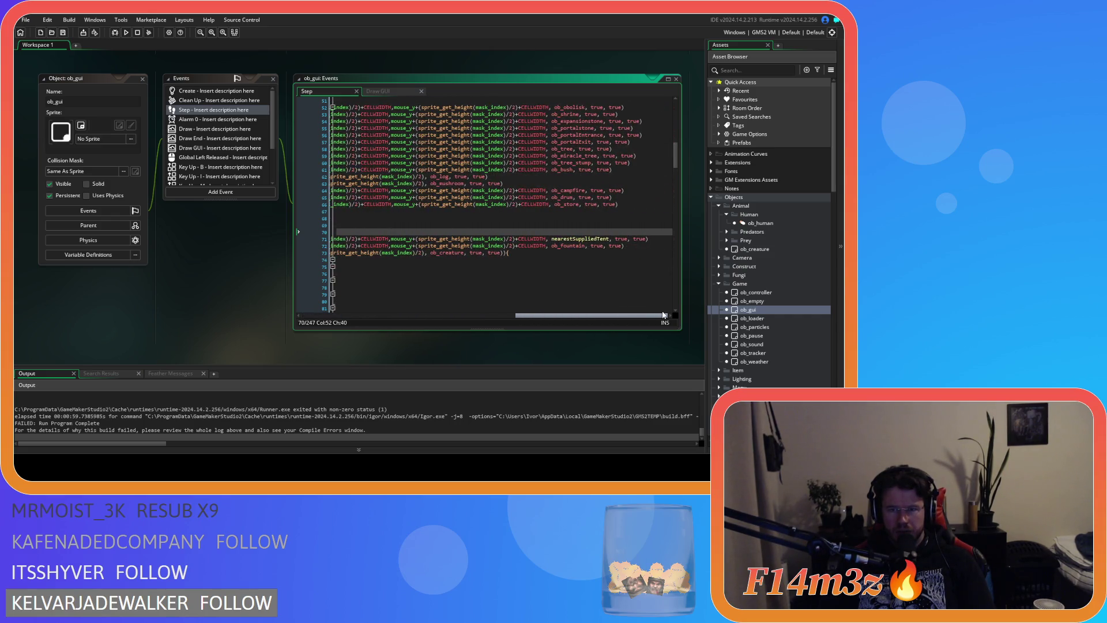
left_click_drag(659, 315, 396, 305)
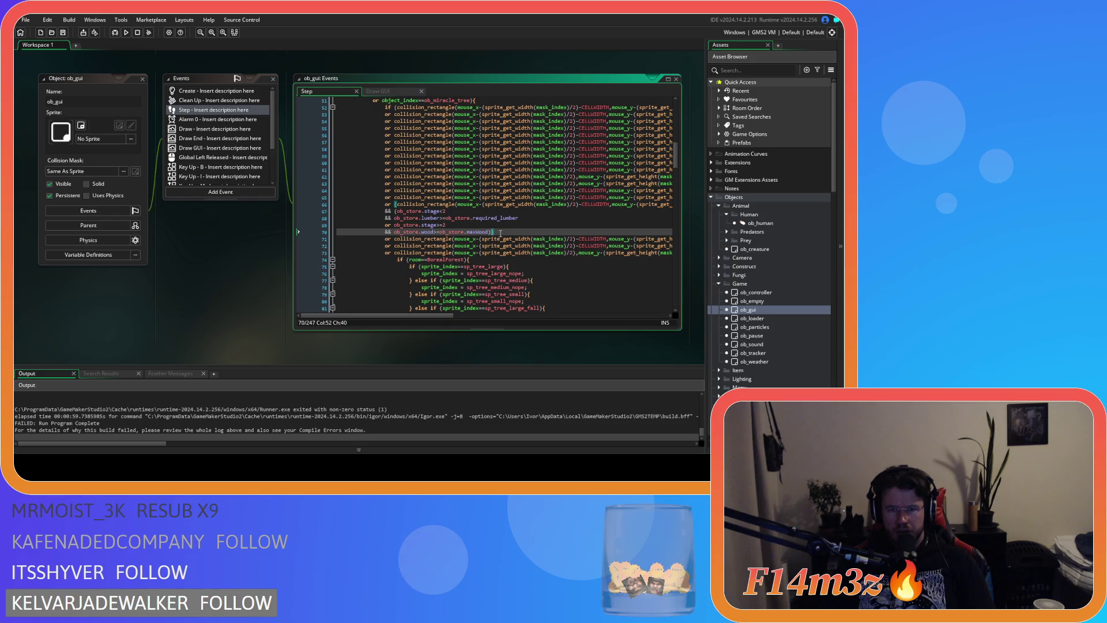
mouse_move(500, 232)
left_mouse_down()
mouse_move(341, 229)
mouse_move(302, 208)
mouse_move(317, 209)
left_mouse_up()
key("BackSpace")
key("BackSpace")
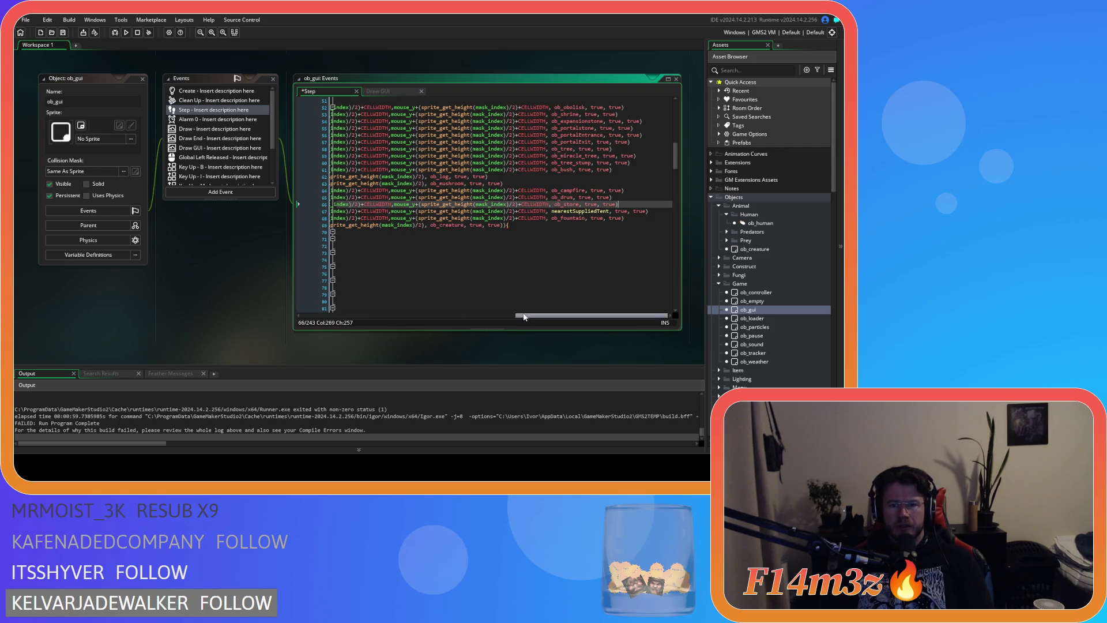
Step: Remove the stray parenthesis before collision_rectangle on line 66 and save
left_click(396, 204)
key("BackSpace")
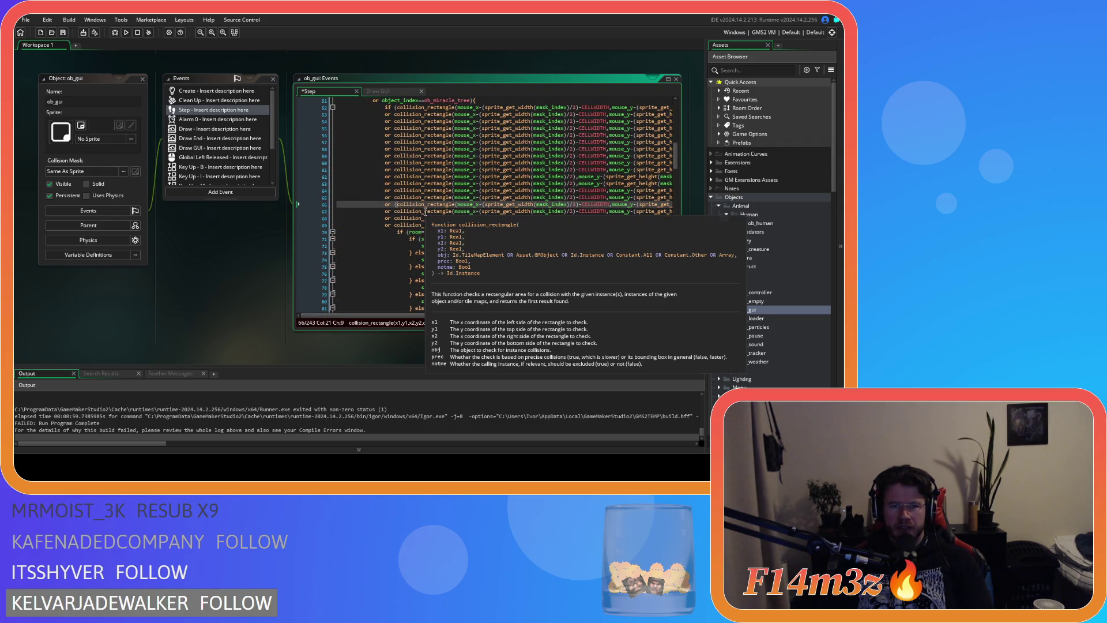
key("ctrl+s")
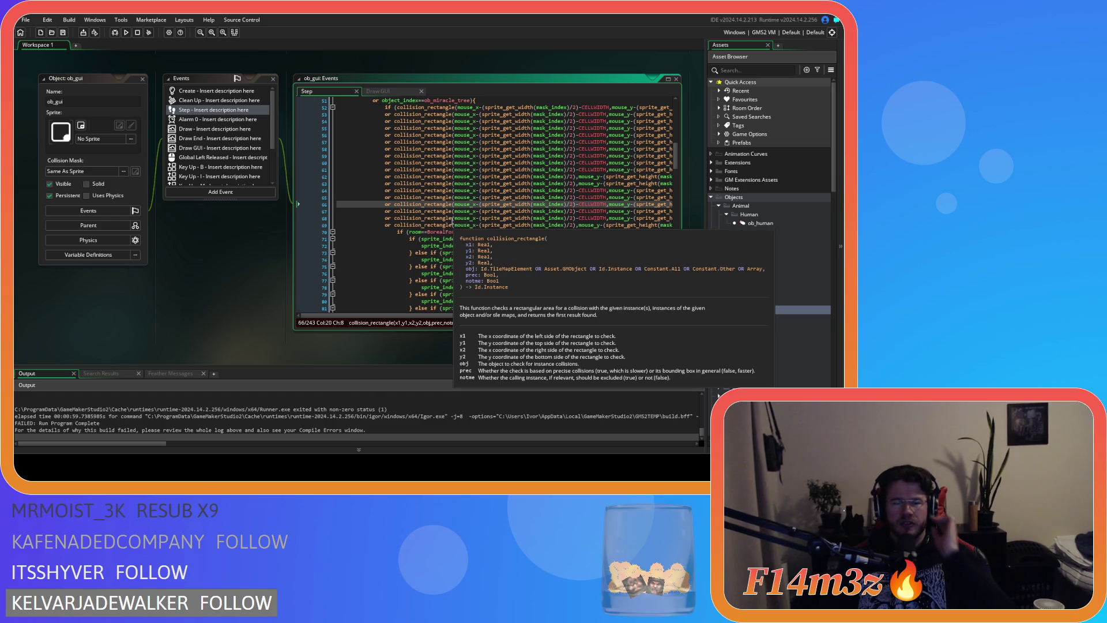
Step: Review the collision checks on lines 58–65, then scroll down to the sc_drop script
scroll(564, 245, "down", 20)
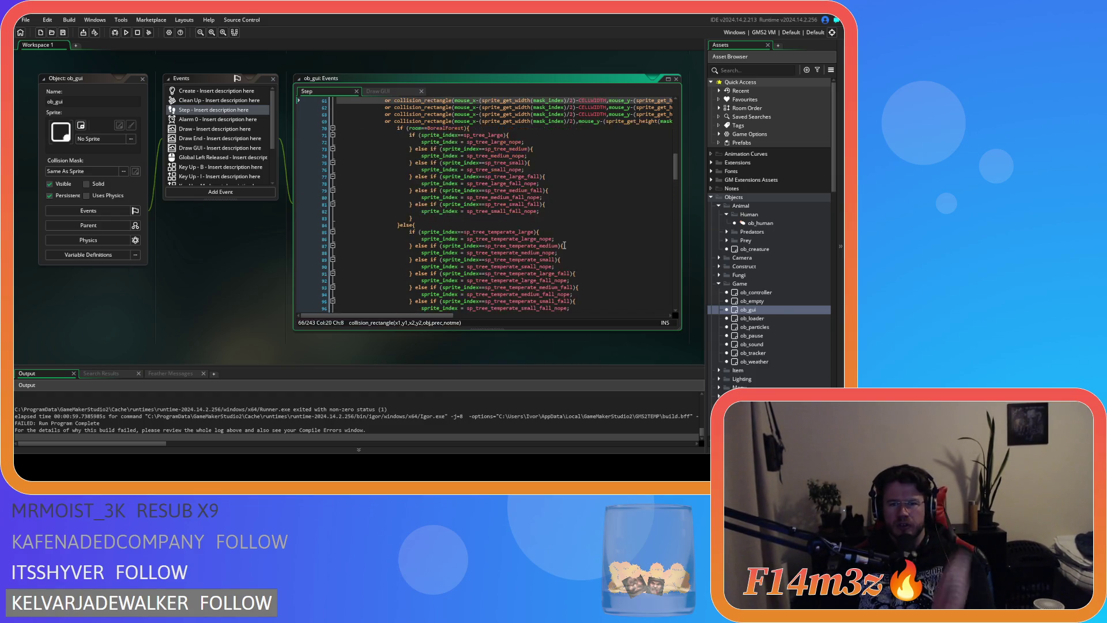
scroll(564, 245, "down", 20)
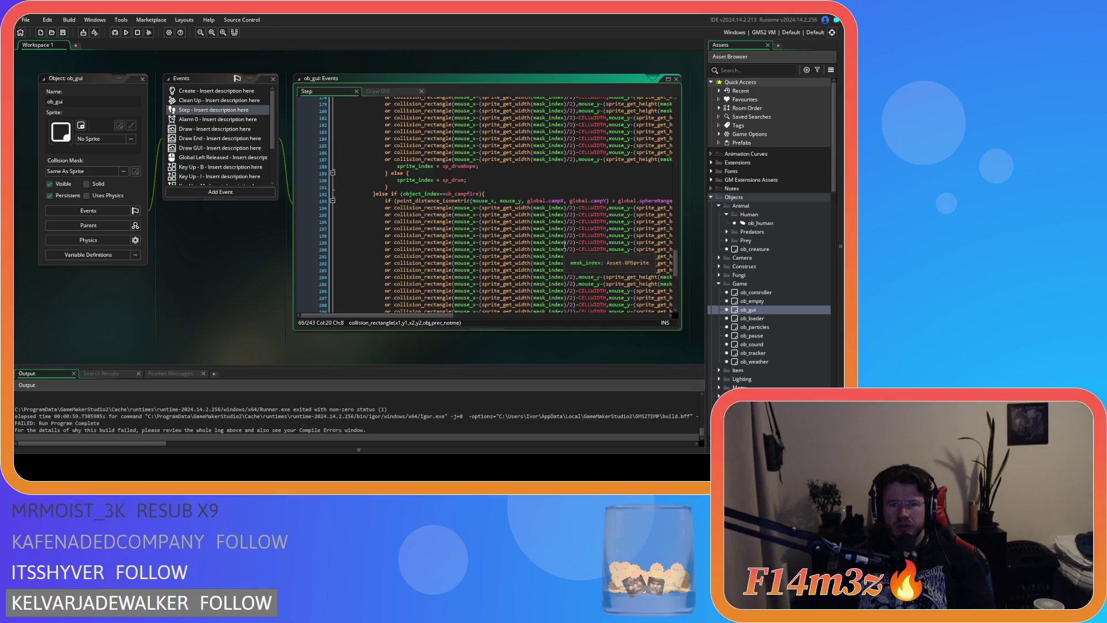
scroll(565, 245, "up", 20)
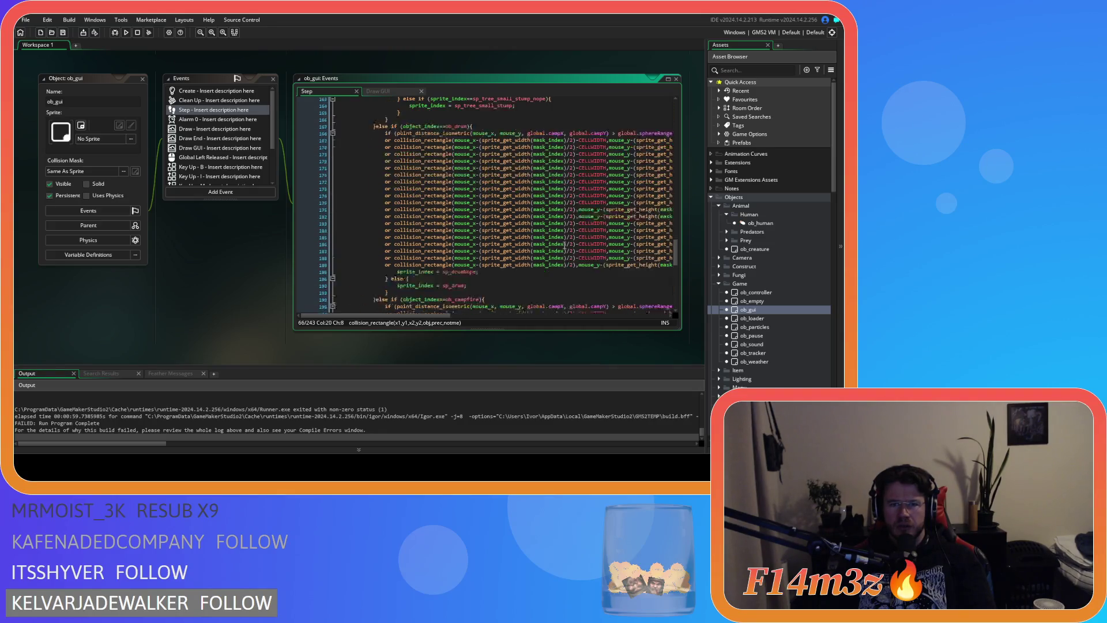
scroll(566, 249, "up", 10)
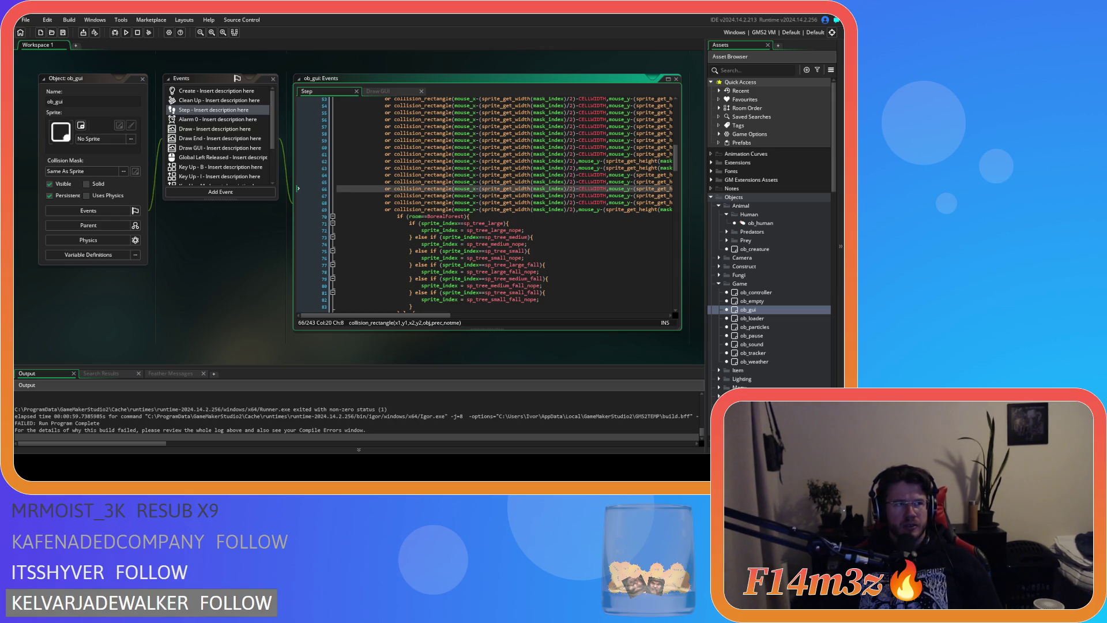
left_click(472, 182)
scroll(511, 206, "up", 2)
left_click(512, 185)
scroll(513, 231, "down", 3)
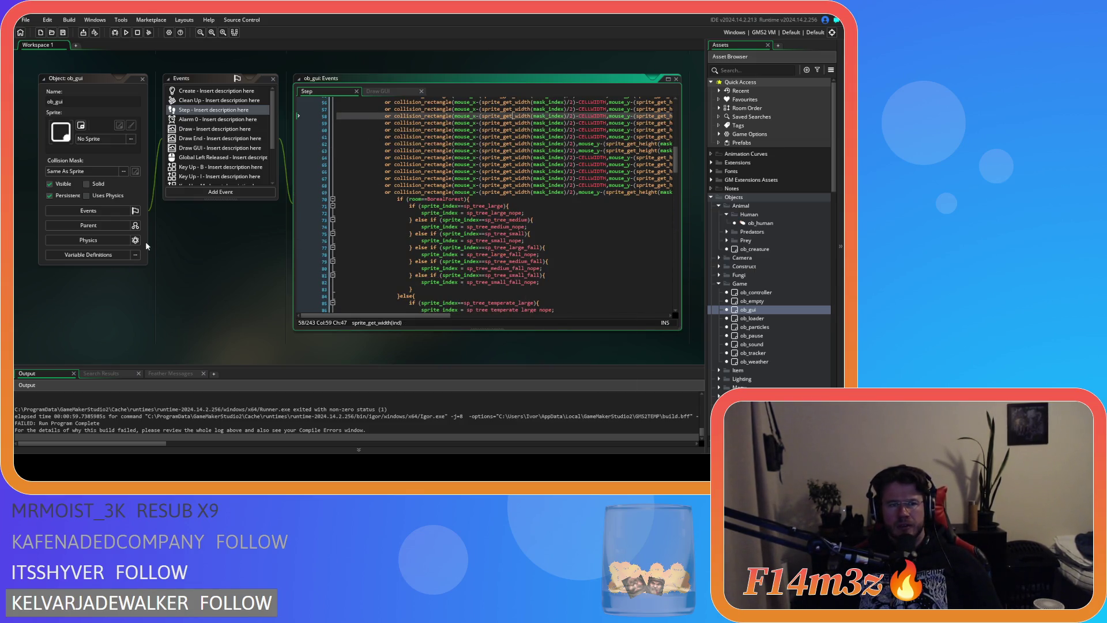
scroll(173, 241, "up", 5)
scroll(151, 232, "down", 5)
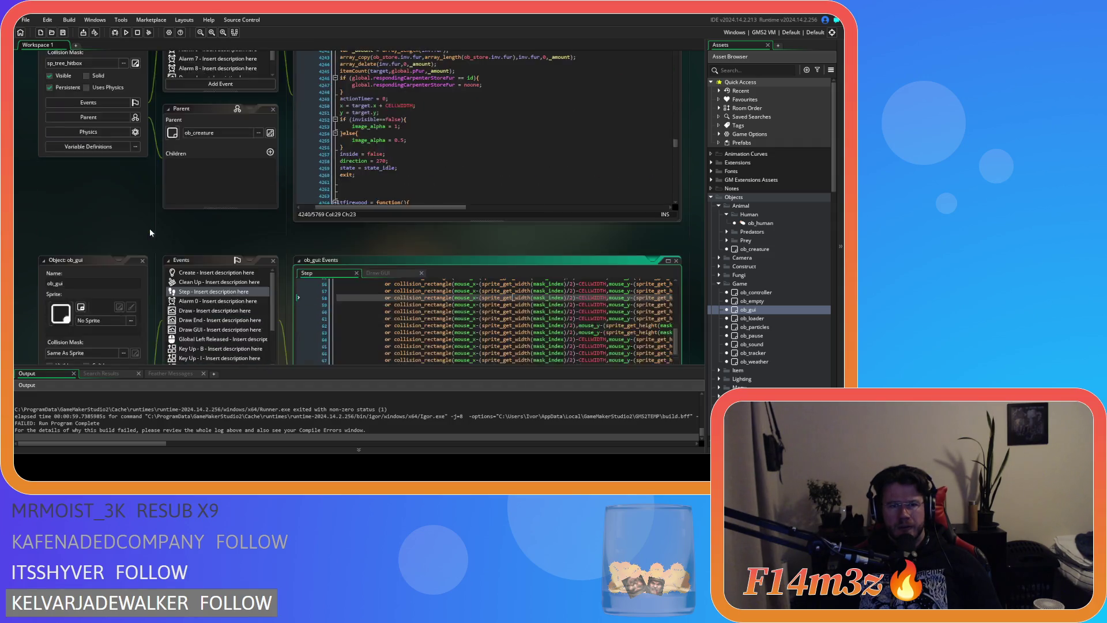
scroll(152, 250, "down", 3)
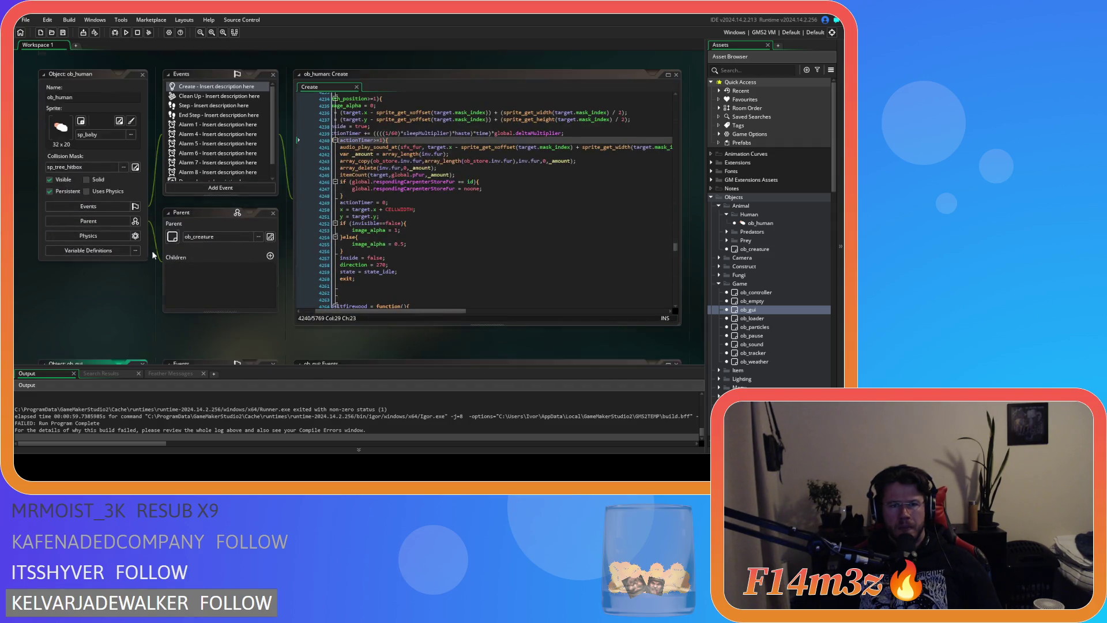
scroll(115, 262, "down", 5)
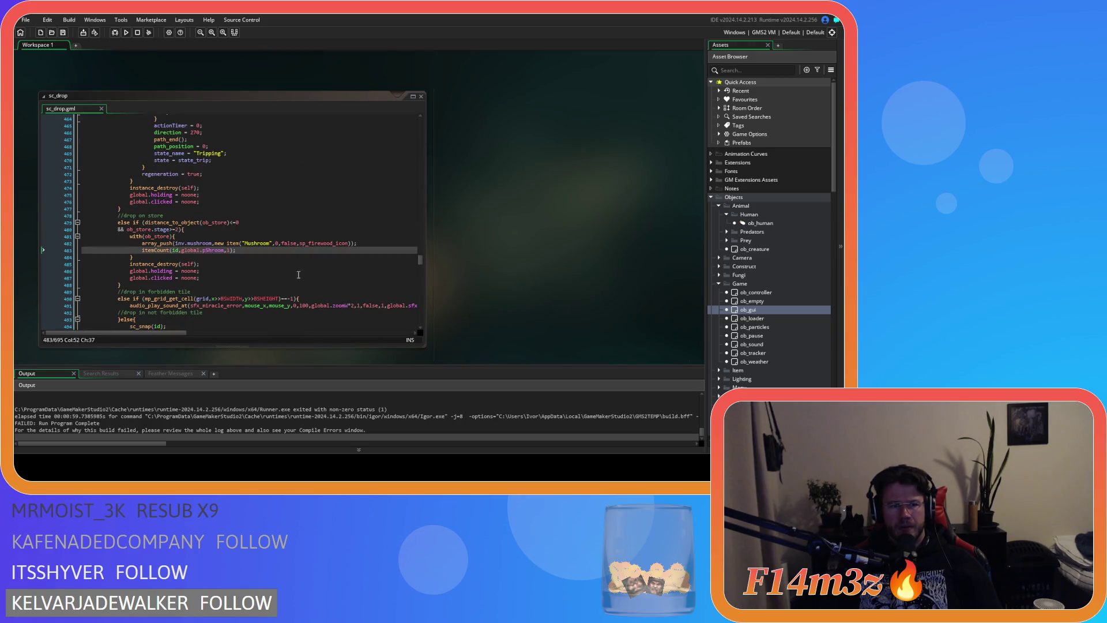
Step: Check the sc_drop mushroom storing lines, then build and run the game with F5
left_click(267, 236)
left_click(288, 258)
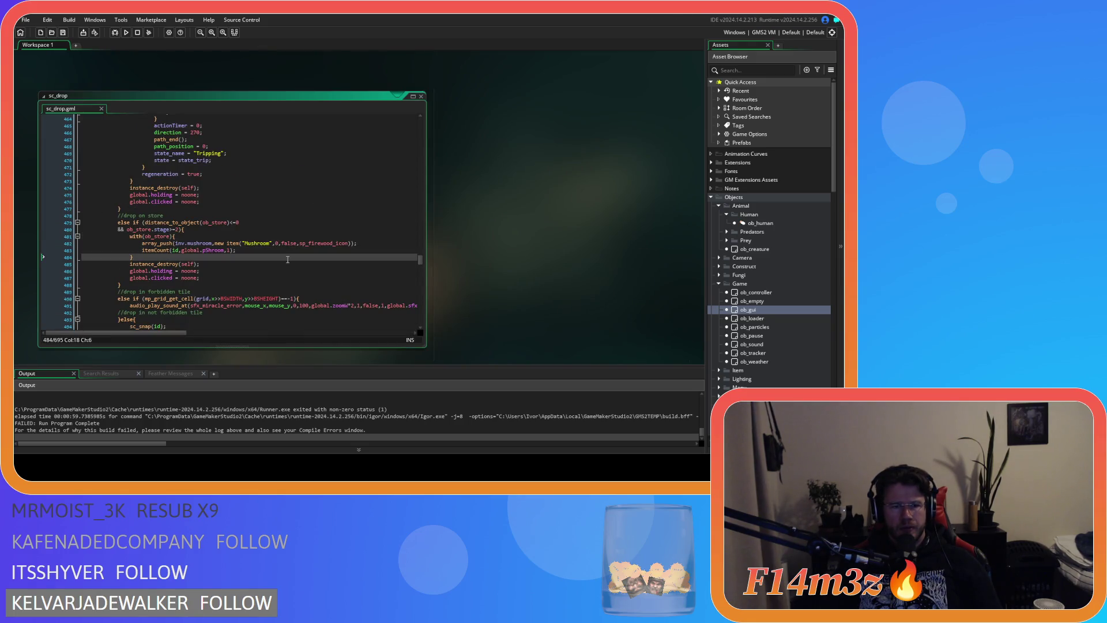
key("F5")
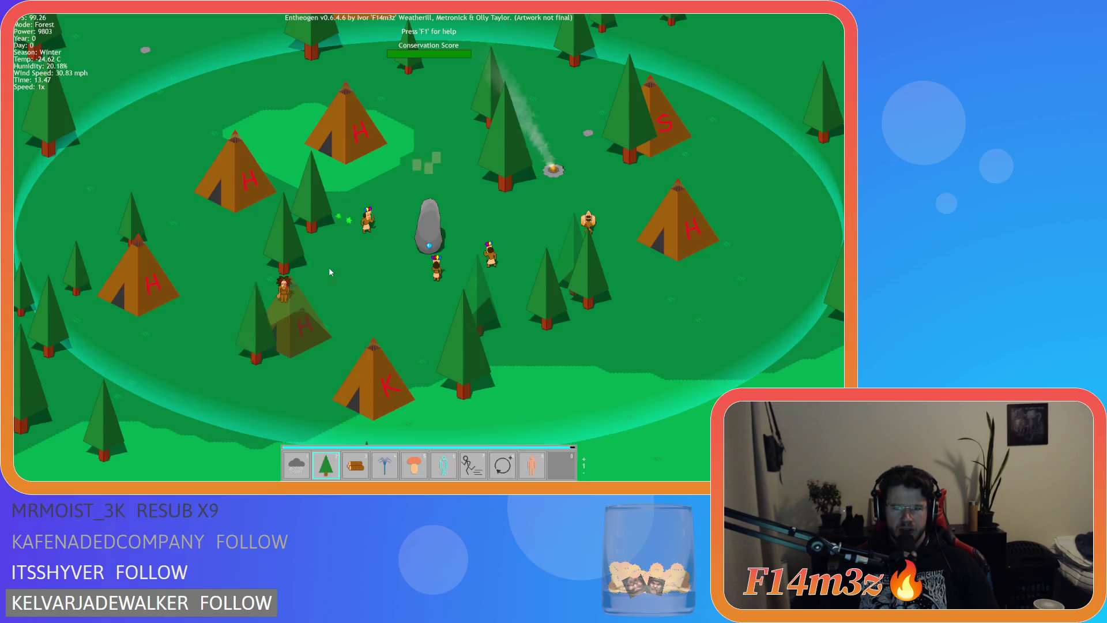
Step: Switch from mushroom placement to Hand mode, pan to the Storage Tent and open its inventory
key("5")
key("Escape")
key("w")
key("d")
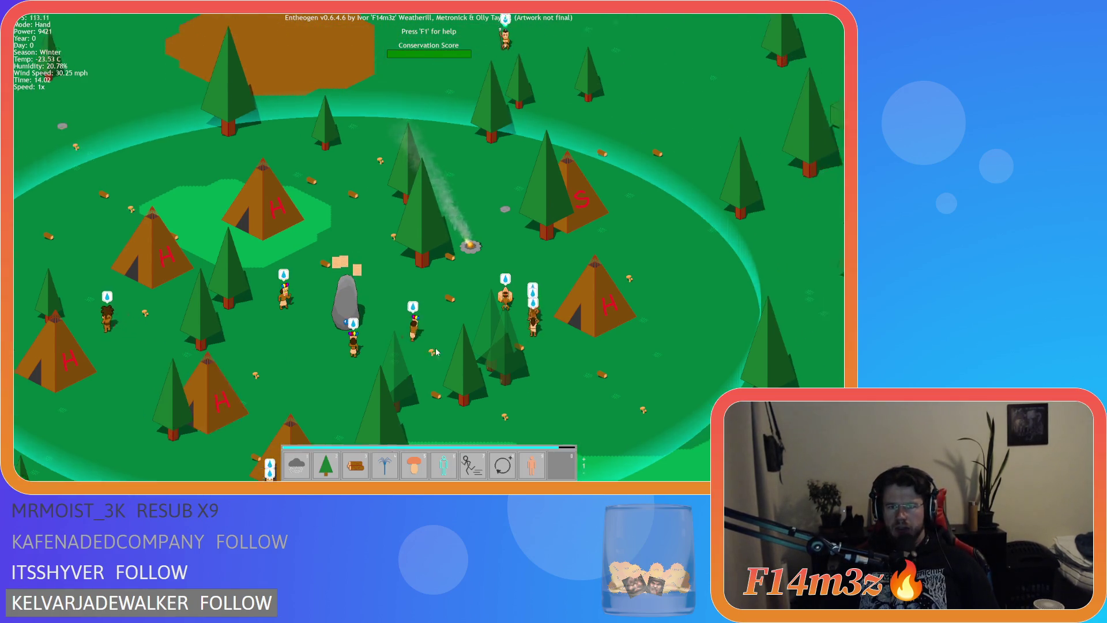
key("w")
key("d")
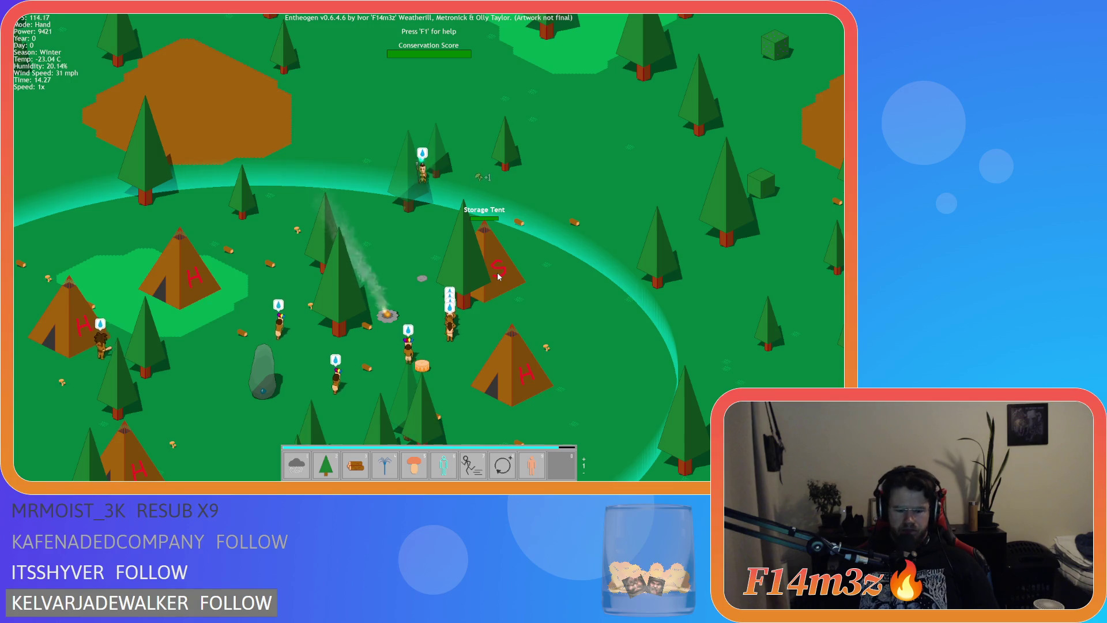
left_click(501, 277)
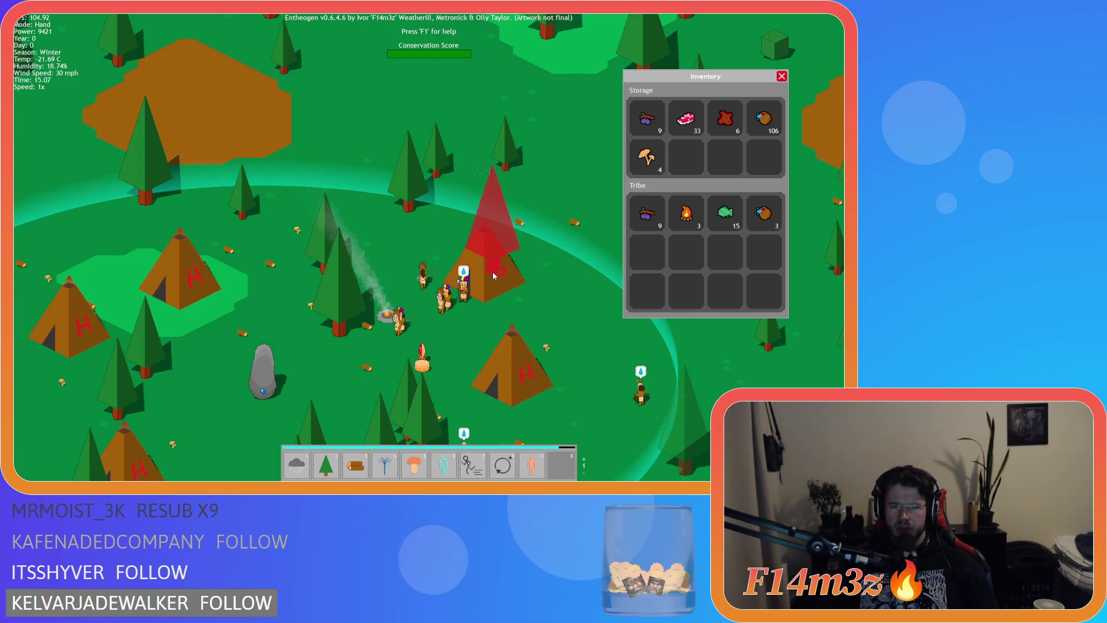
Step: Pan around the village and campfire, confirming villagers leave the dropped fire burning
key("d")
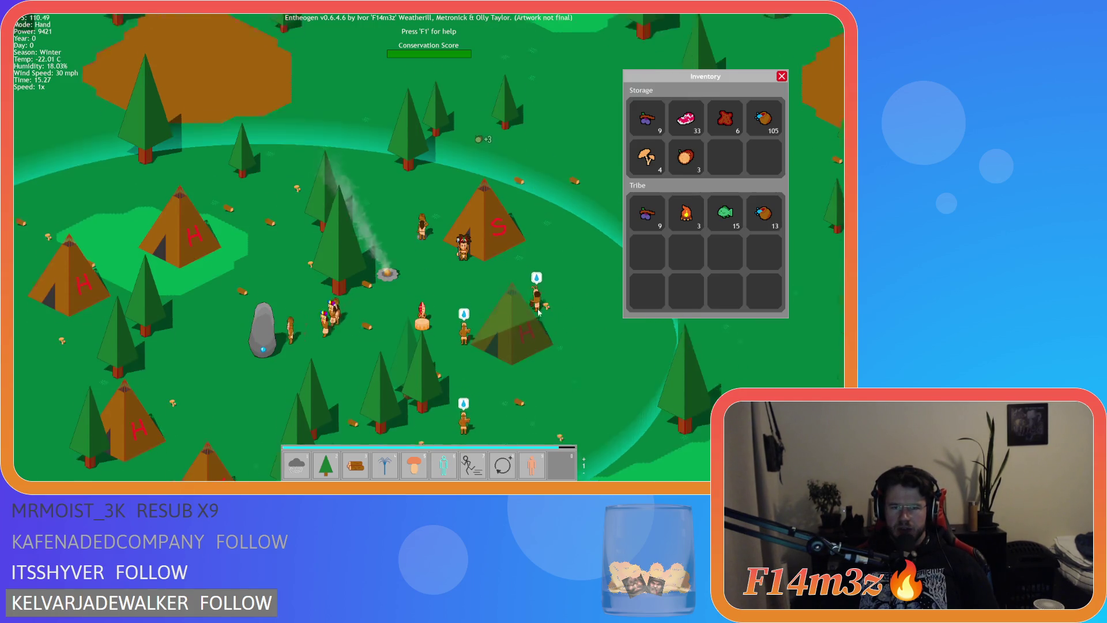
key("a")
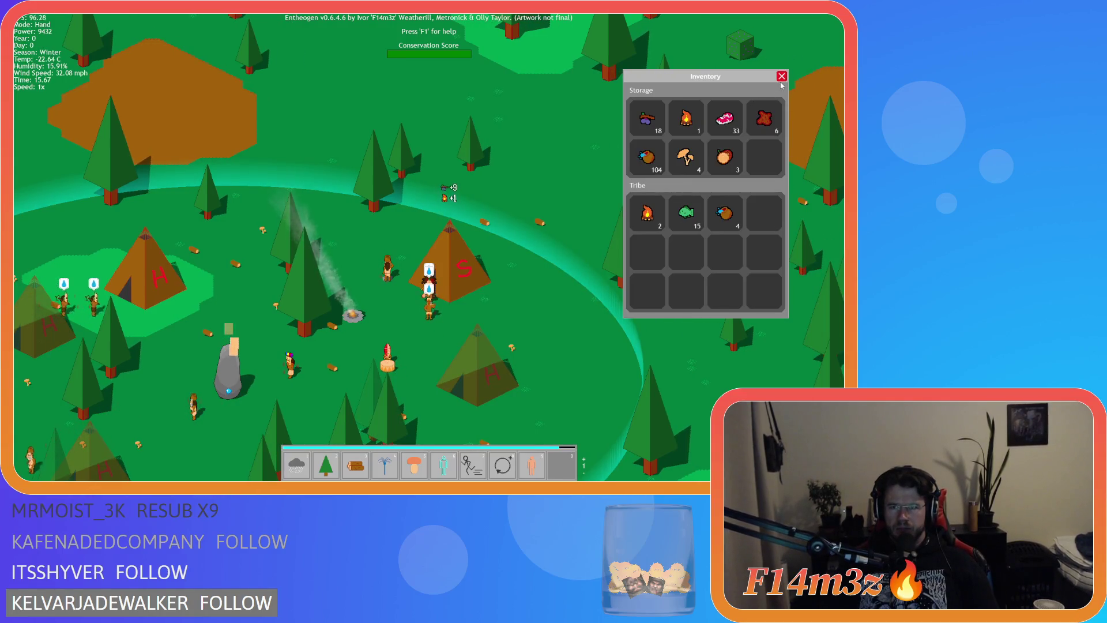
mouse_move(290, 324)
left_mouse_down()
mouse_move(316, 327)
mouse_move(332, 305)
mouse_move(344, 224)
left_mouse_up()
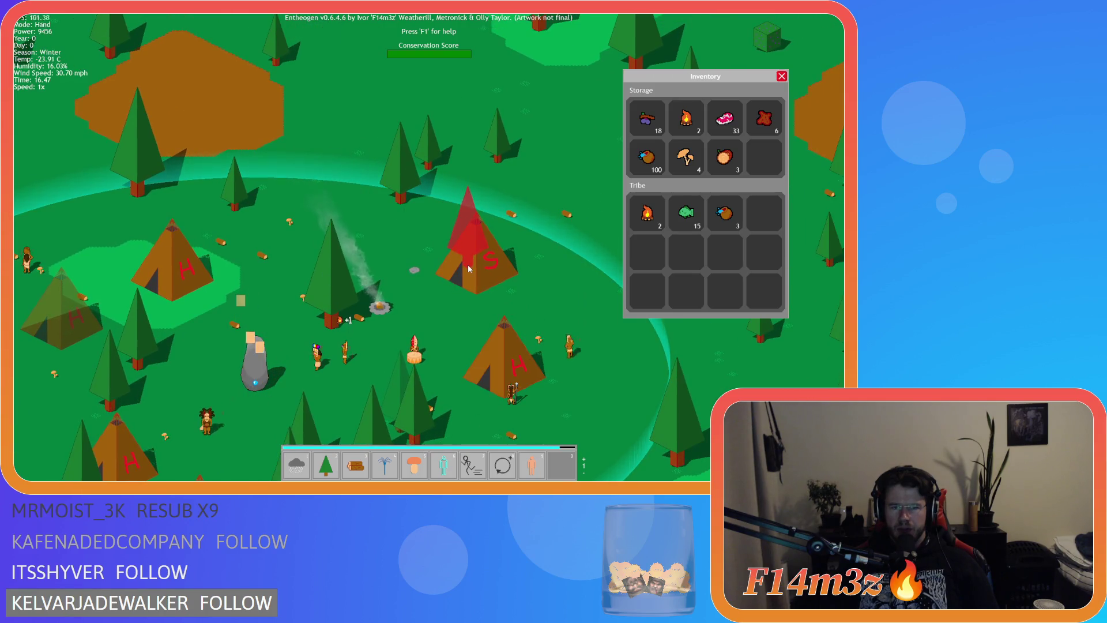
key("Right")
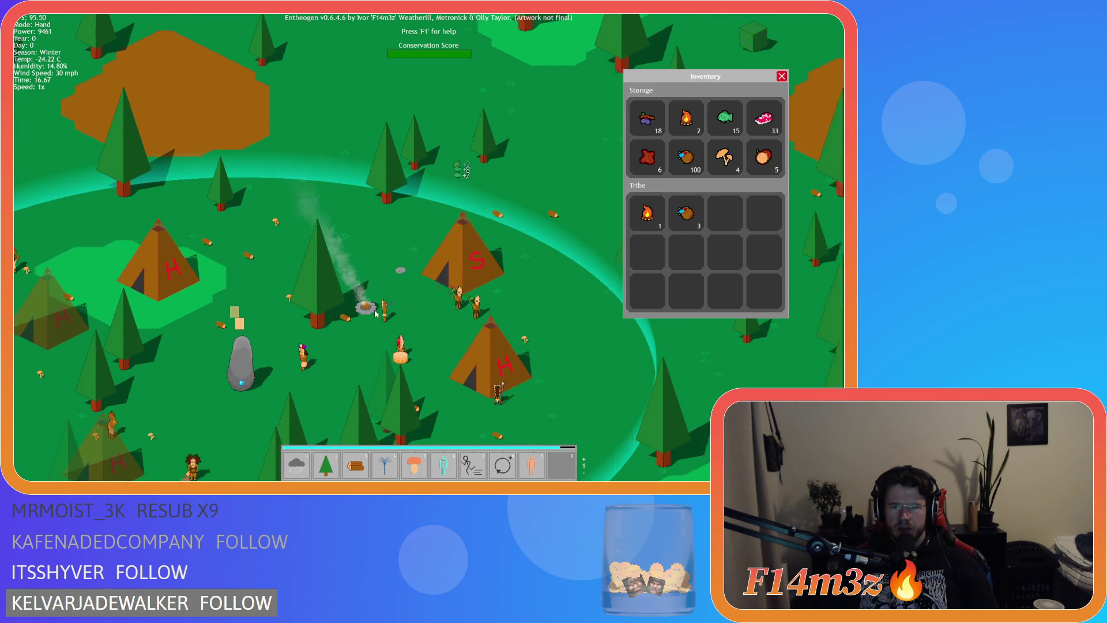
key("Down")
key("Right")
key("Up")
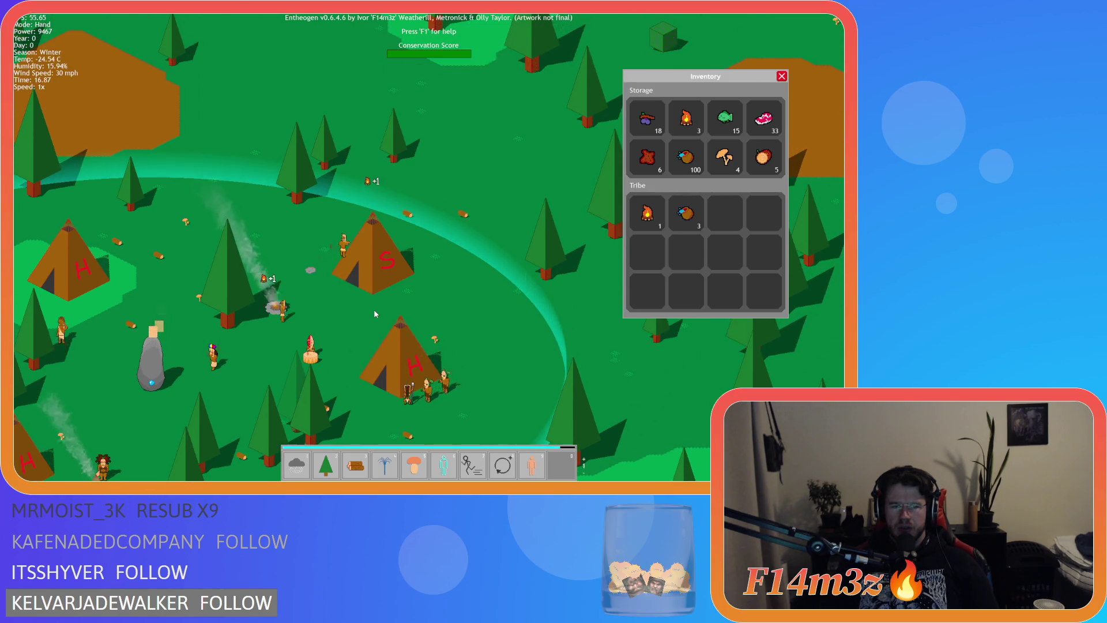
key("Left")
key("Down")
key("Left")
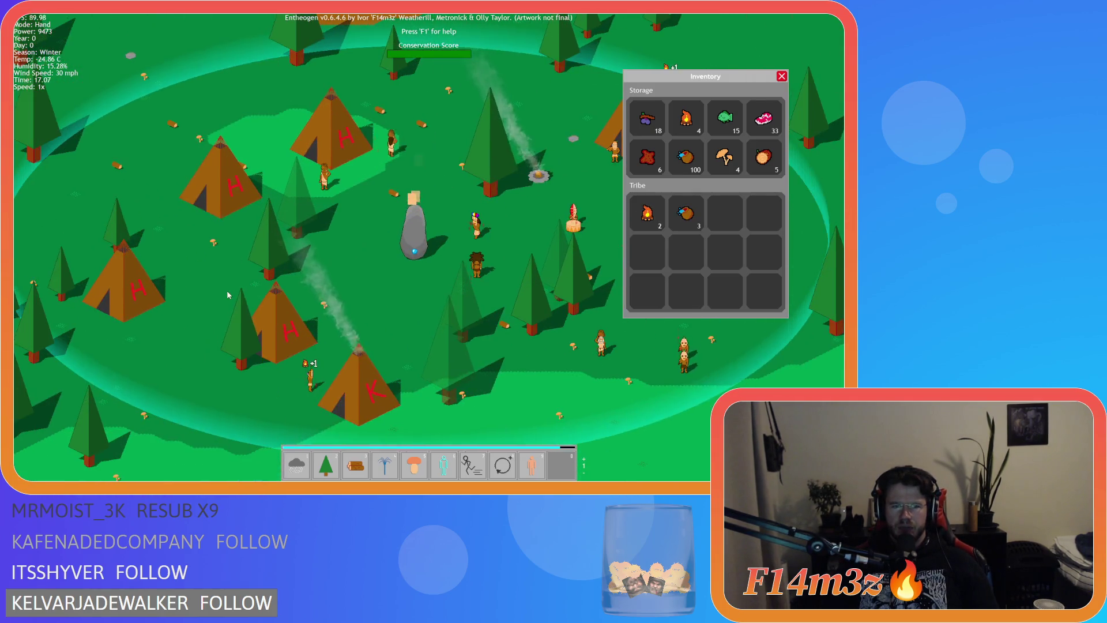
key("Right")
key("Up")
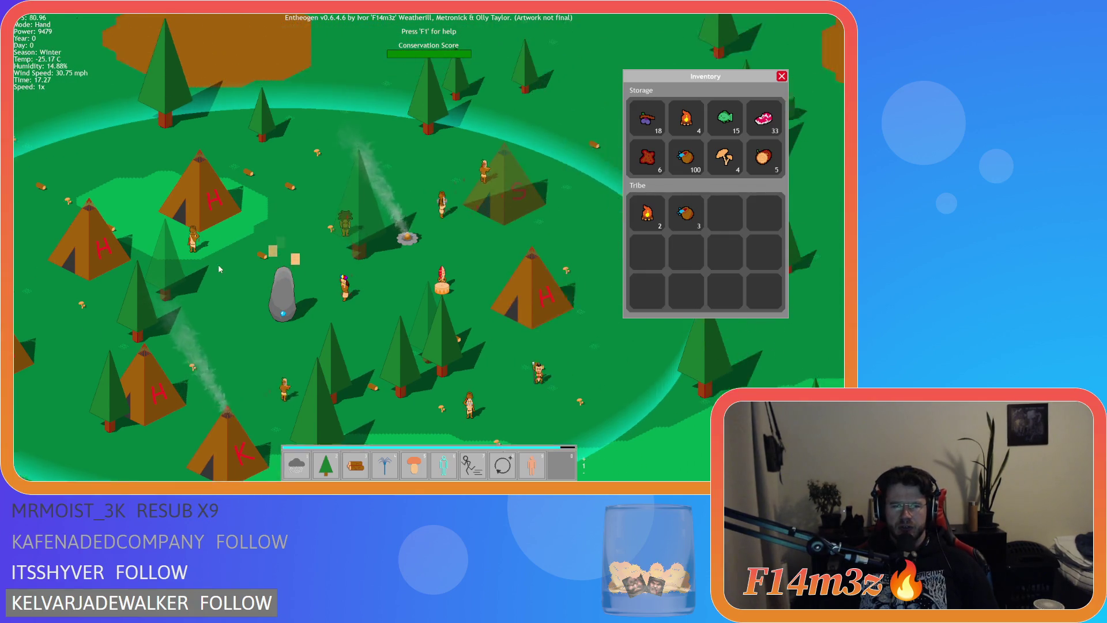
key("Left")
key("Down")
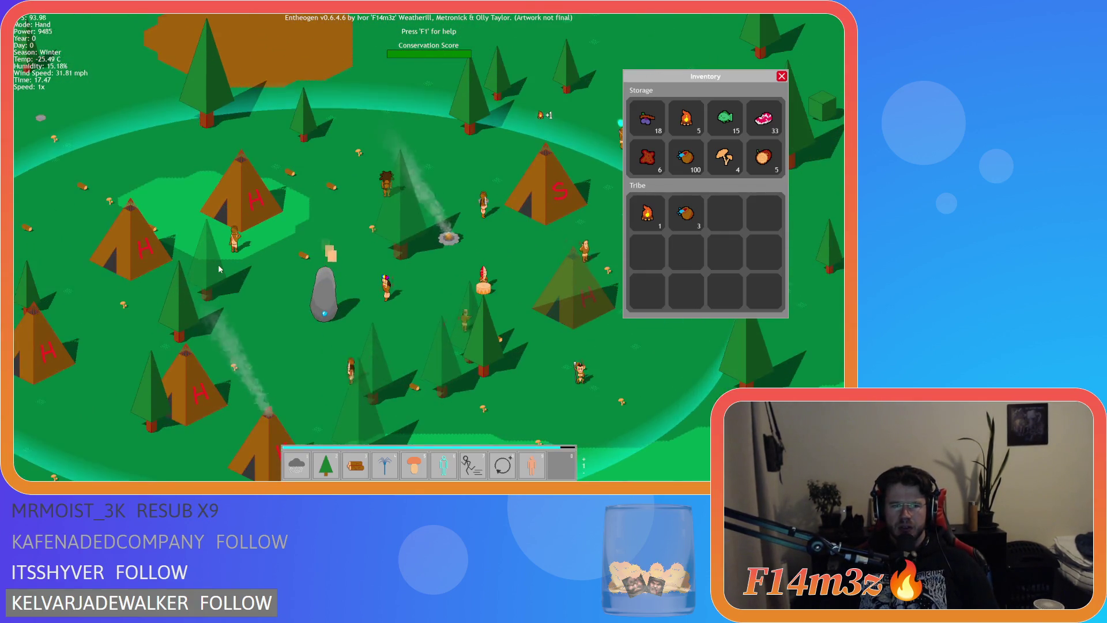
key("Right")
key("Up")
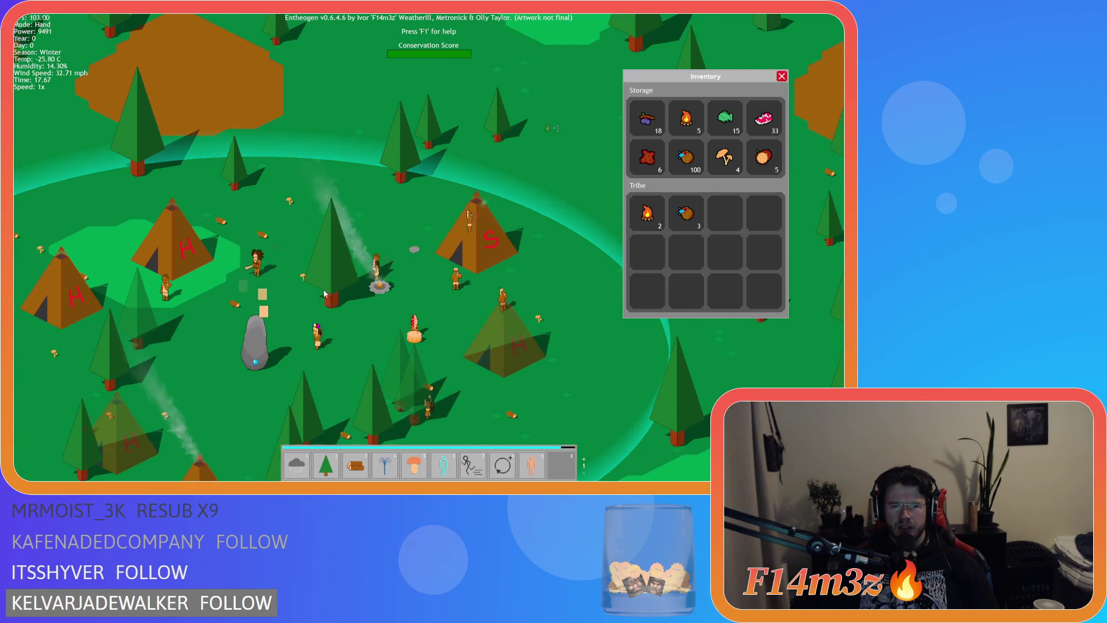
key("Up")
key("Left")
key("Down")
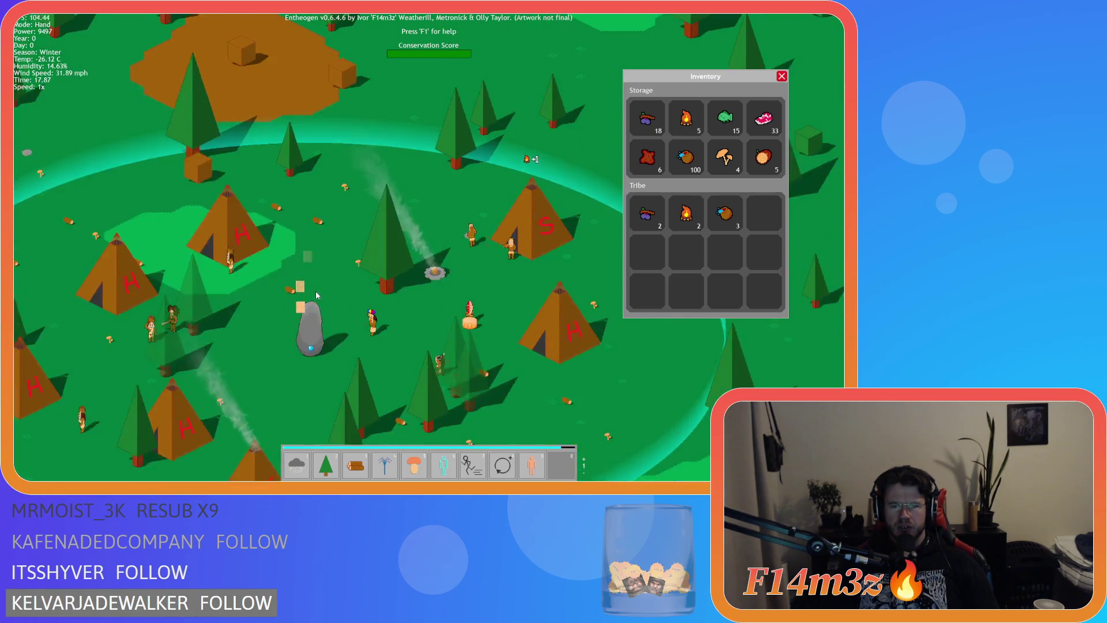
key("Right")
key("Right")
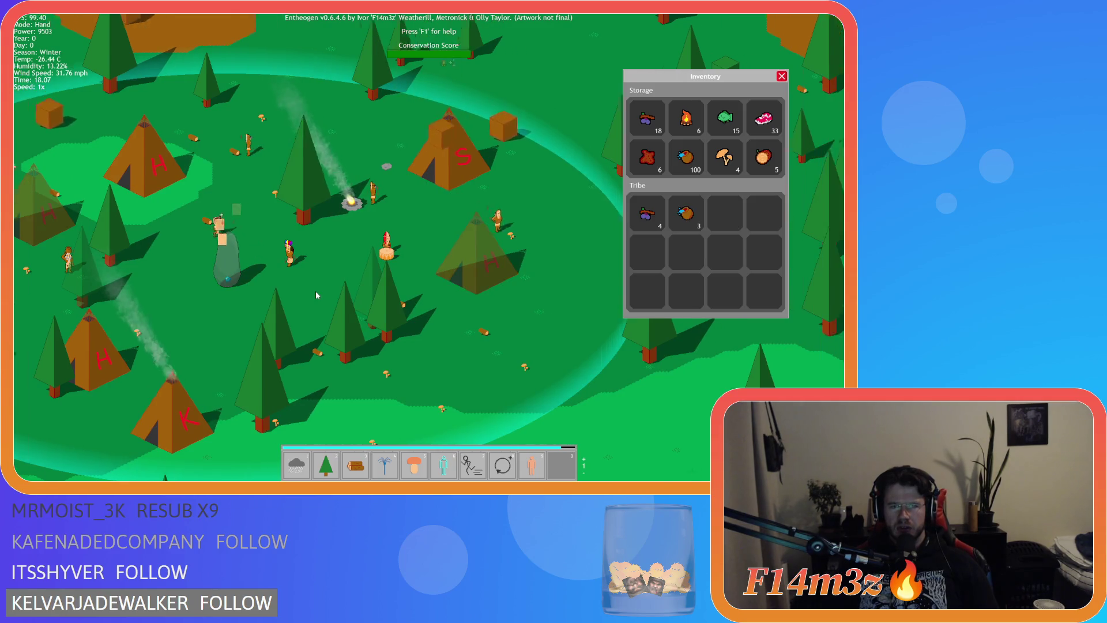
key("Up")
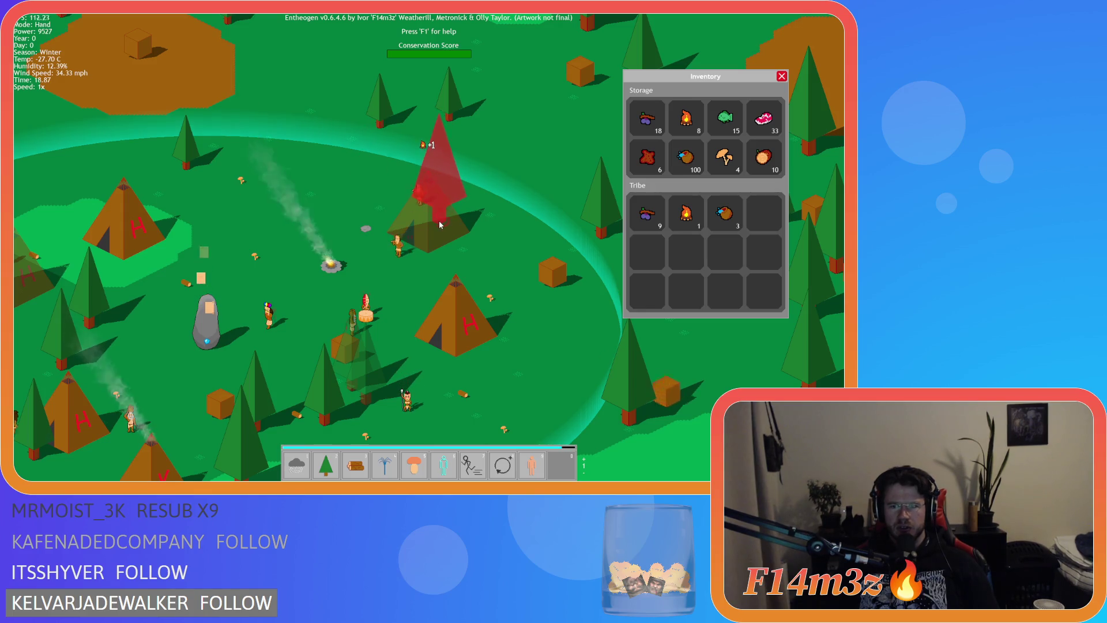
scroll(508, 277, "down", 2)
scroll(455, 271, "up", 2)
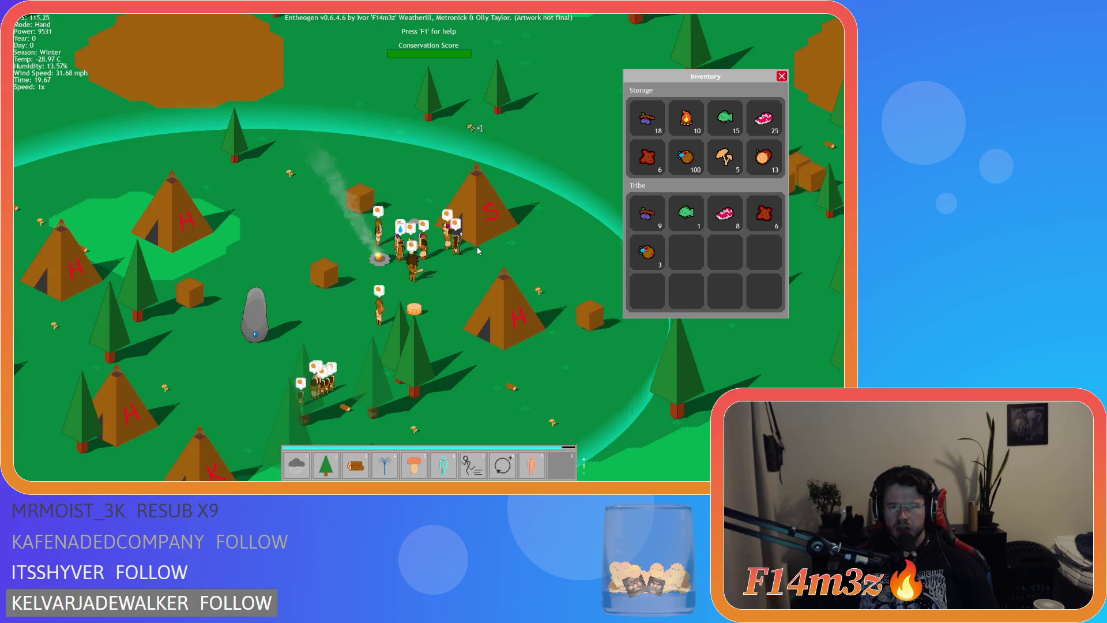
Step: Pan around the village to view more of the huts
left_click_drag(492, 222, 436, 290)
mouse_move(469, 357)
left_mouse_down()
mouse_move(336, 338)
mouse_move(240, 486)
mouse_move(397, 360)
mouse_move(371, 354)
left_mouse_up()
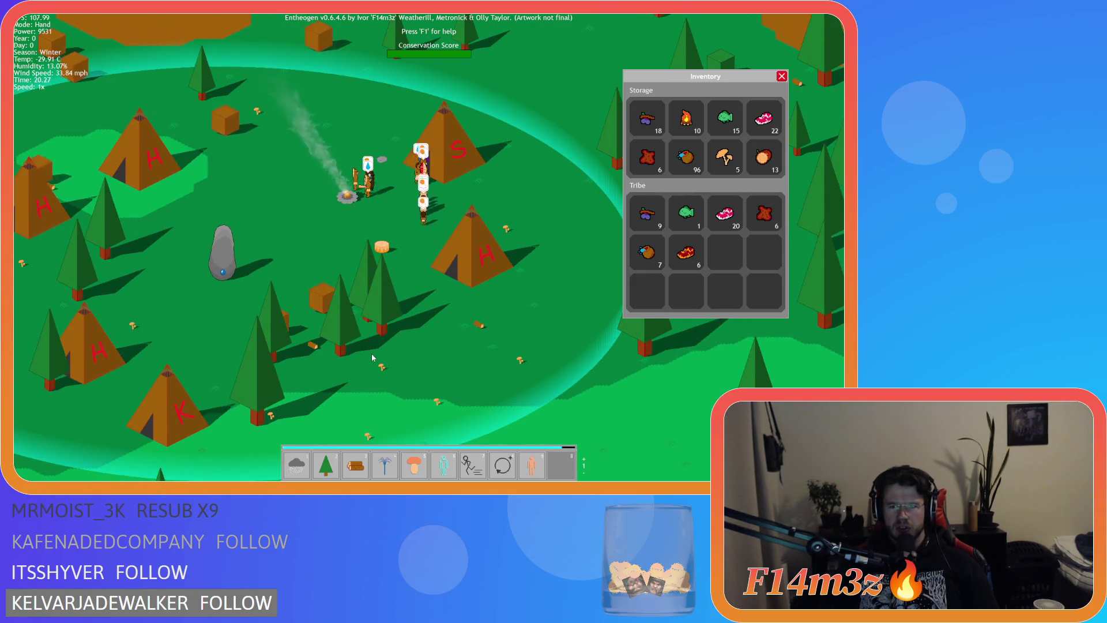
key("d")
key("d")
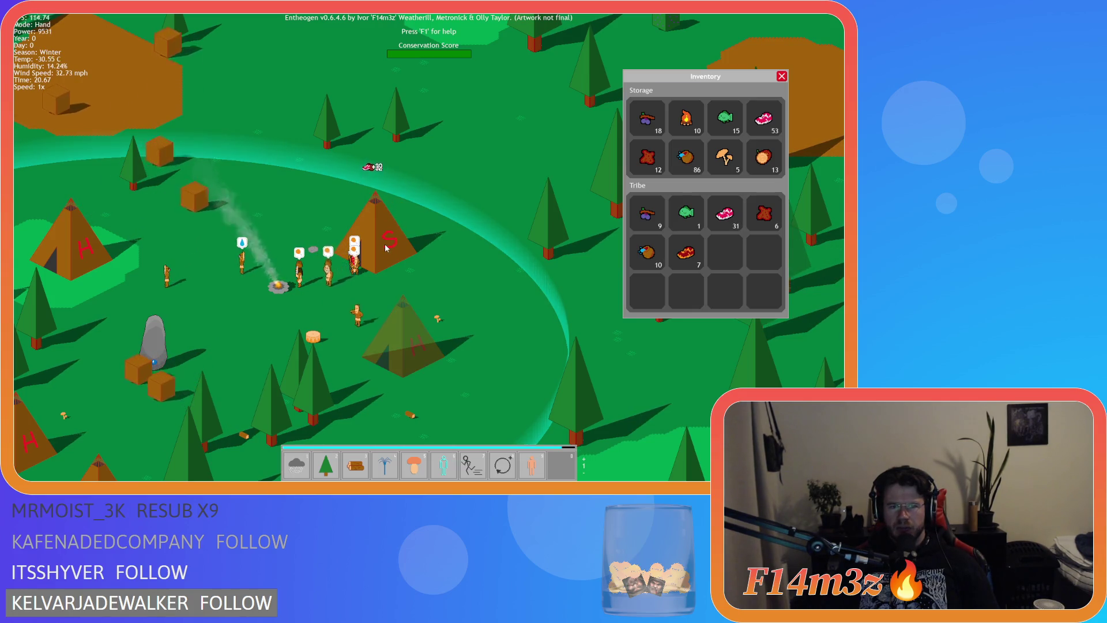
key("w")
key("a")
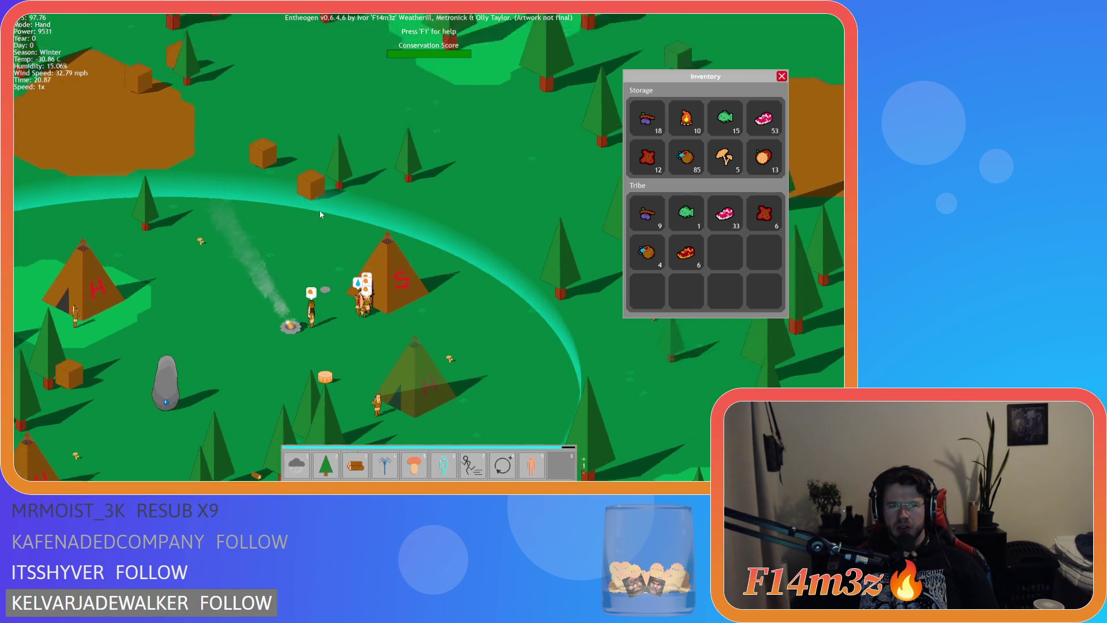
key("w")
key("a")
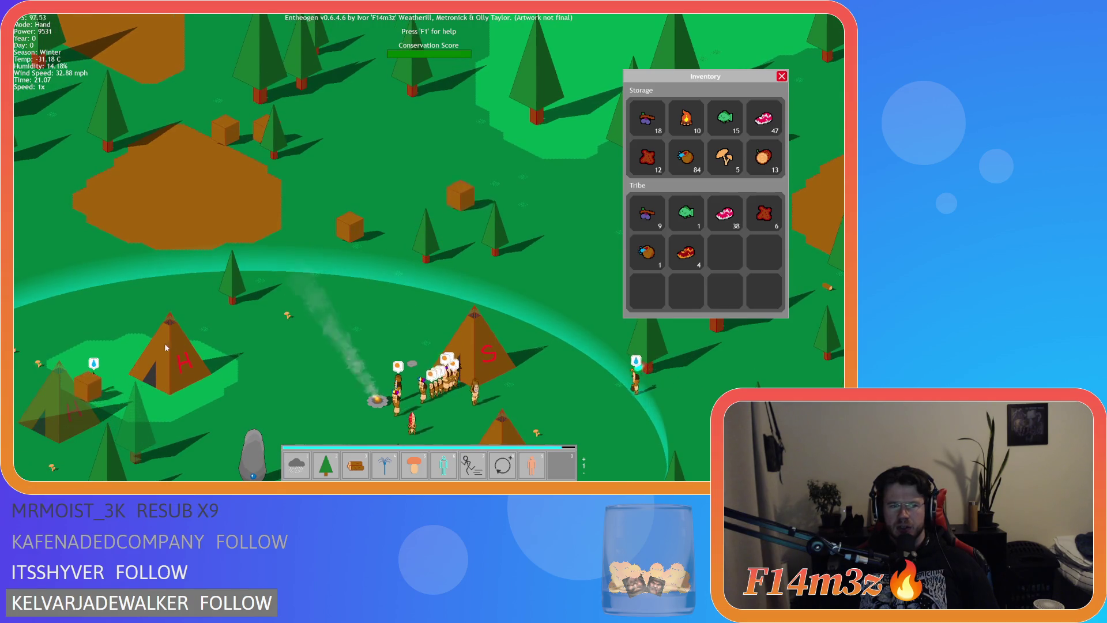
key("a")
key("s")
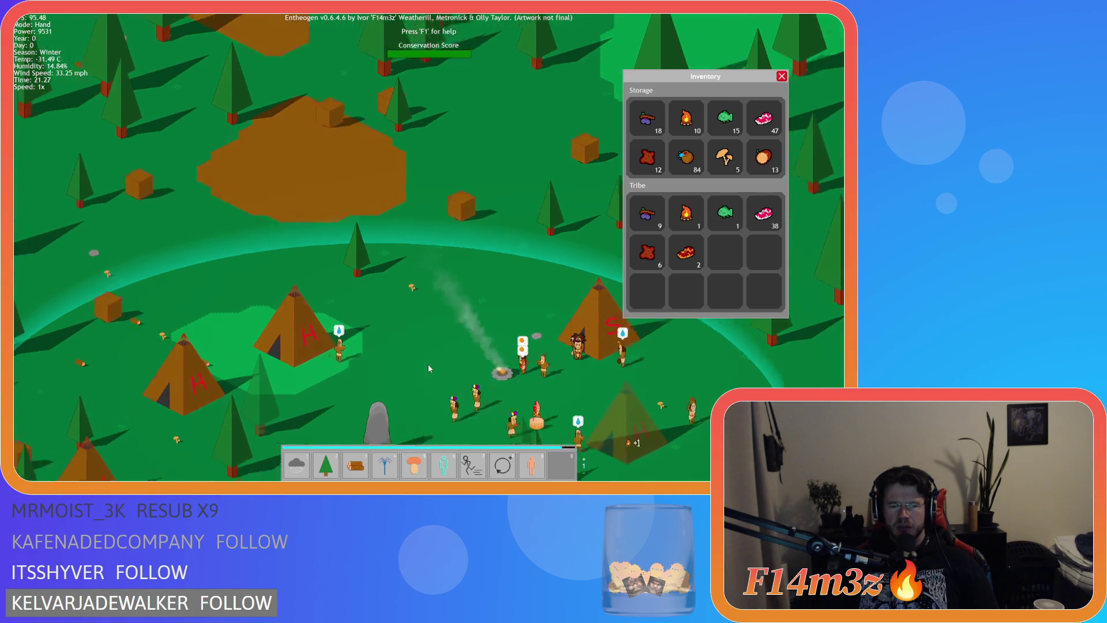
key("d")
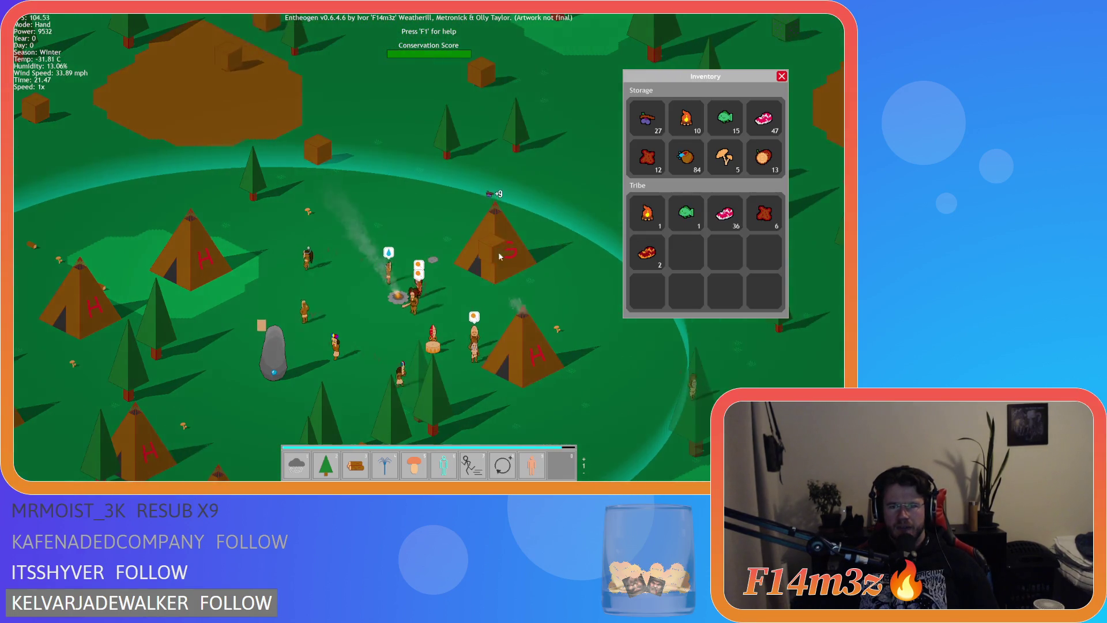
key("d")
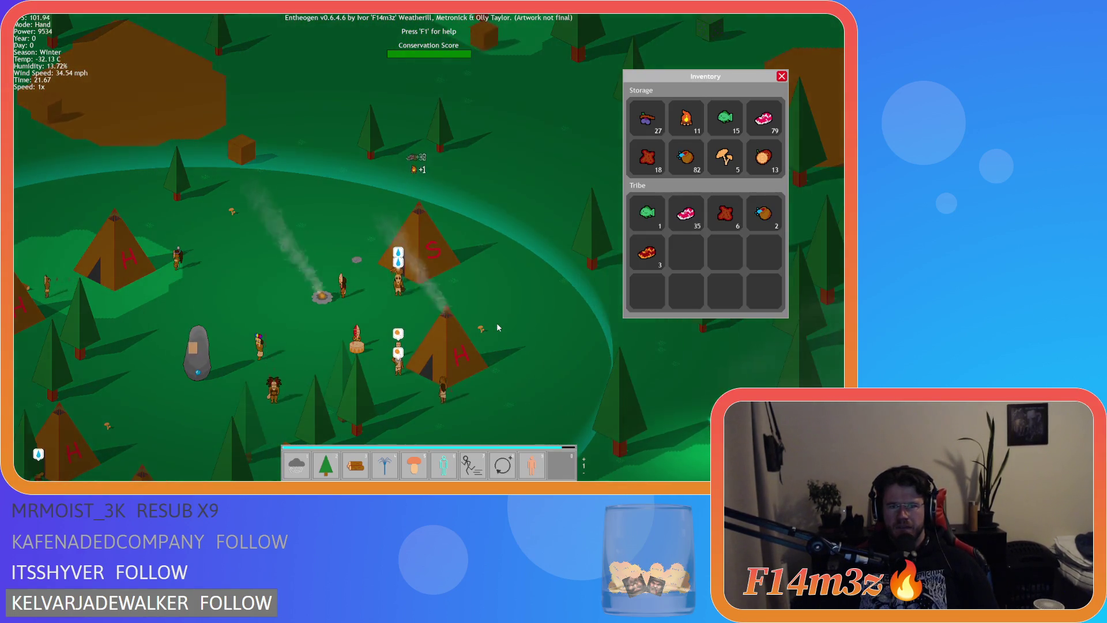
Step: Close the inventory window and quit the game with Esc and Y
left_click(782, 76)
key("a")
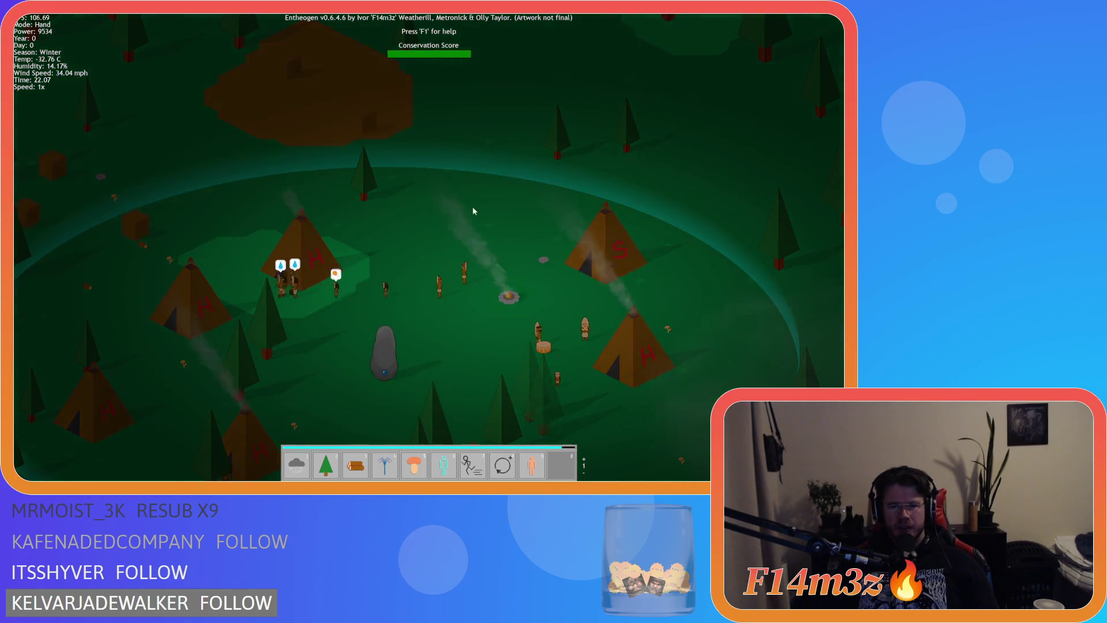
left_click_drag(472, 206, 409, 182)
key("Escape")
key("y")
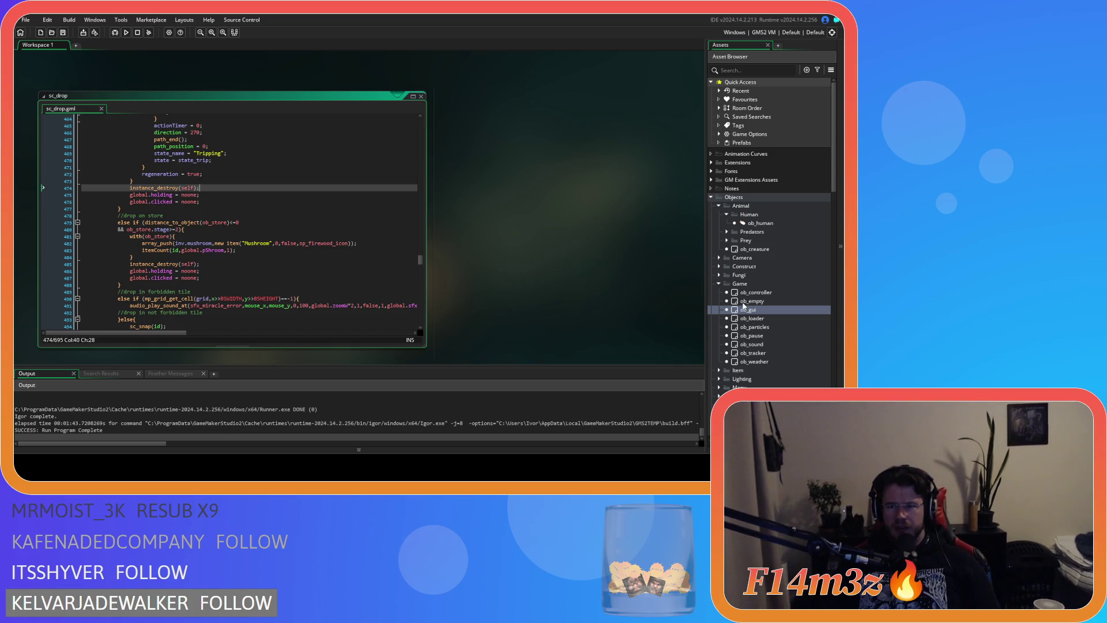
Step: Open ob_gui's Step event, scroll through it, and rebuild and run the game
right_click(469, 191)
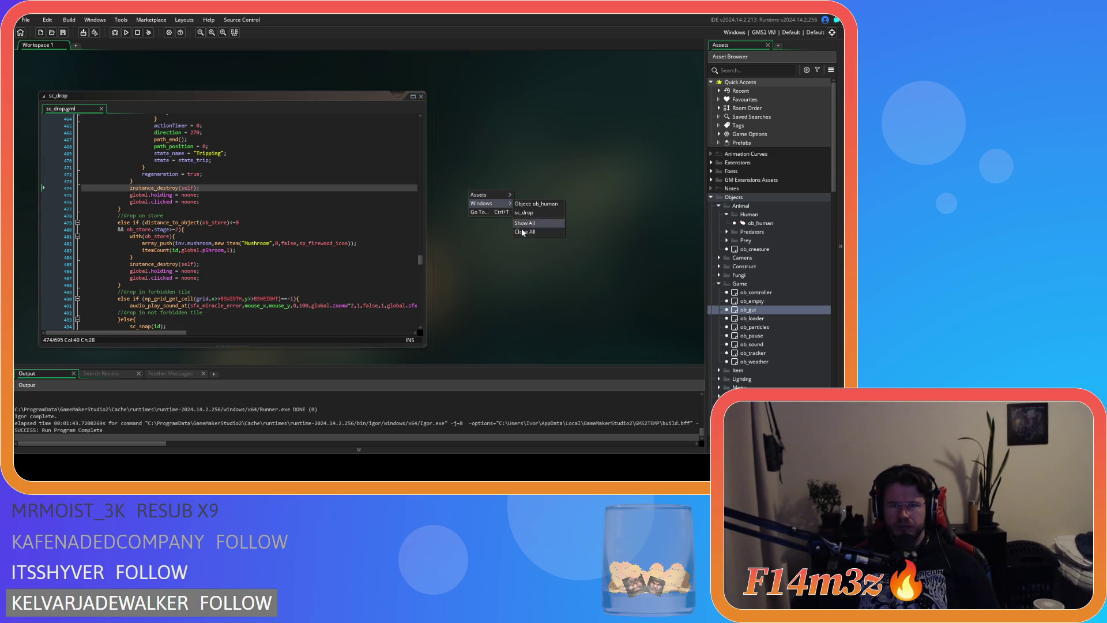
double_click(748, 310)
scroll(498, 222, "down", 5)
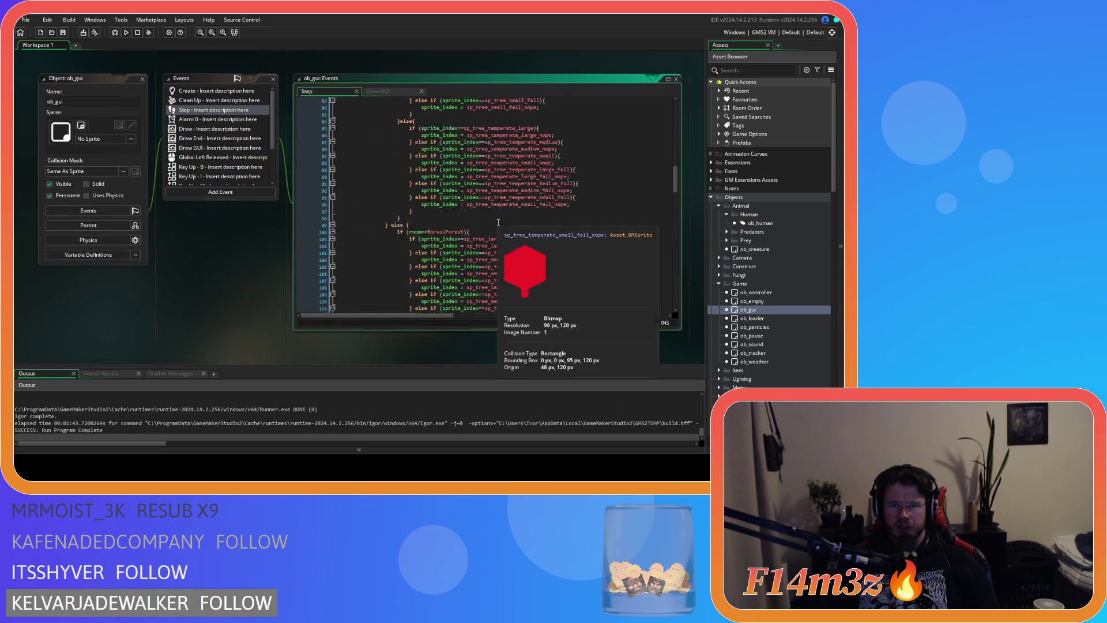
scroll(498, 222, "down", 15)
scroll(498, 249, "down", 5)
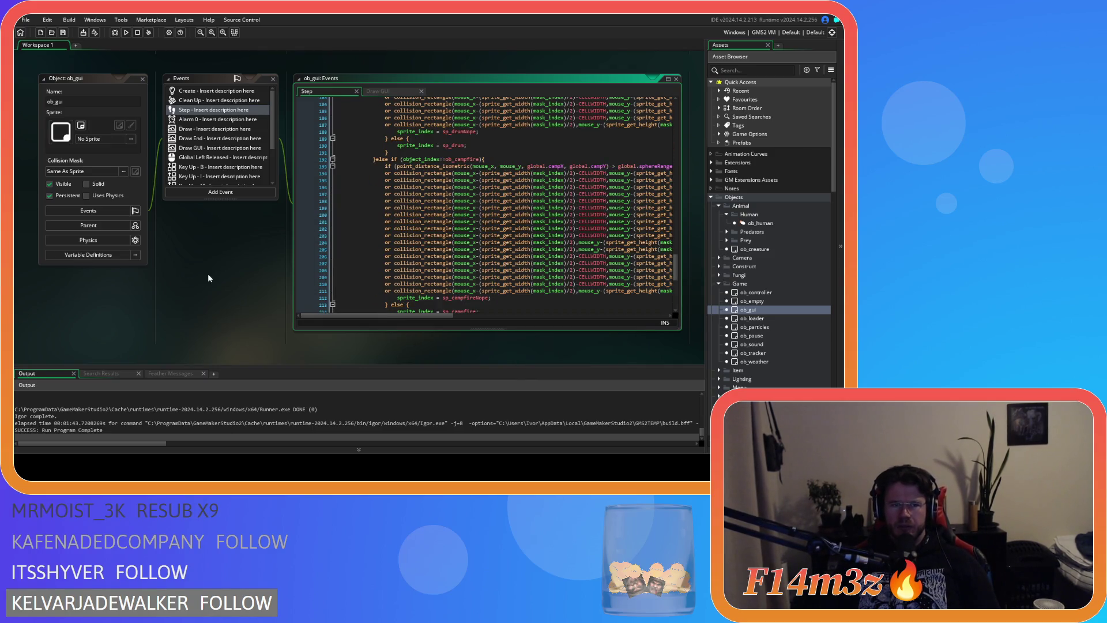
key("F5")
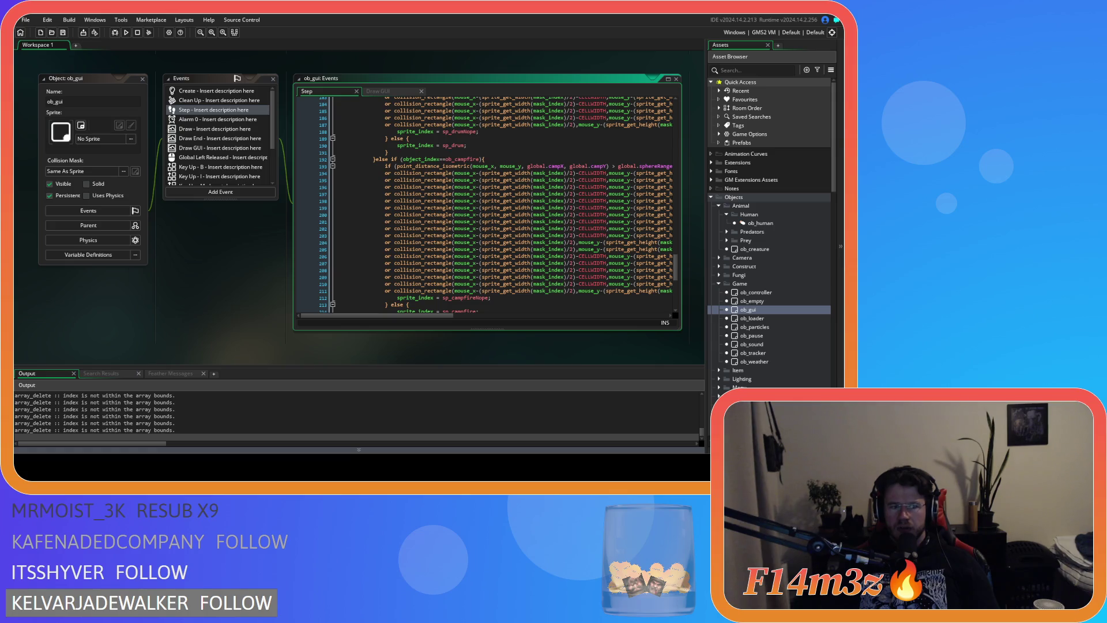
key("alt+Tab")
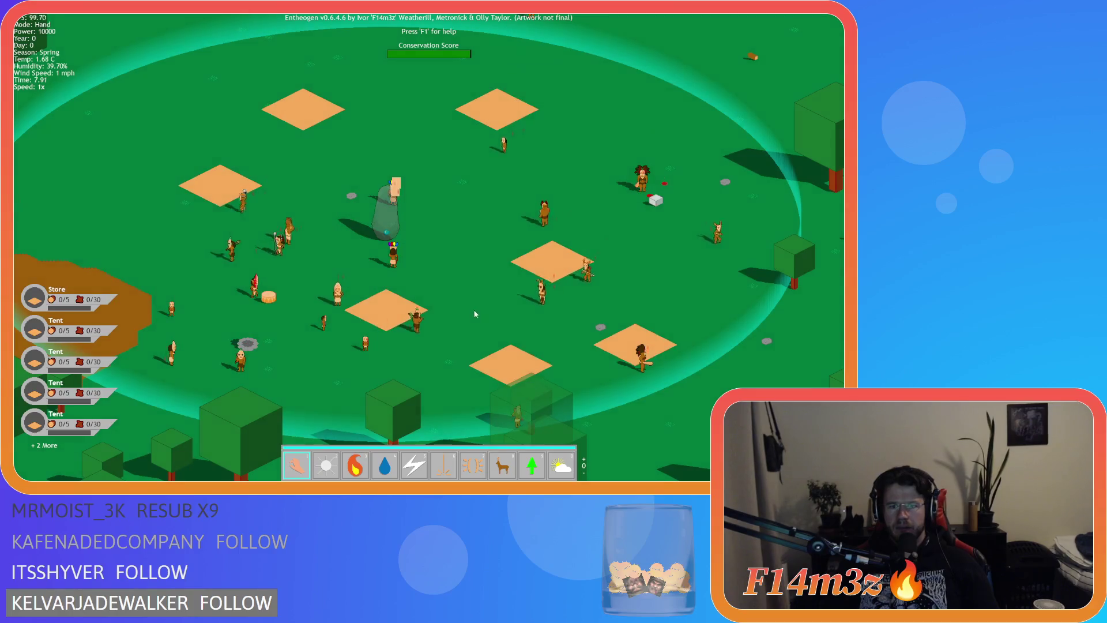
Step: Cycle to the next power set, try the storm power, then return to hand mode
key("s")
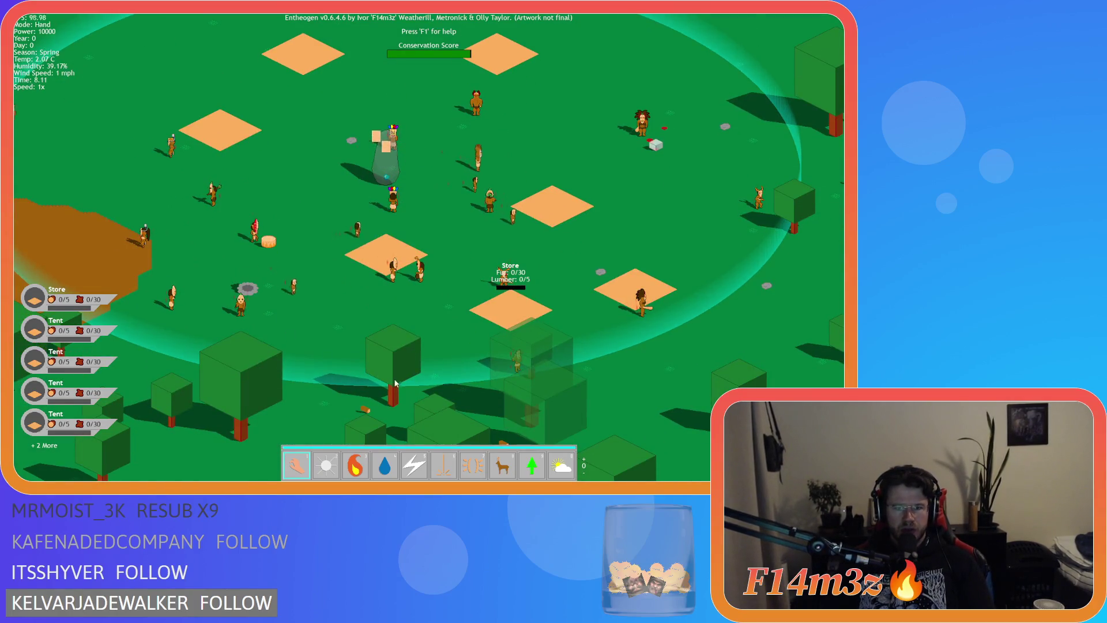
key("w")
scroll(302, 307, "up", 1)
key("1")
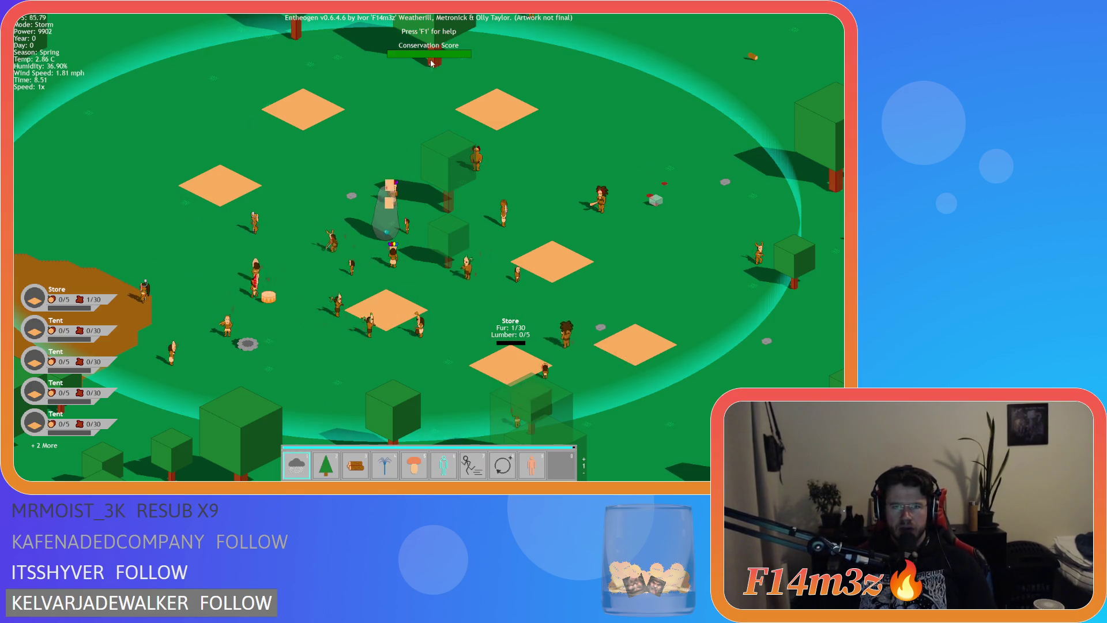
key("Escape")
key("w")
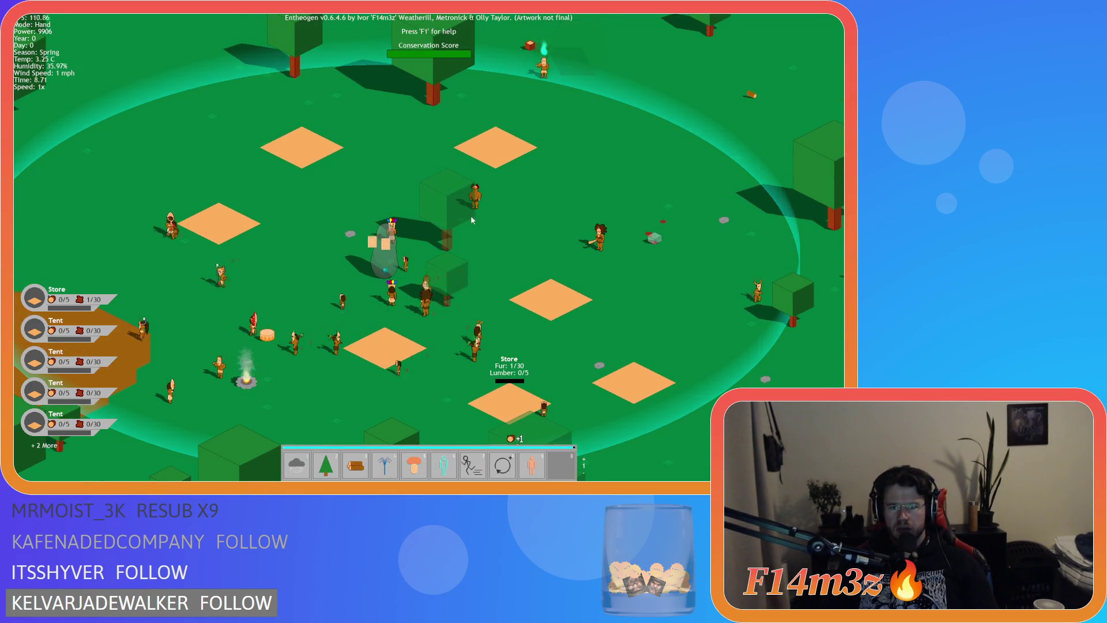
Step: Pan the map view over toward the Store
key("s")
key("d")
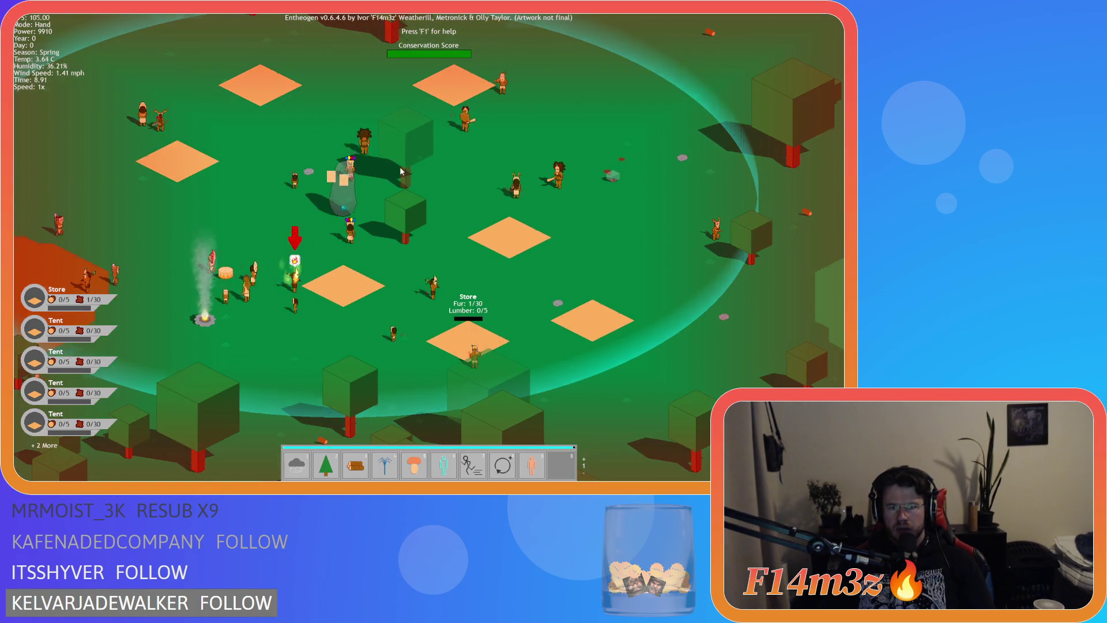
key("d")
key("w")
key("s")
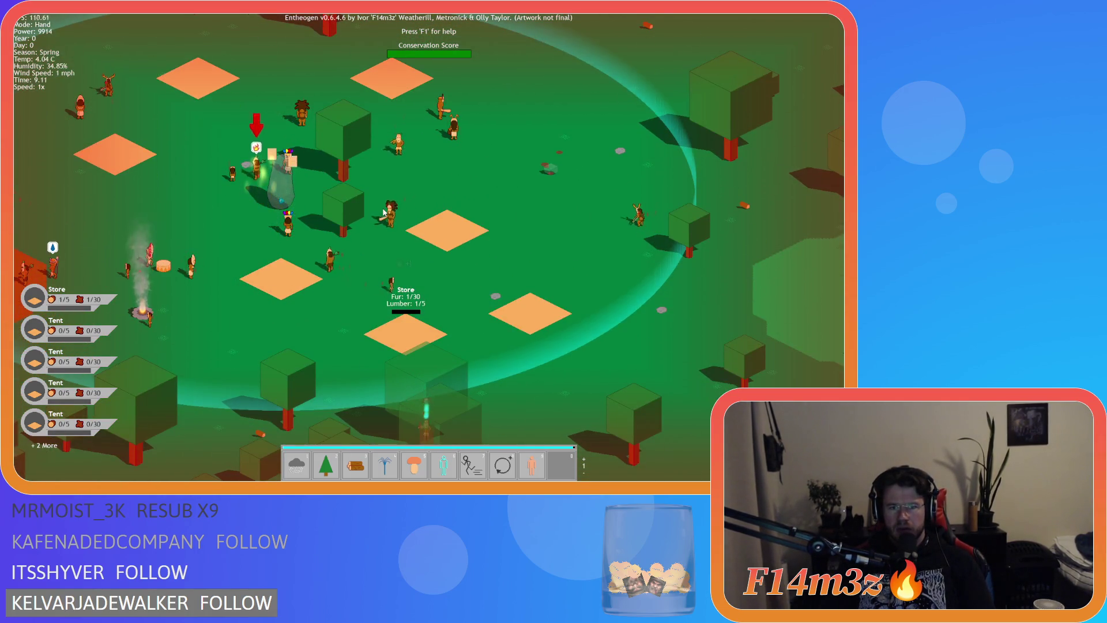
key("w")
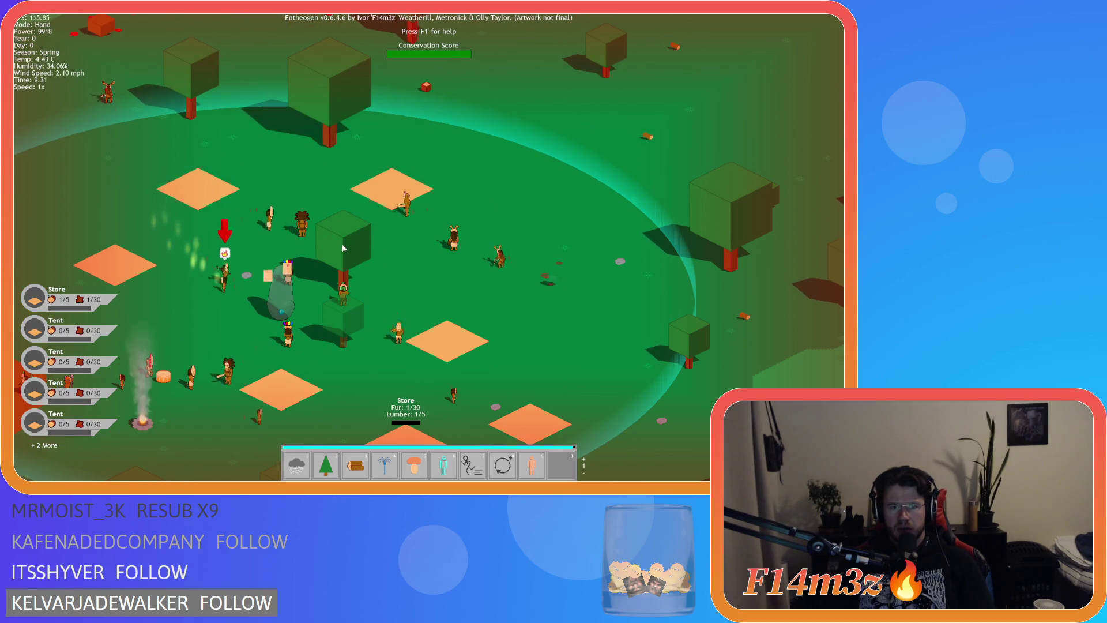
key("s")
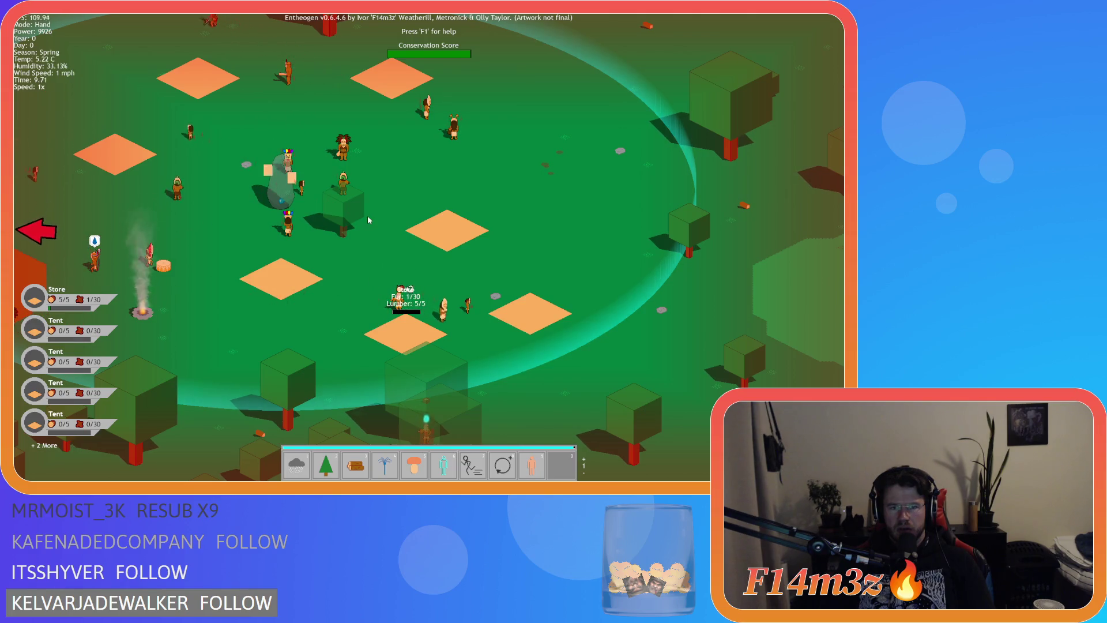
key("w")
key("s")
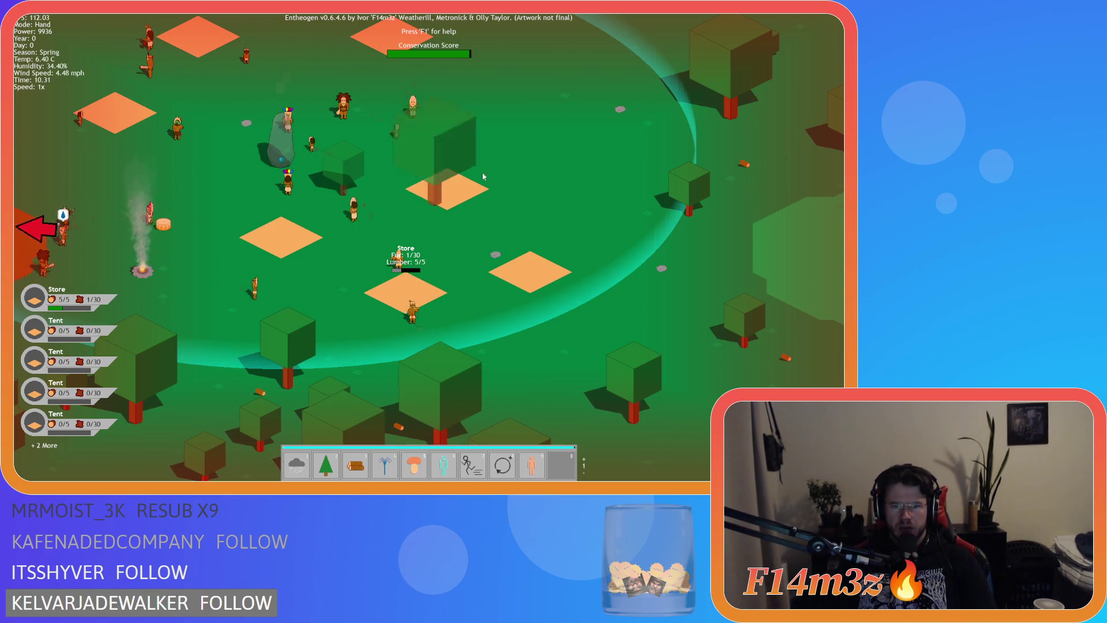
Step: Place and retrieve a tree, relocate the Store to a new tile, and call up the quit prompt
left_click(547, 141)
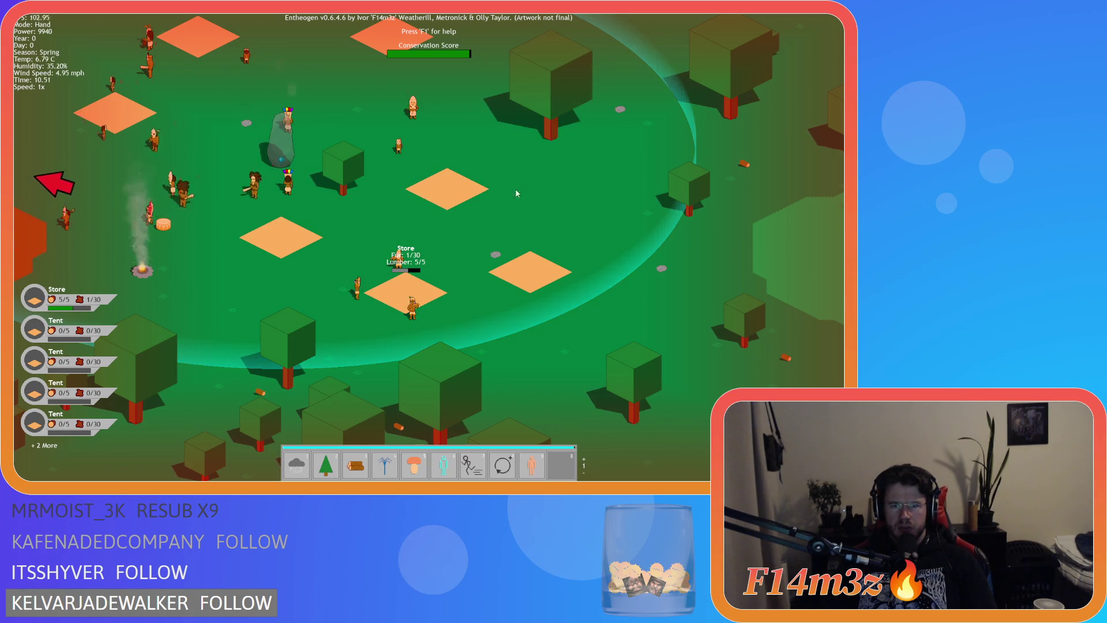
left_click(554, 111)
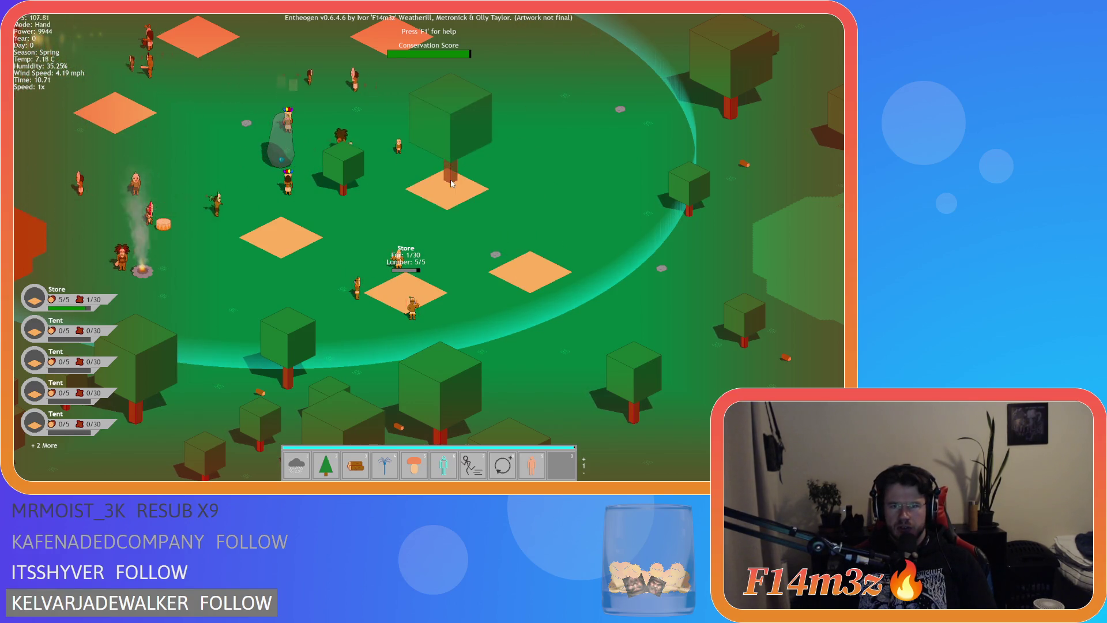
mouse_move(415, 291)
left_mouse_down()
mouse_move(386, 291)
mouse_move(407, 291)
mouse_move(559, 164)
mouse_move(424, 267)
mouse_move(551, 271)
mouse_move(467, 193)
mouse_move(555, 150)
mouse_move(478, 144)
mouse_move(297, 168)
mouse_move(525, 140)
mouse_move(273, 132)
mouse_move(450, 253)
mouse_move(512, 241)
mouse_move(501, 341)
mouse_move(601, 232)
mouse_move(577, 288)
mouse_move(484, 346)
mouse_move(627, 228)
left_mouse_up()
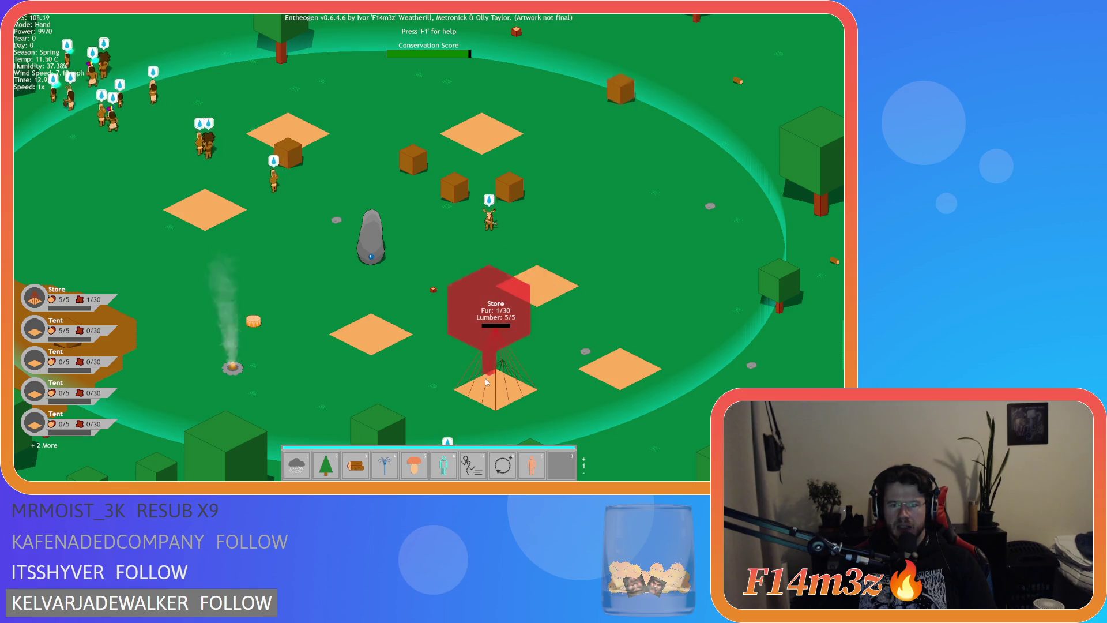
scroll(638, 238, "down", 5)
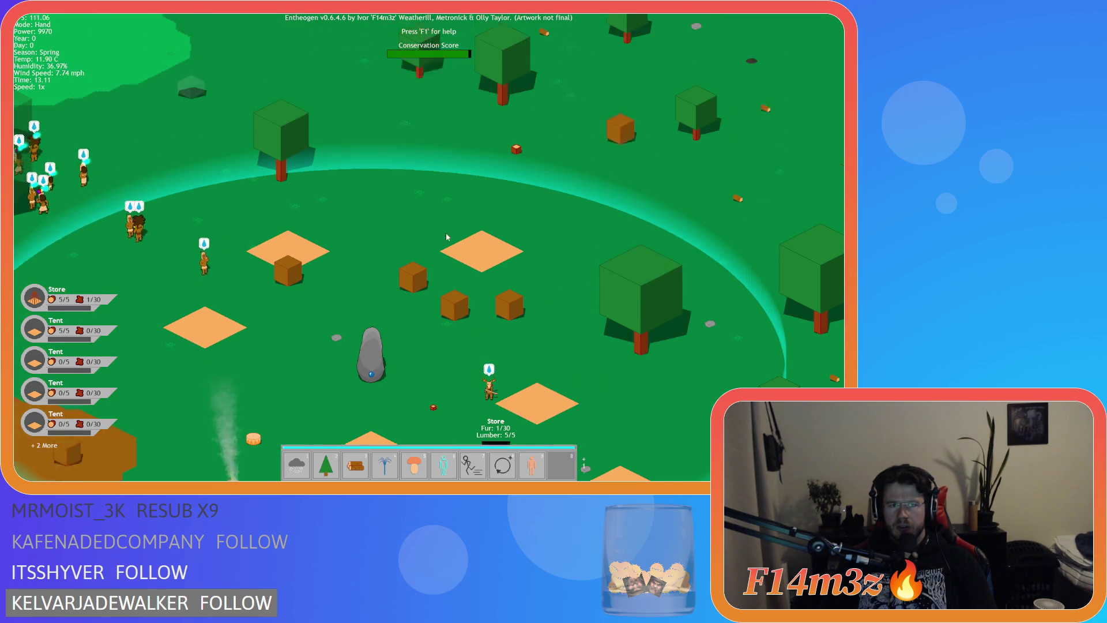
scroll(319, 255, "up", 5)
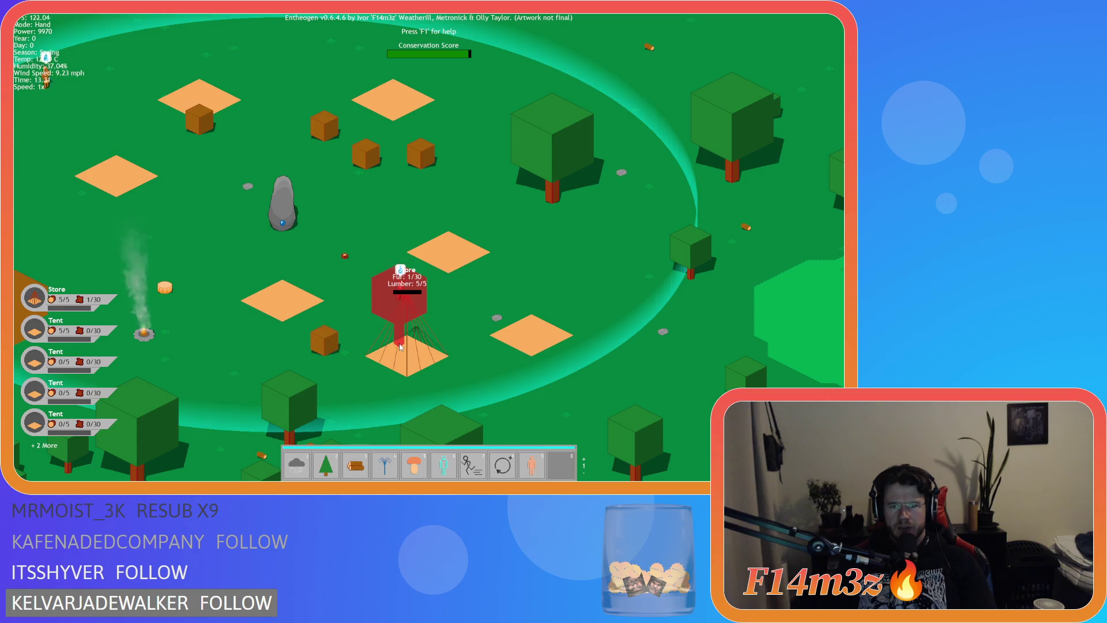
left_click_drag(401, 347, 617, 262)
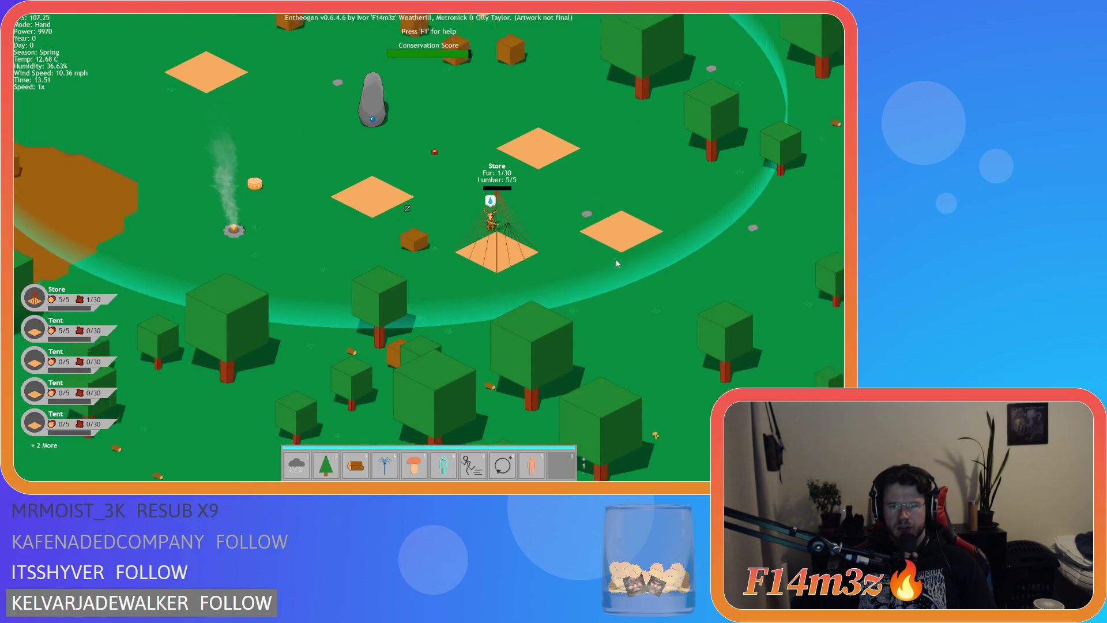
scroll(609, 265, "down", 3)
scroll(485, 170, "up", 3)
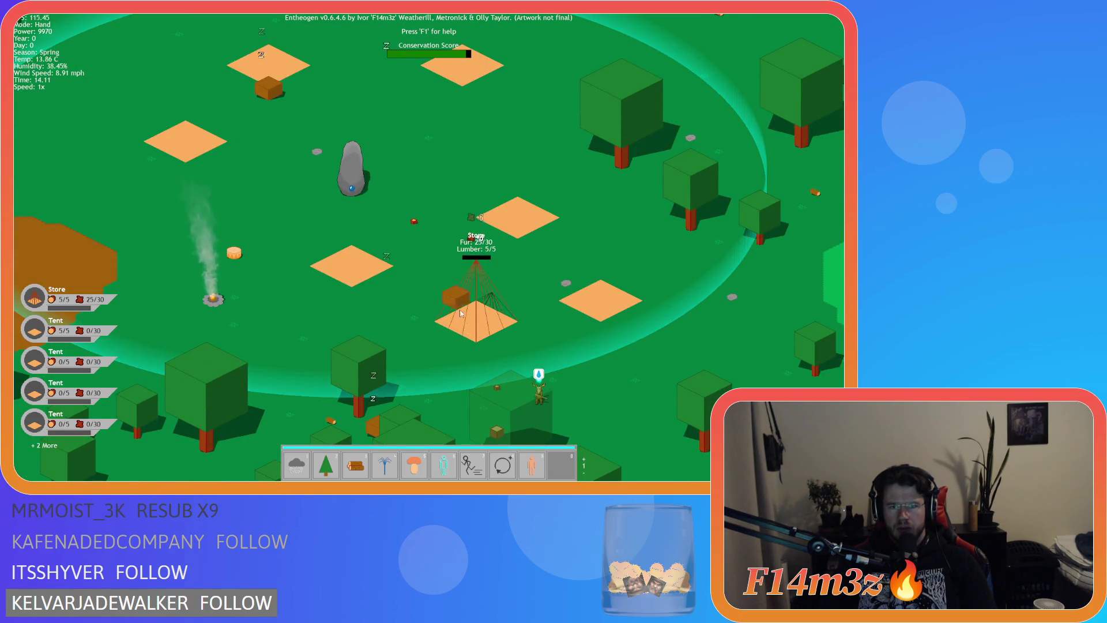
key("Escape")
Step: Confirm quitting the game and return to the ob_gui Step event code
key("y")
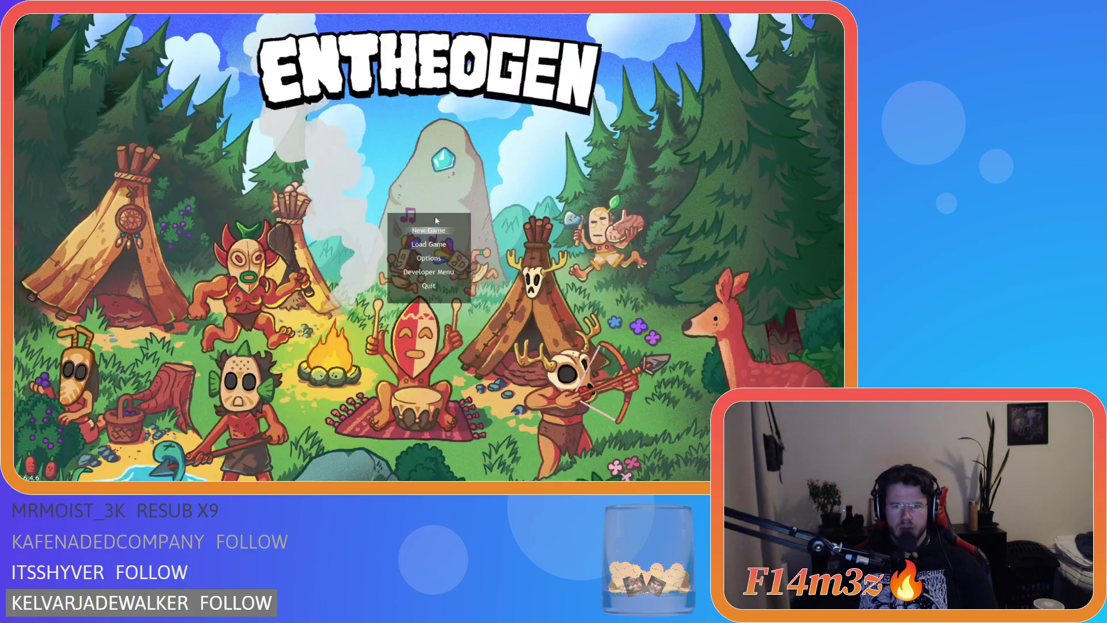
scroll(502, 270, "up", 20)
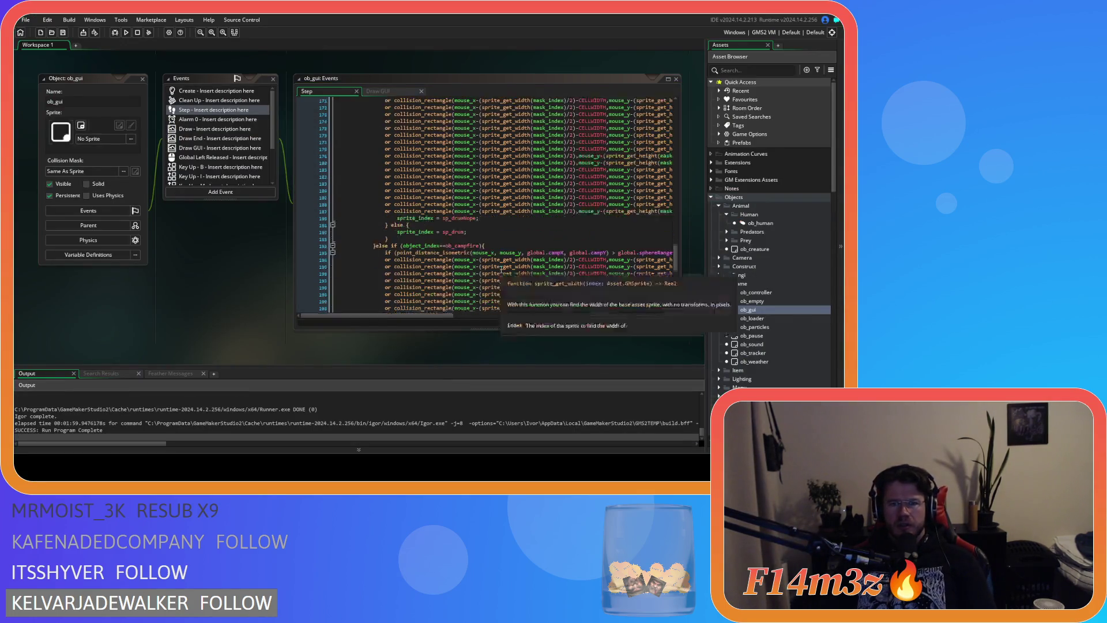
scroll(502, 269, "up", 20)
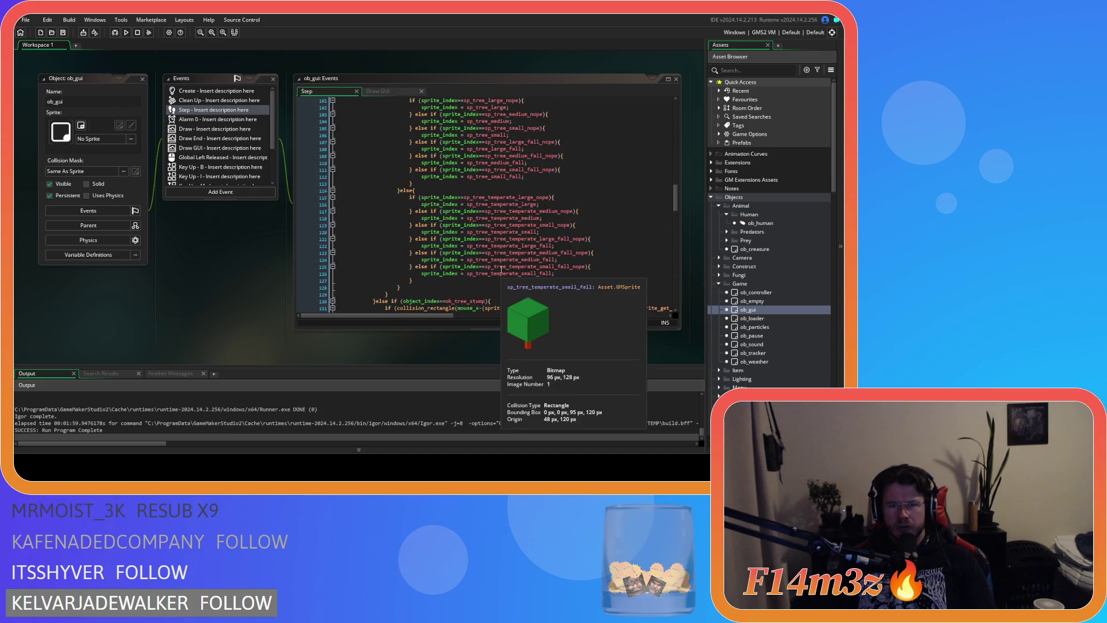
scroll(501, 269, "down", 8)
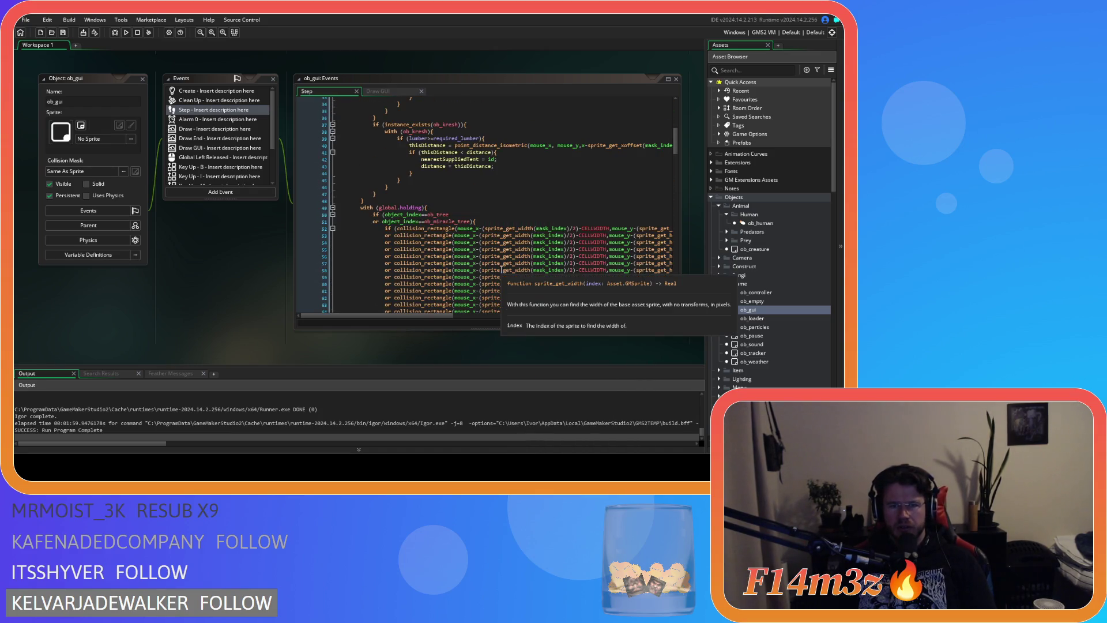
scroll(501, 269, "up", 6)
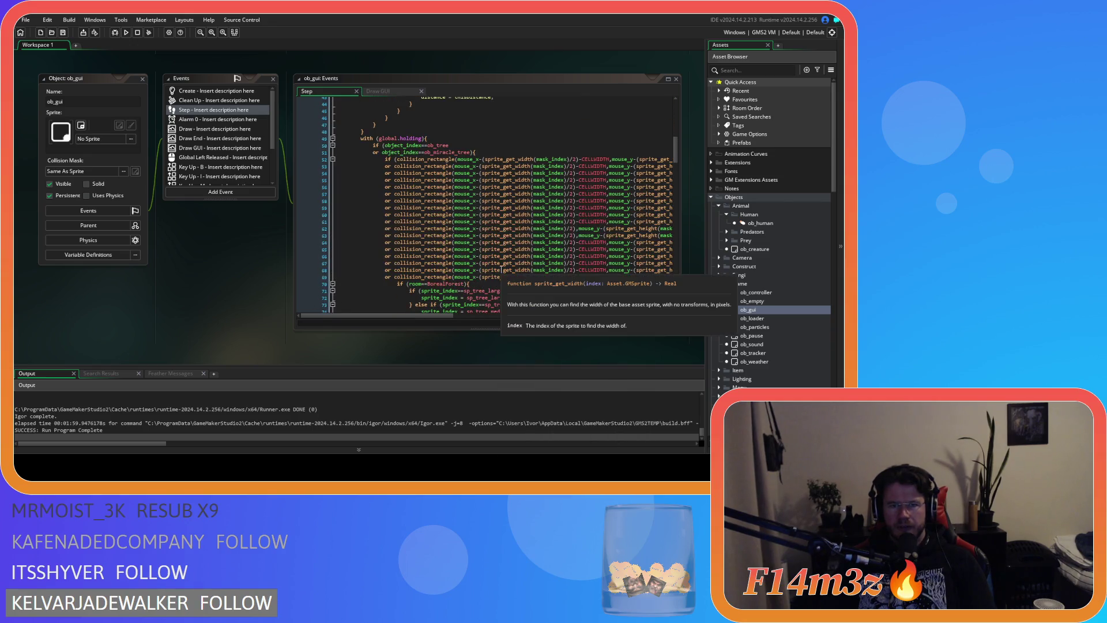
scroll(501, 270, "down", 1)
Step: Scroll through the ob_gui Step event code to review its collision checks
left_click_drag(430, 316, 672, 313)
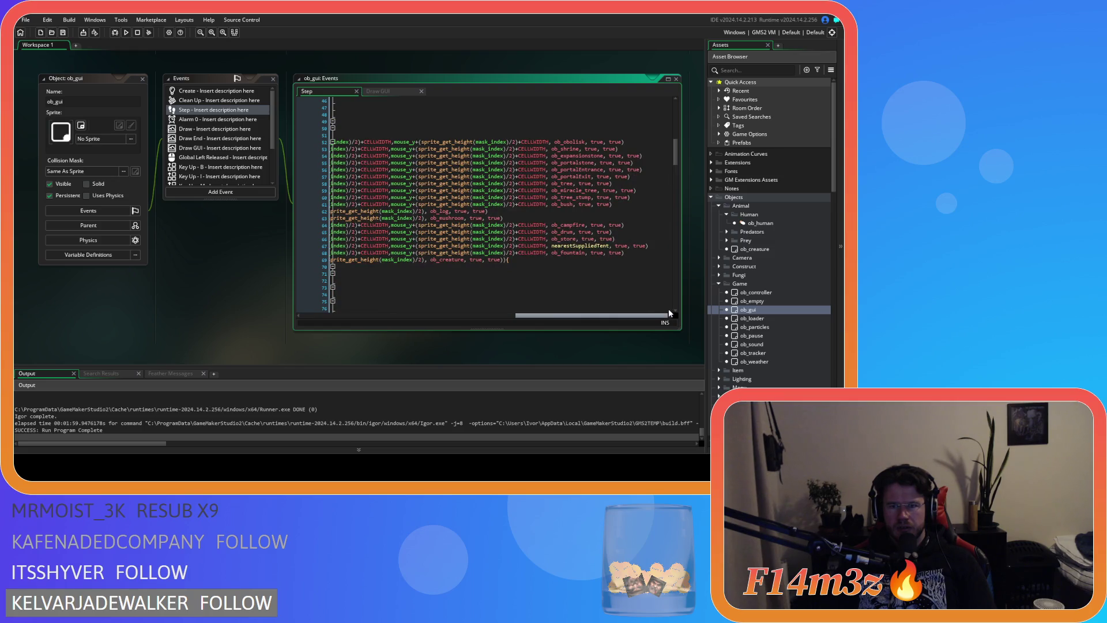
left_click_drag(669, 311, 434, 309)
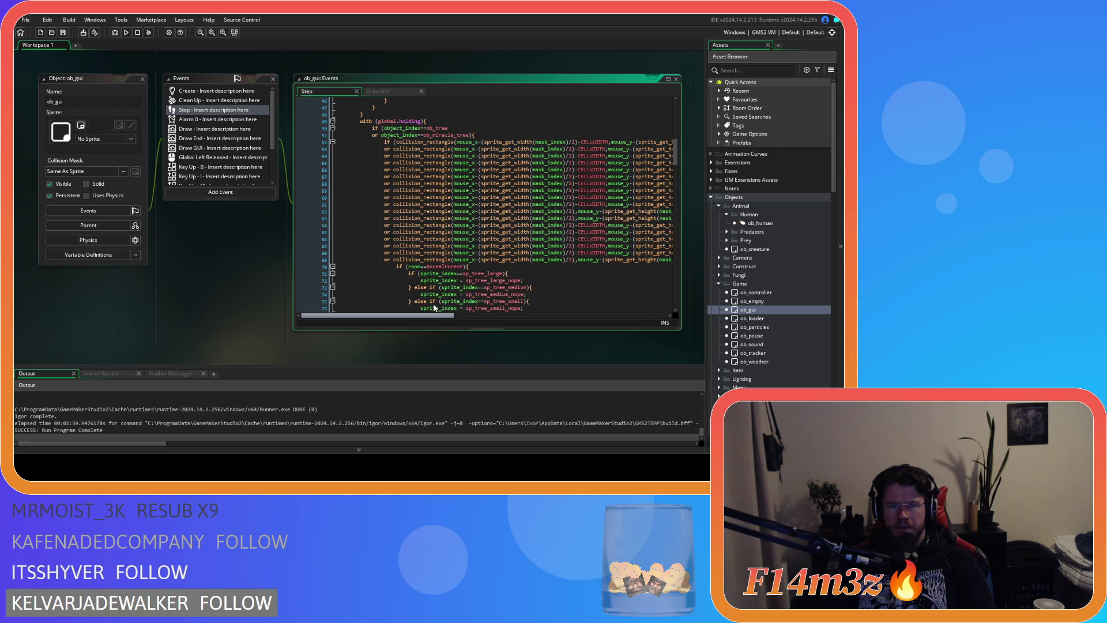
scroll(492, 304, "right", 10)
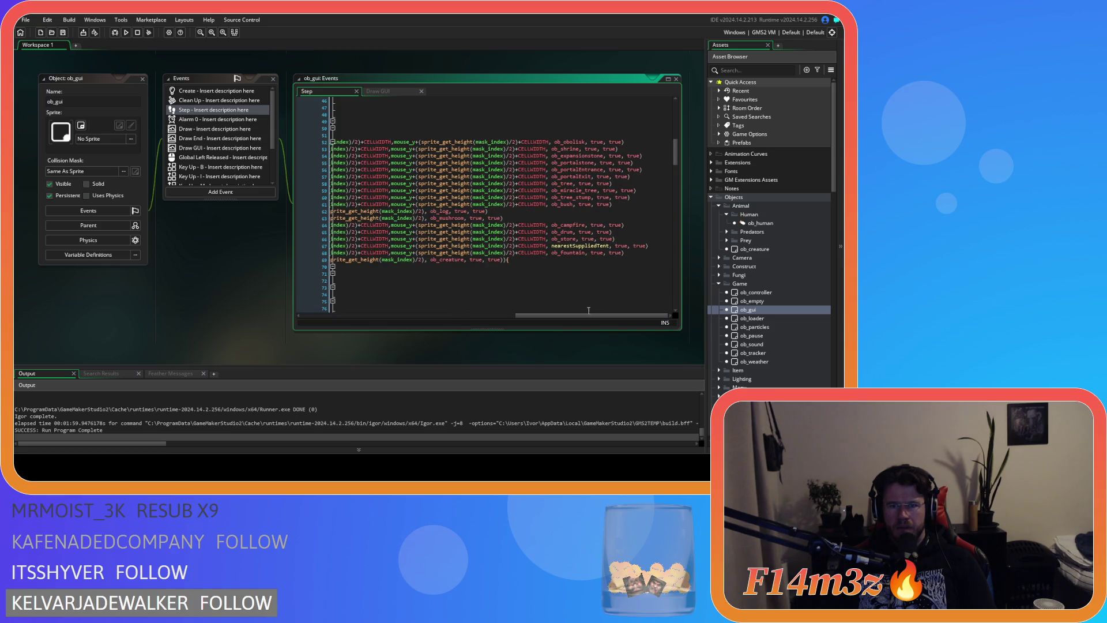
scroll(576, 311, "left", 5)
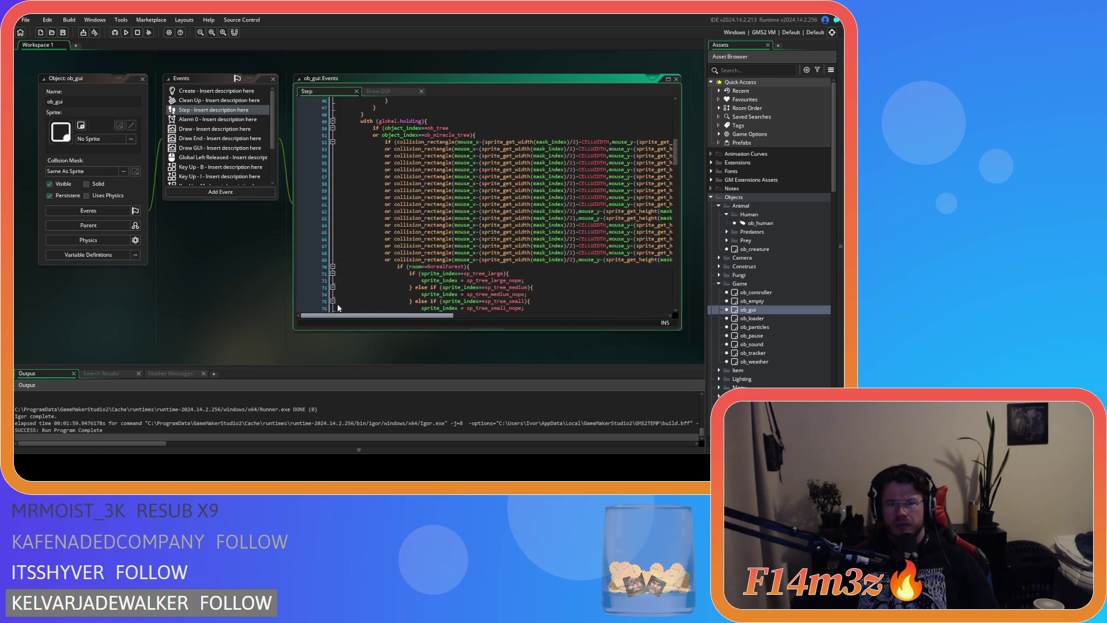
scroll(580, 300, "right", 5)
scroll(597, 300, "left", 10)
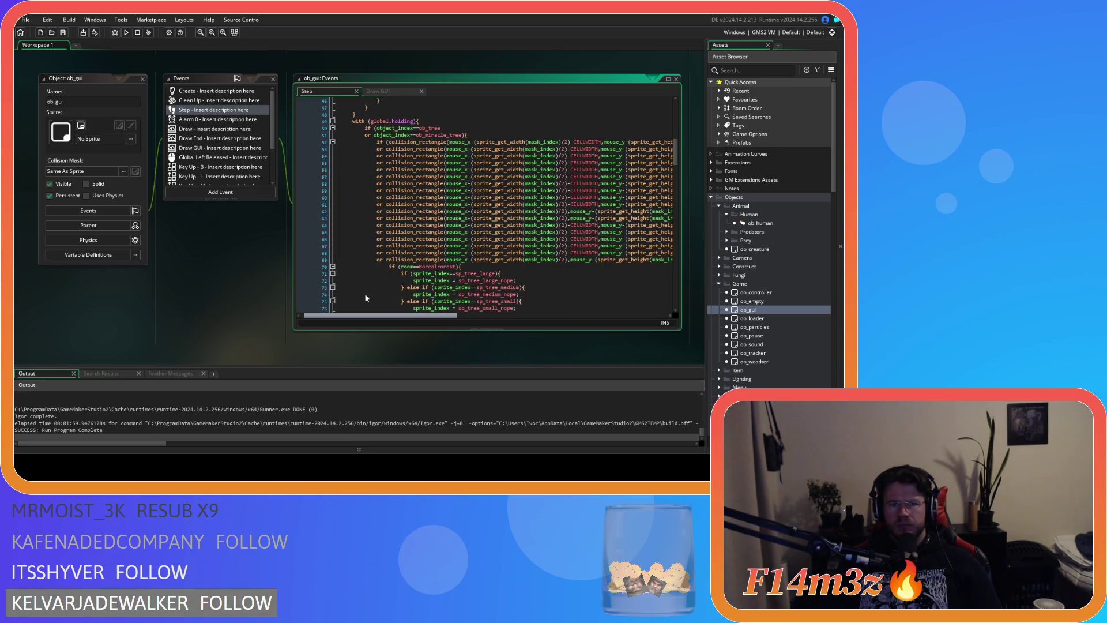
scroll(598, 298, "right", 10)
scroll(327, 288, "left", 10)
scroll(504, 254, "up", 15)
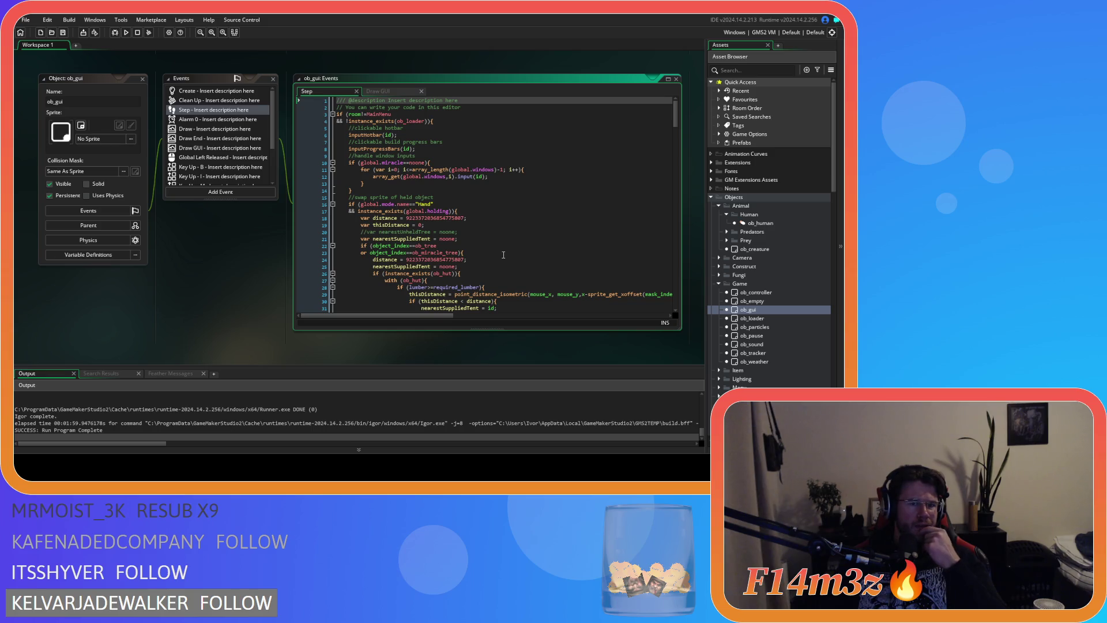
scroll(503, 254, "down", 3)
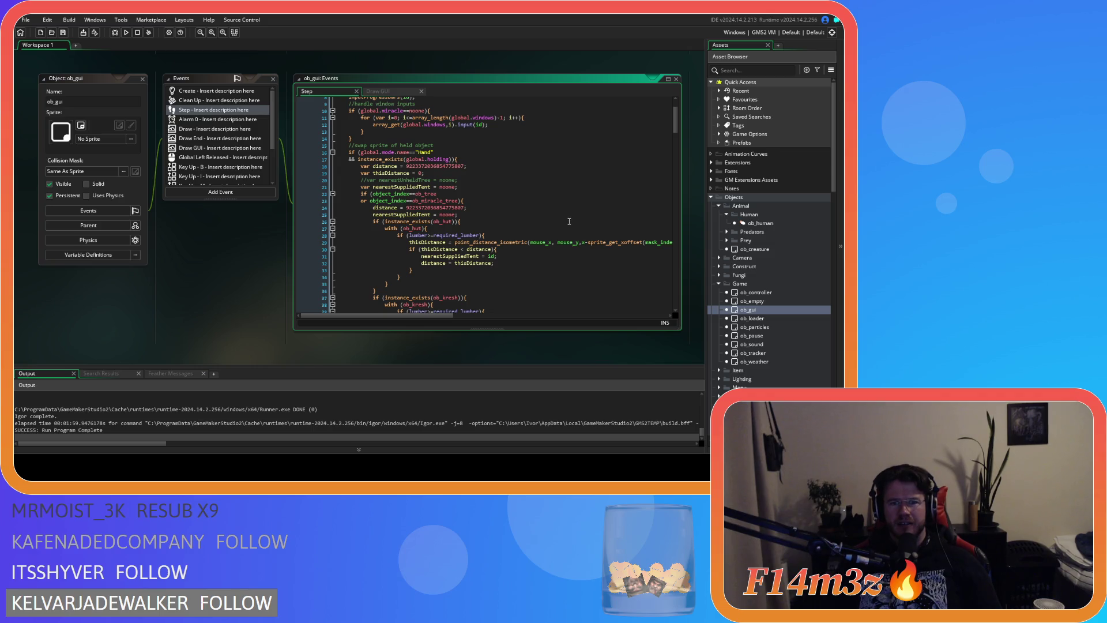
scroll(566, 216, "down", 3)
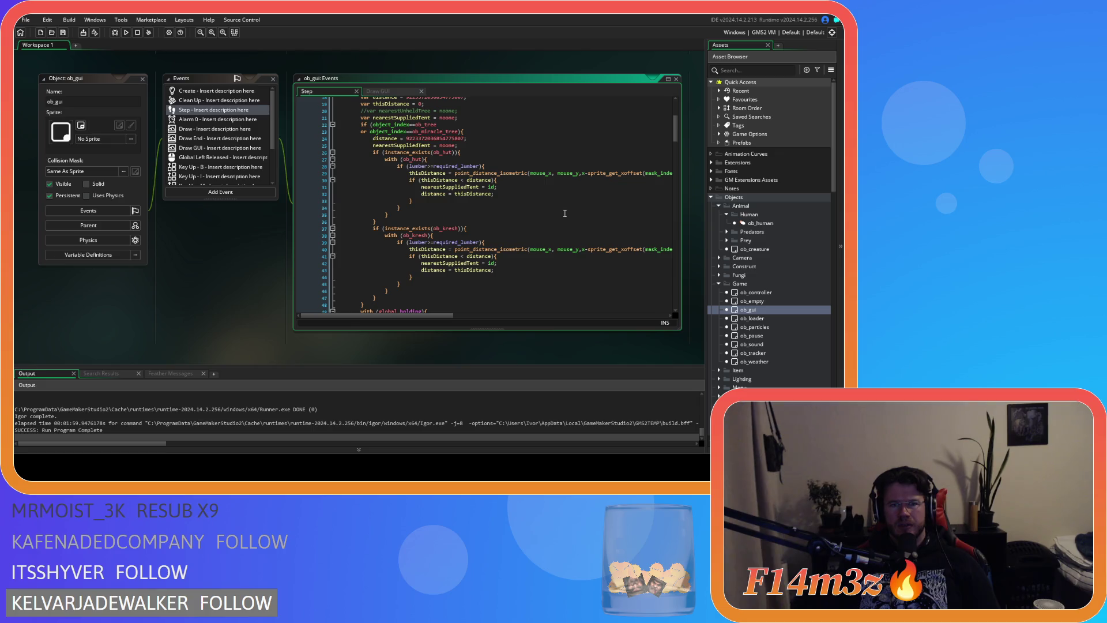
scroll(564, 214, "down", 9)
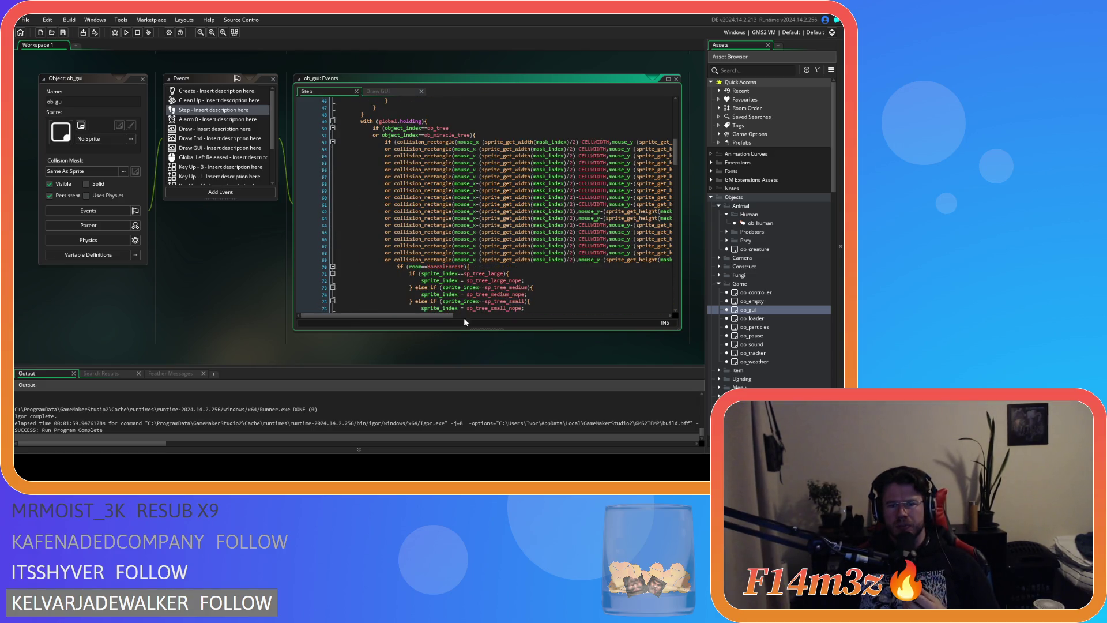
mouse_move(437, 316)
left_mouse_down()
mouse_move(629, 316)
mouse_move(672, 299)
left_mouse_up()
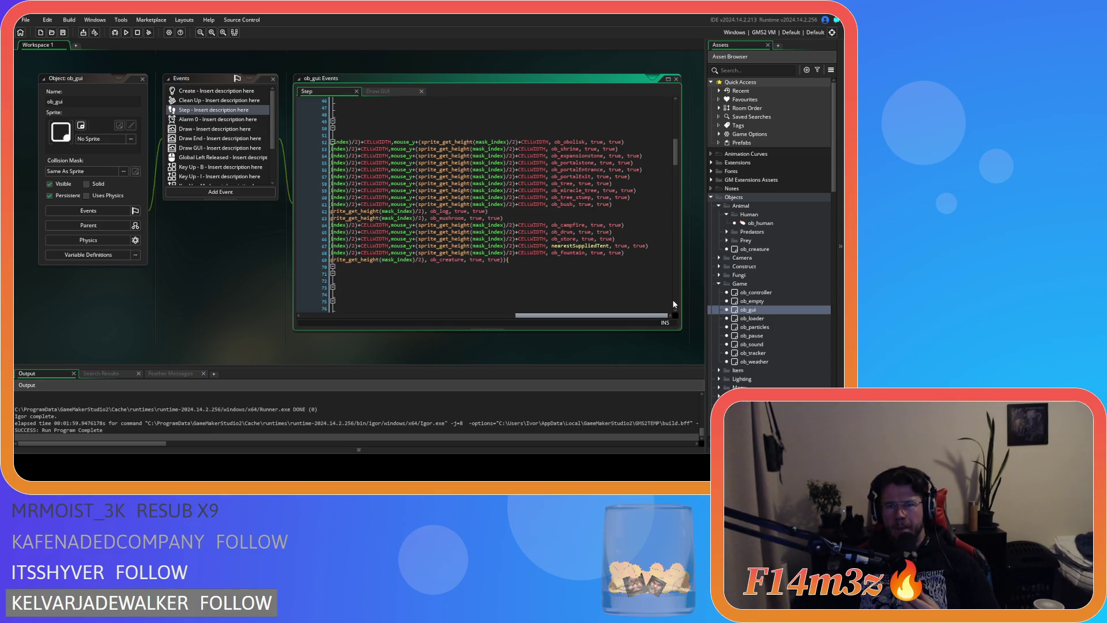
Step: Insert '(' before collision_rectangle in the ob_store check on line 66
left_click(591, 247)
left_click_drag(587, 315, 375, 316)
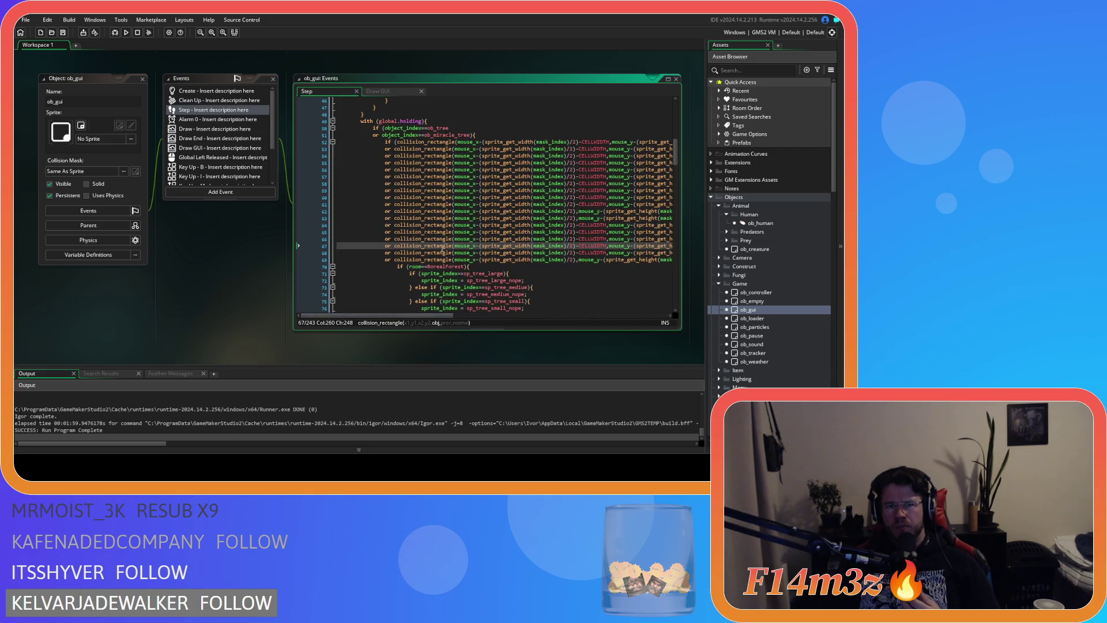
scroll(444, 247, "up", 1)
mouse_move(447, 244)
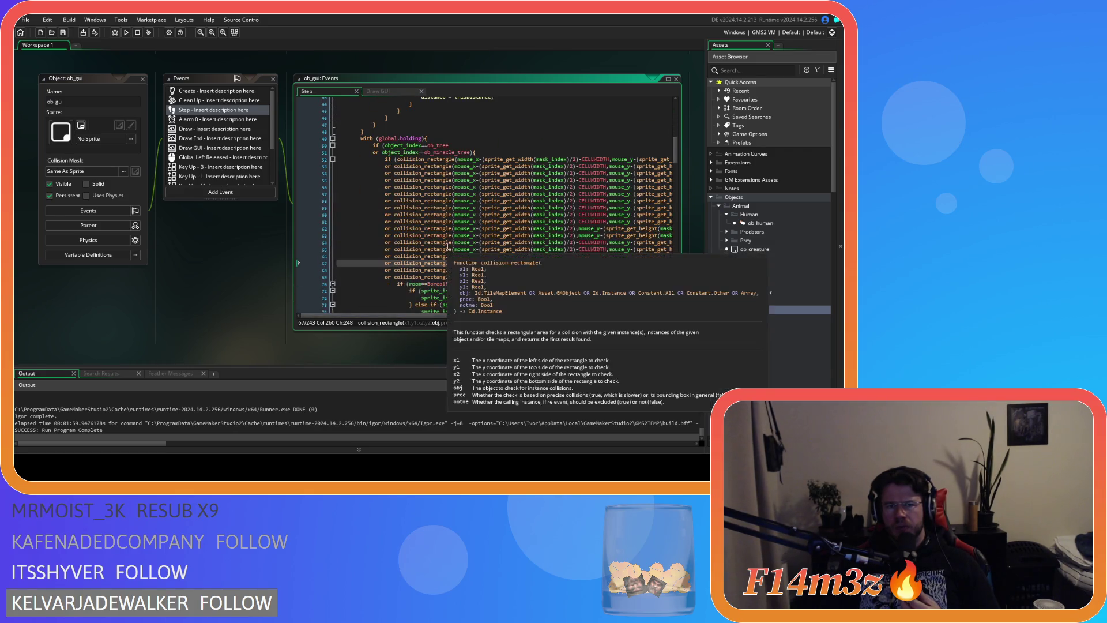
left_click_drag(444, 316, 659, 322)
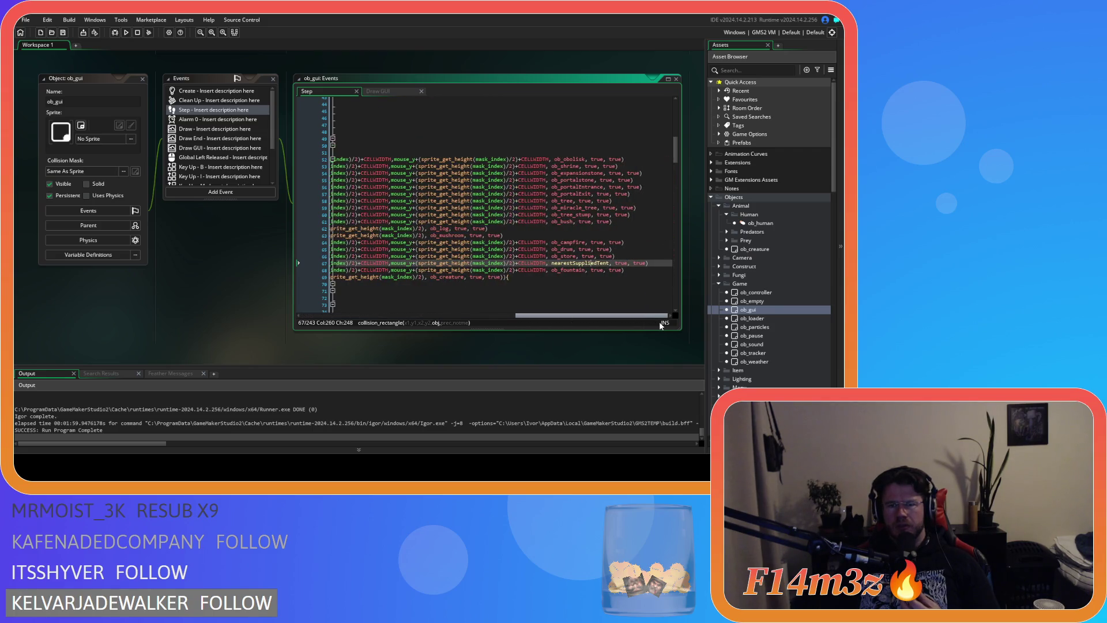
left_click(628, 258)
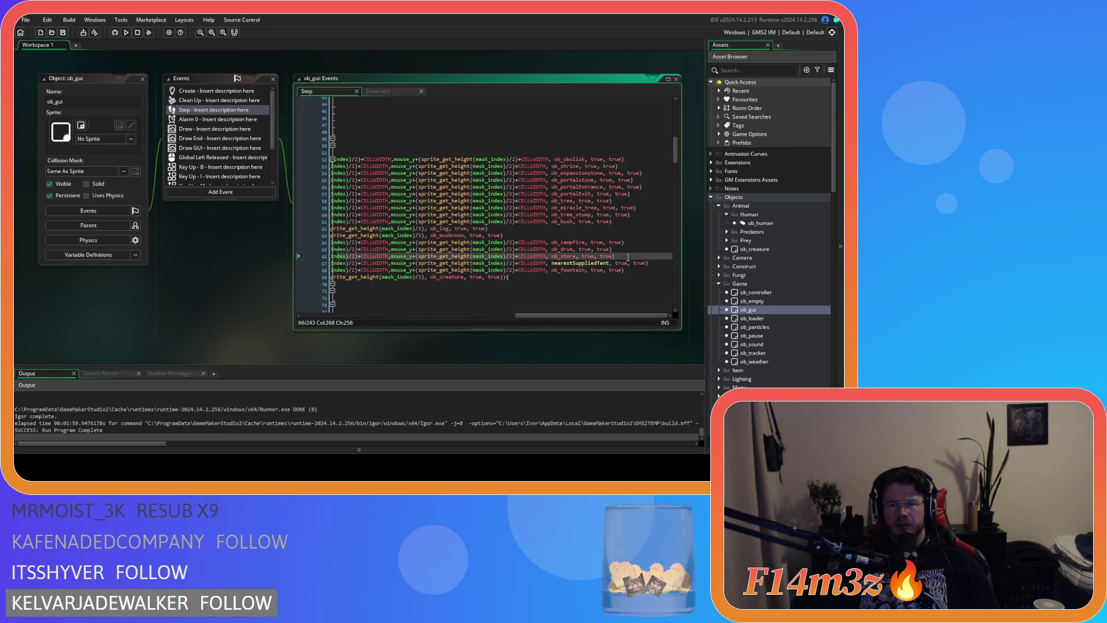
mouse_move(577, 316)
left_mouse_down()
mouse_move(276, 318)
mouse_move(554, 327)
mouse_move(348, 287)
left_mouse_up()
left_click(388, 256)
type("(")
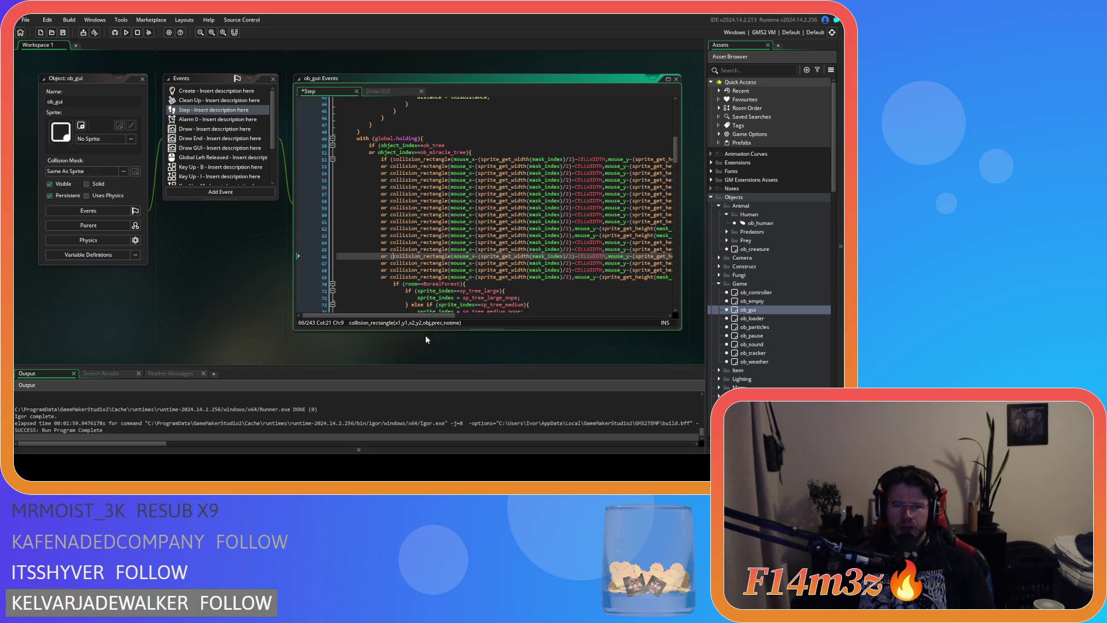
Step: Append '{' to line 66 and open a new empty line 67 below it
left_click_drag(433, 316, 644, 317)
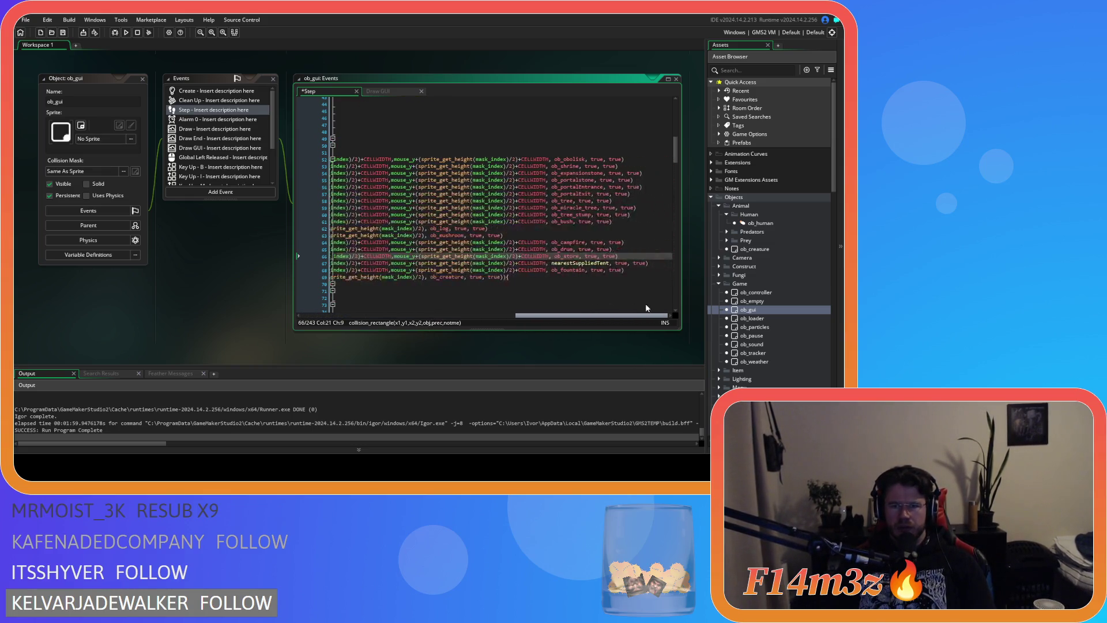
left_click(620, 256)
type("{")
key("Return")
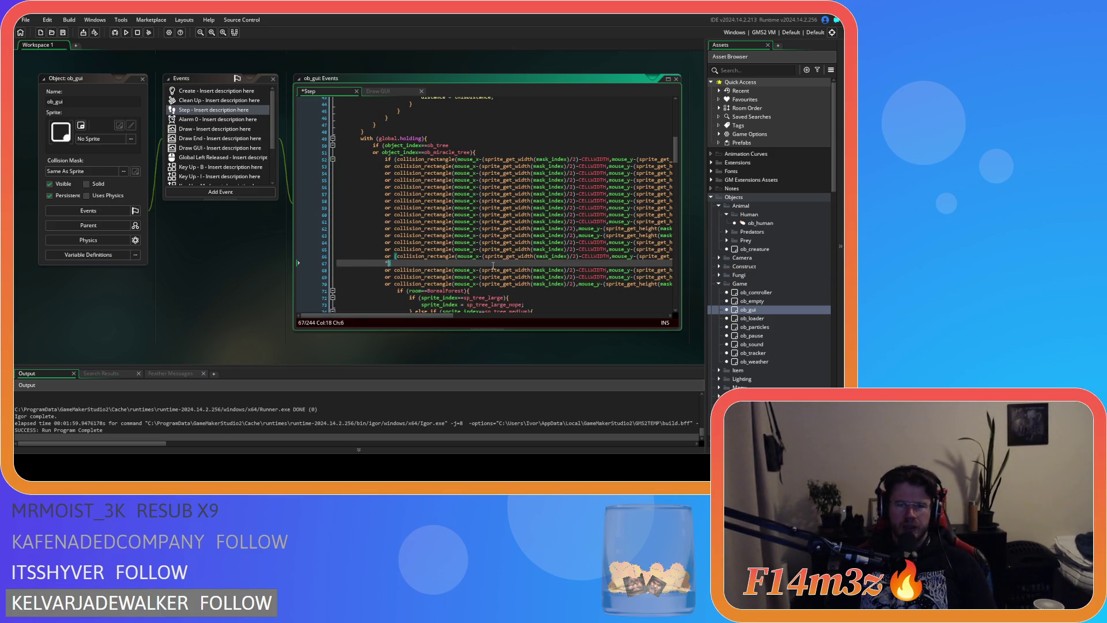
Step: Add an '&& ob_store.stage' comparison to the check and move the closing bracket down
type("&")
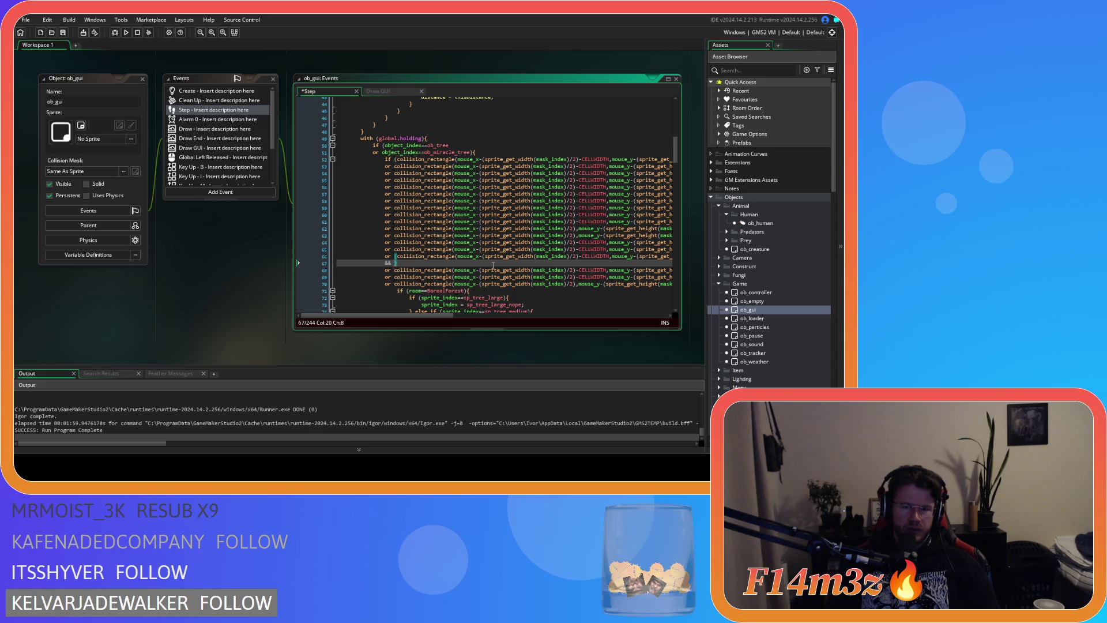
type("stage")
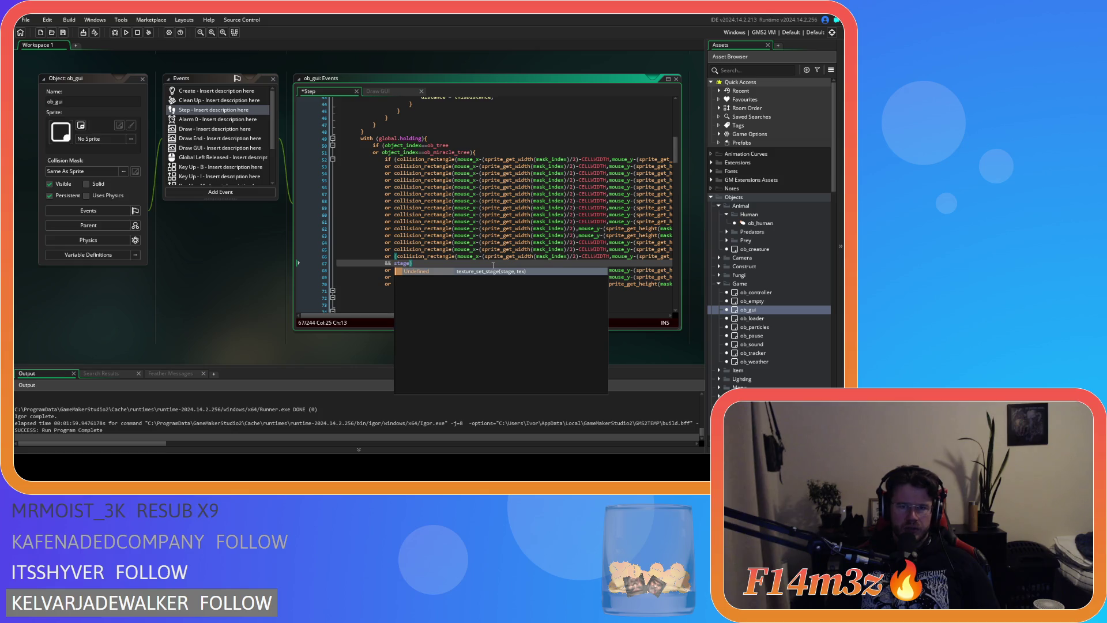
key("BackSpace")
key("BackSpace")
key("BackSpace")
type("o")
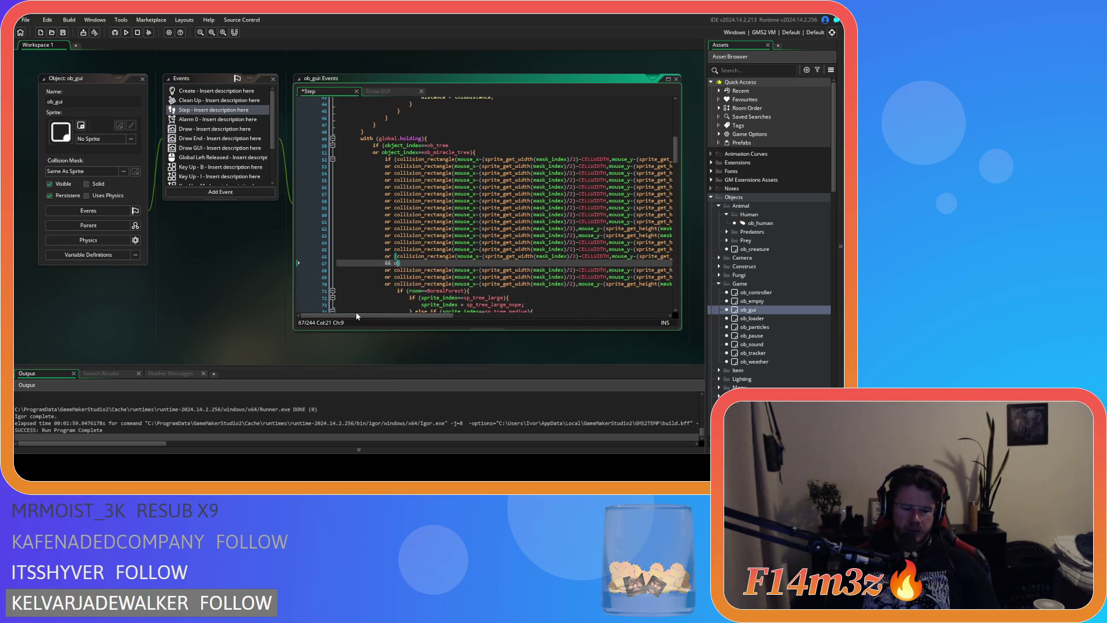
type("b_store.stage")
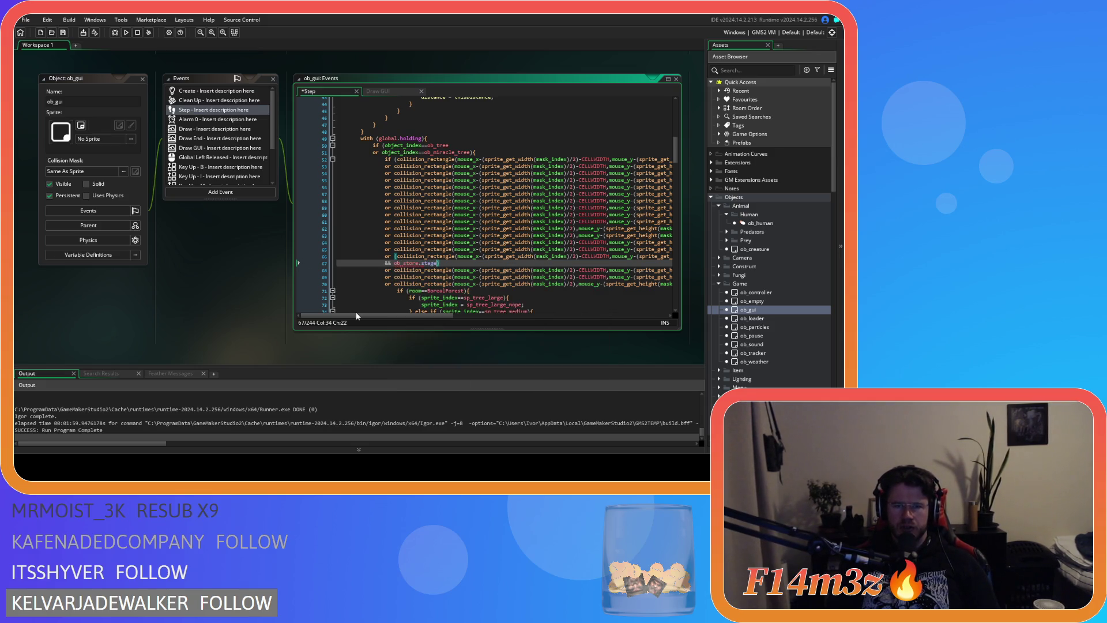
type("<2")
key("Return")
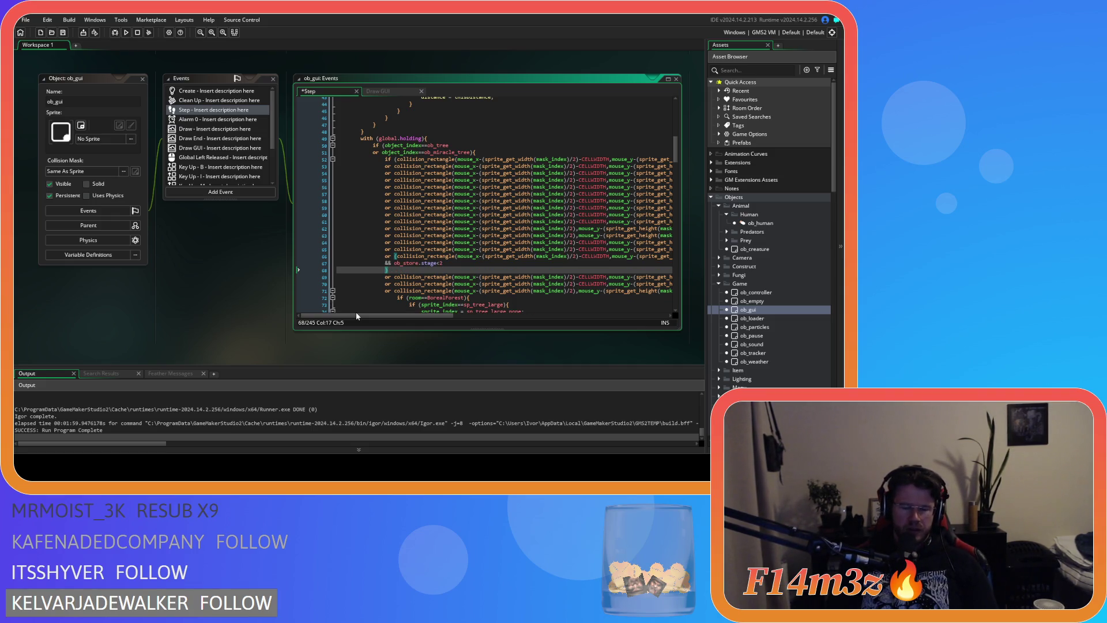
Step: Add the ob_store.lumber versus ob_store.required_lumber condition, save, and rebuild with F5
type("&& ")
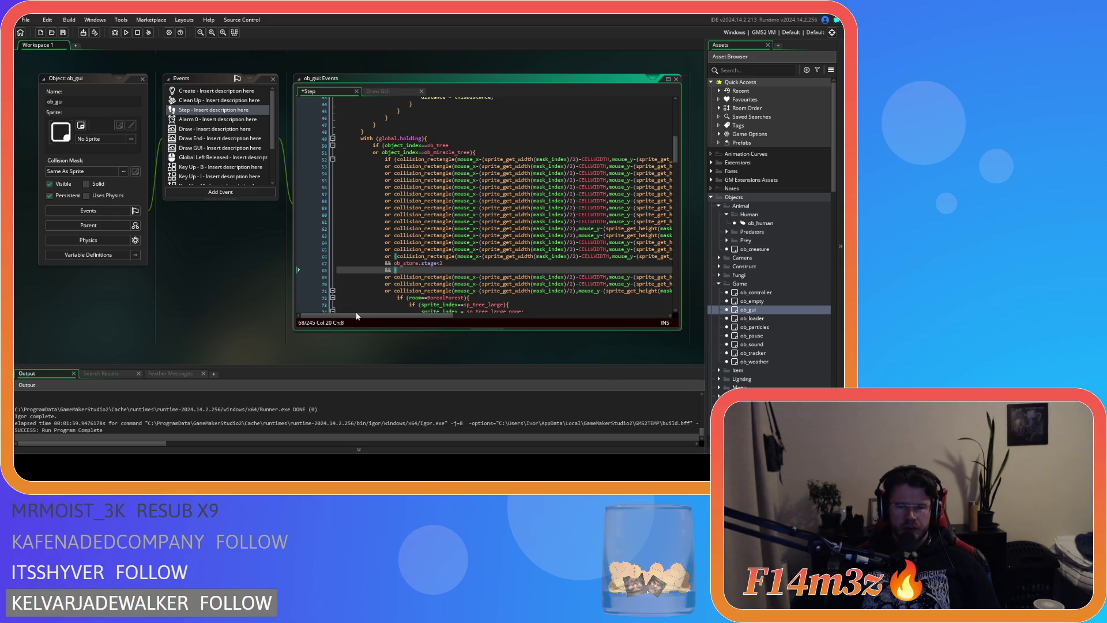
type("ob_store.")
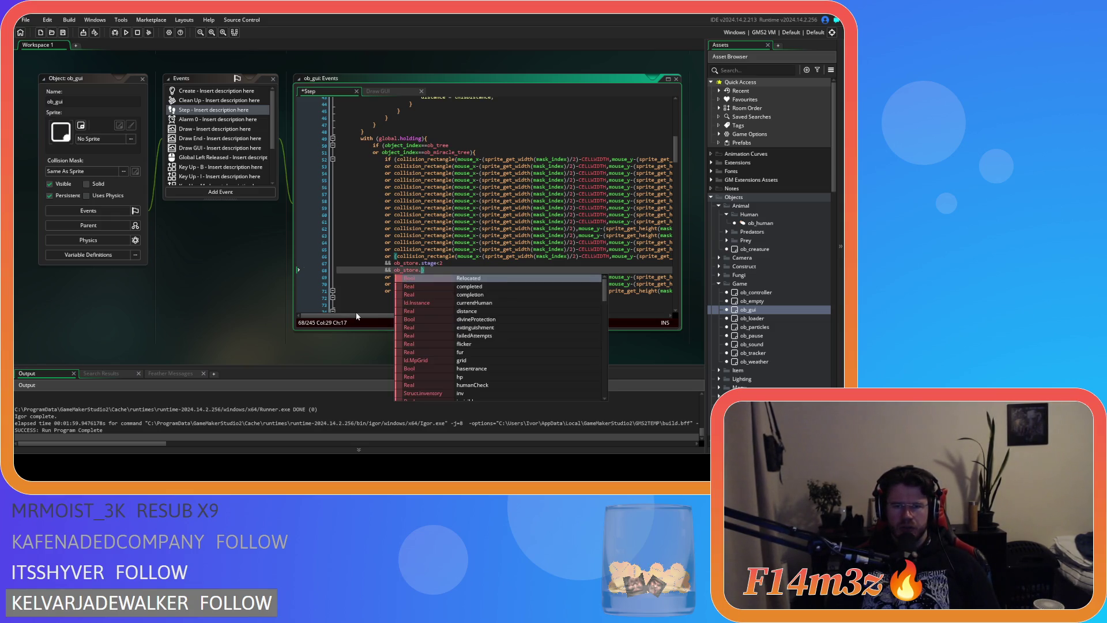
type("lumber")
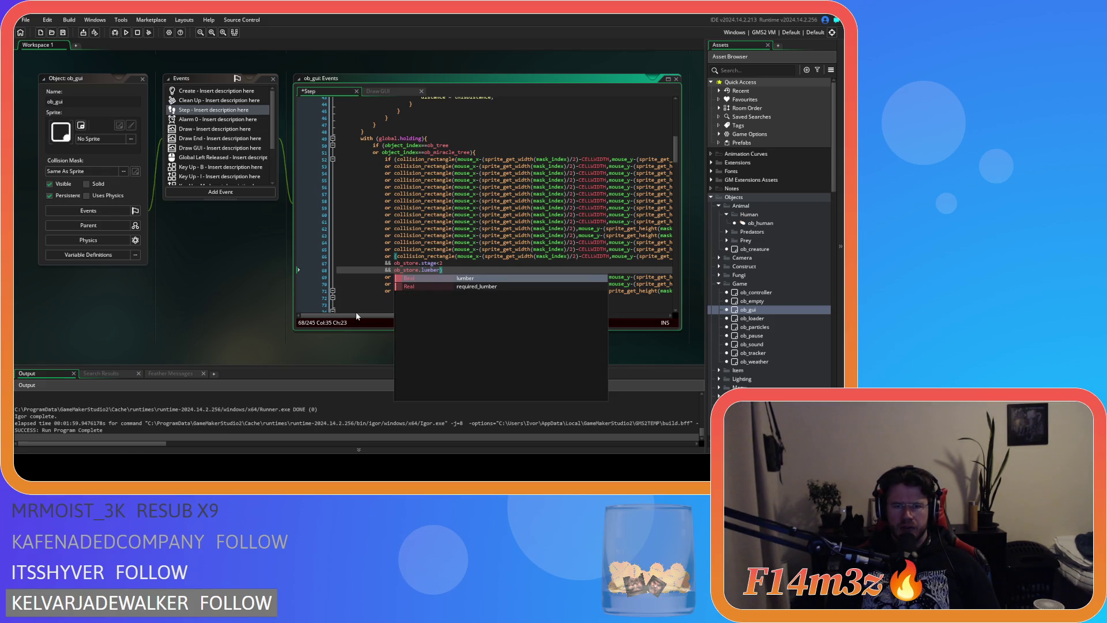
type(">=")
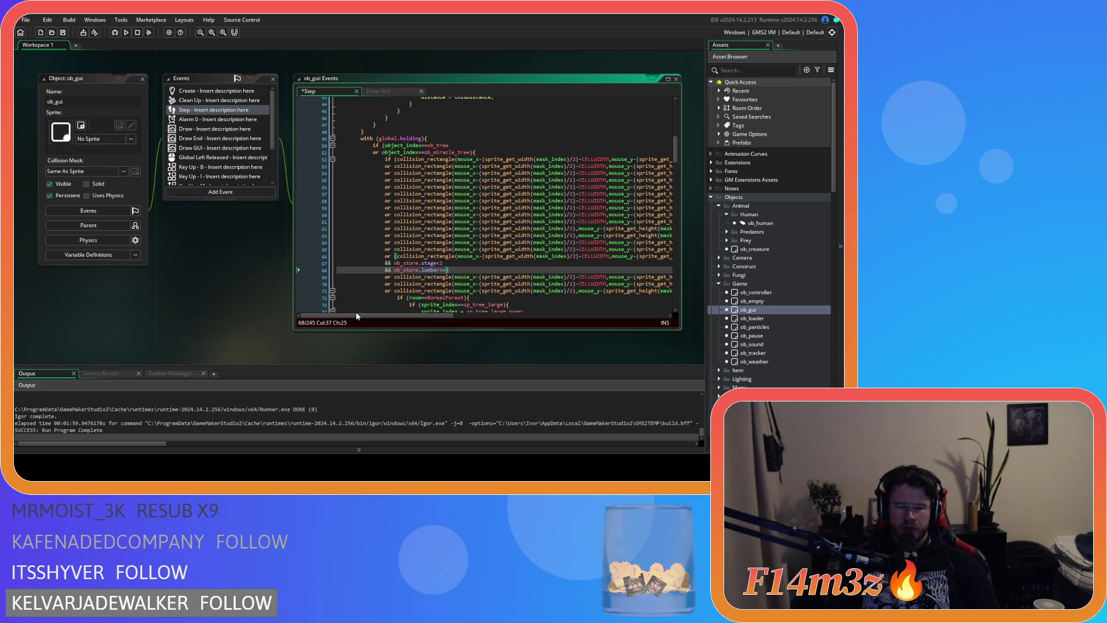
type("ob_store")
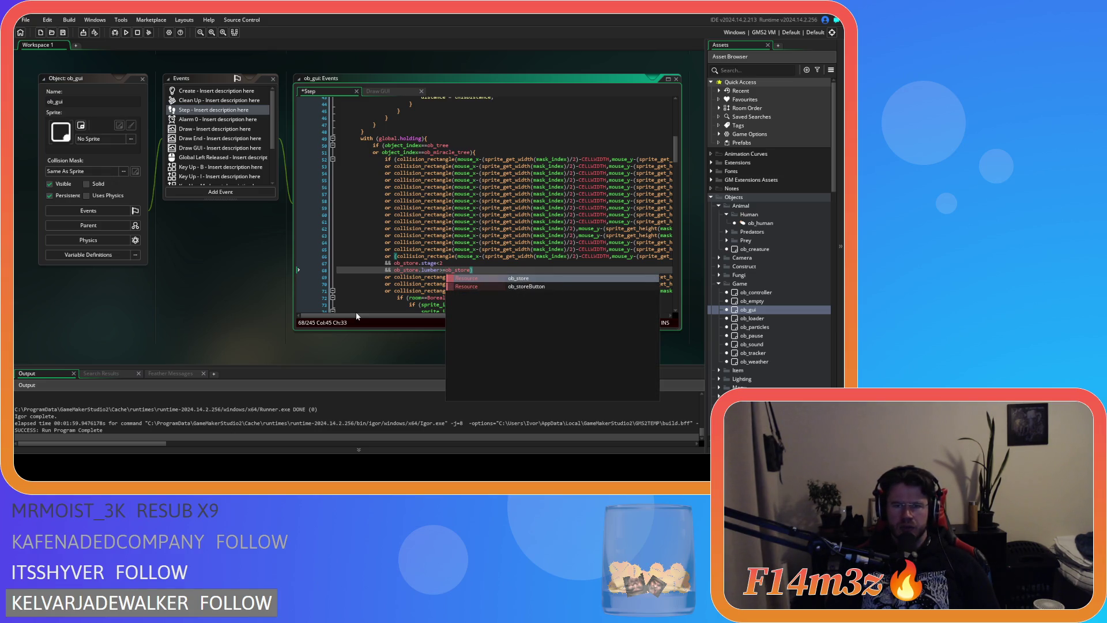
type(".re")
type("required_l")
key("Return")
key("ctrl+s")
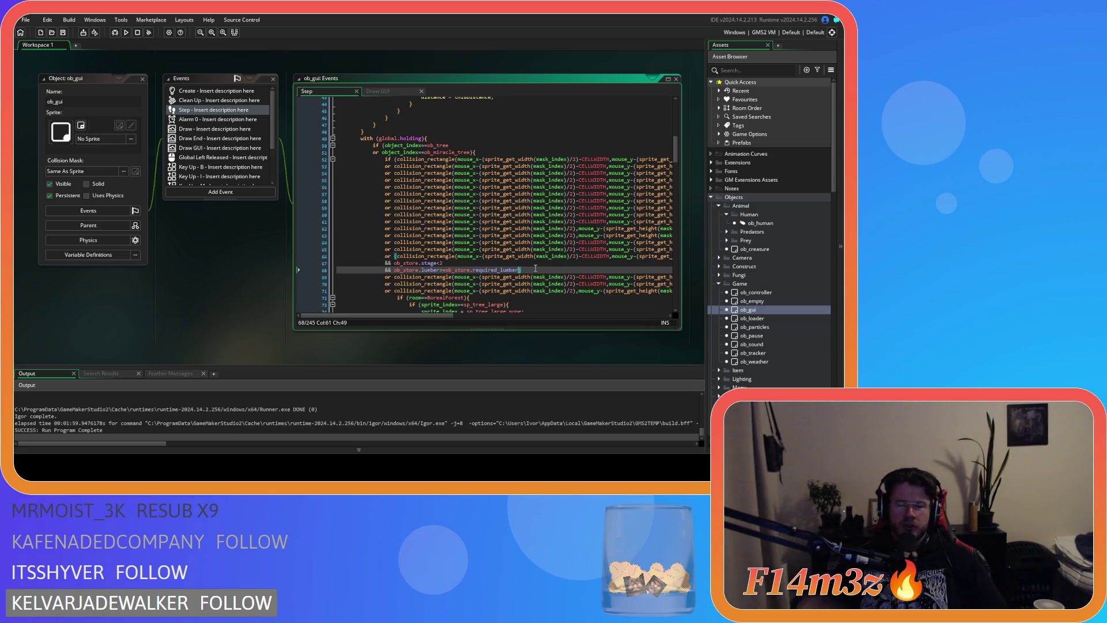
key("F5")
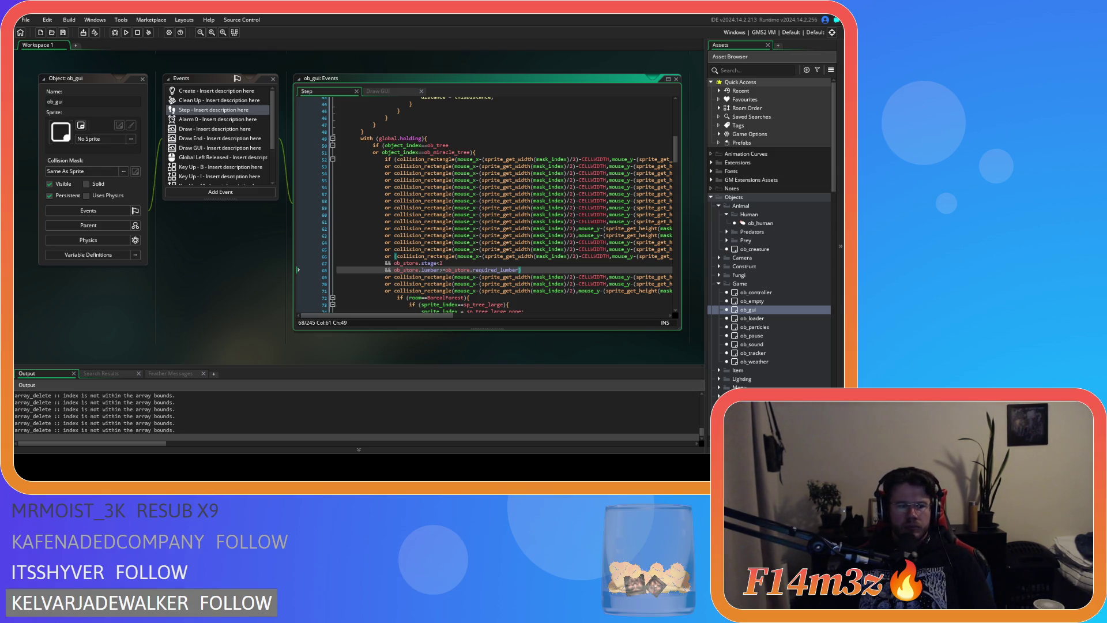
Step: Bring the running game to the front, toggle the labels, and pan toward the Store
key("alt+Tab")
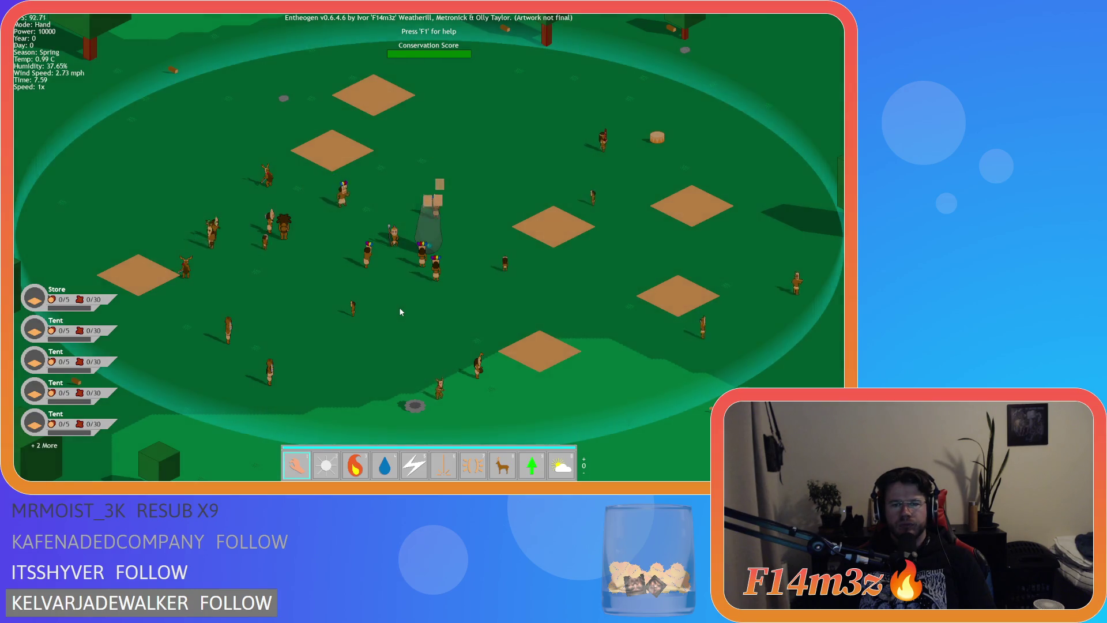
key("alt")
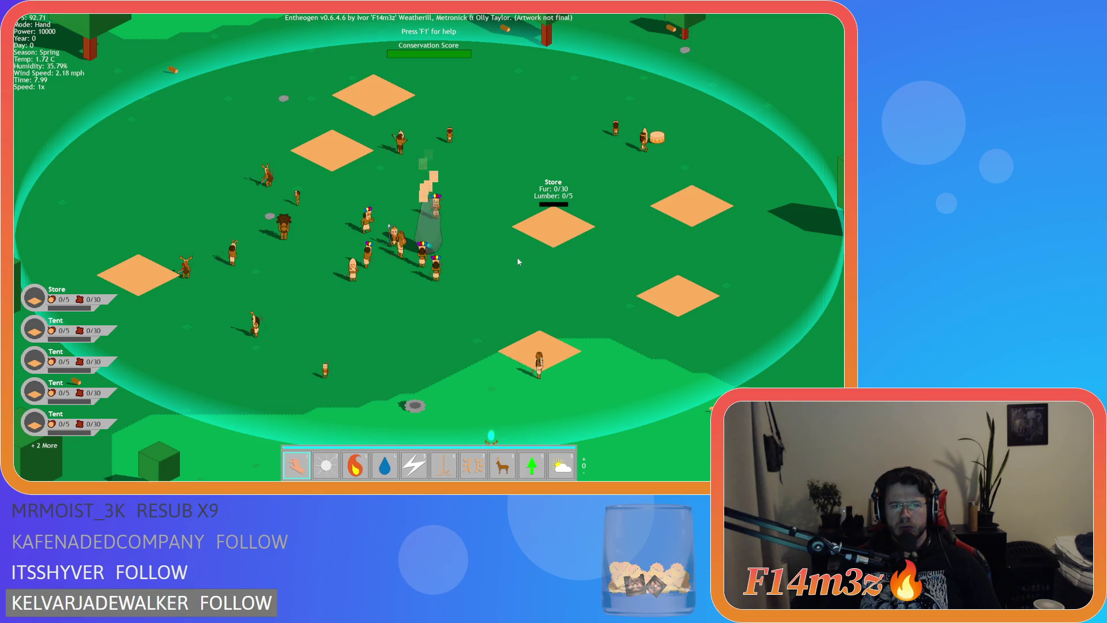
key("Up")
key("Right")
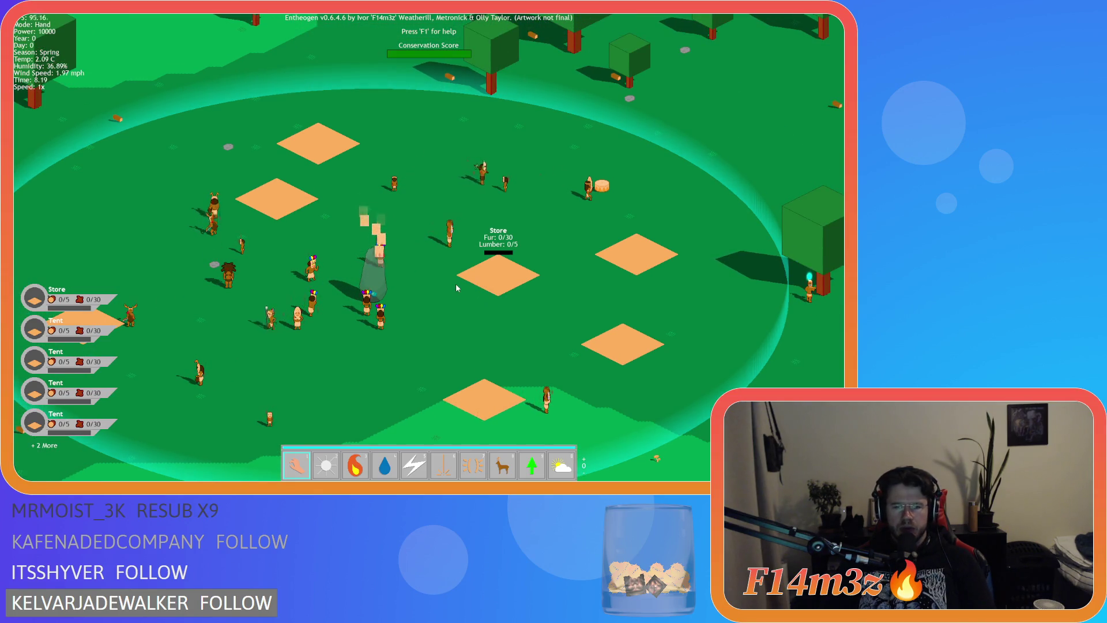
scroll(456, 288, "up", 1)
Step: Plant a tree with the Tree tool, then move the tree beside the Store above it
key("2")
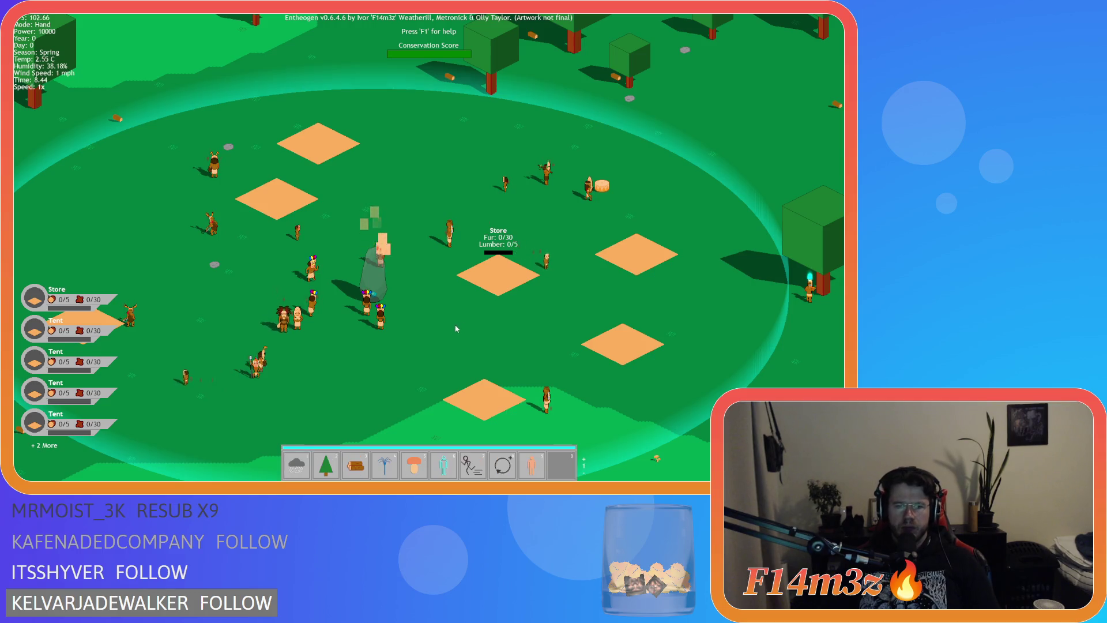
left_click(229, 275)
key("1")
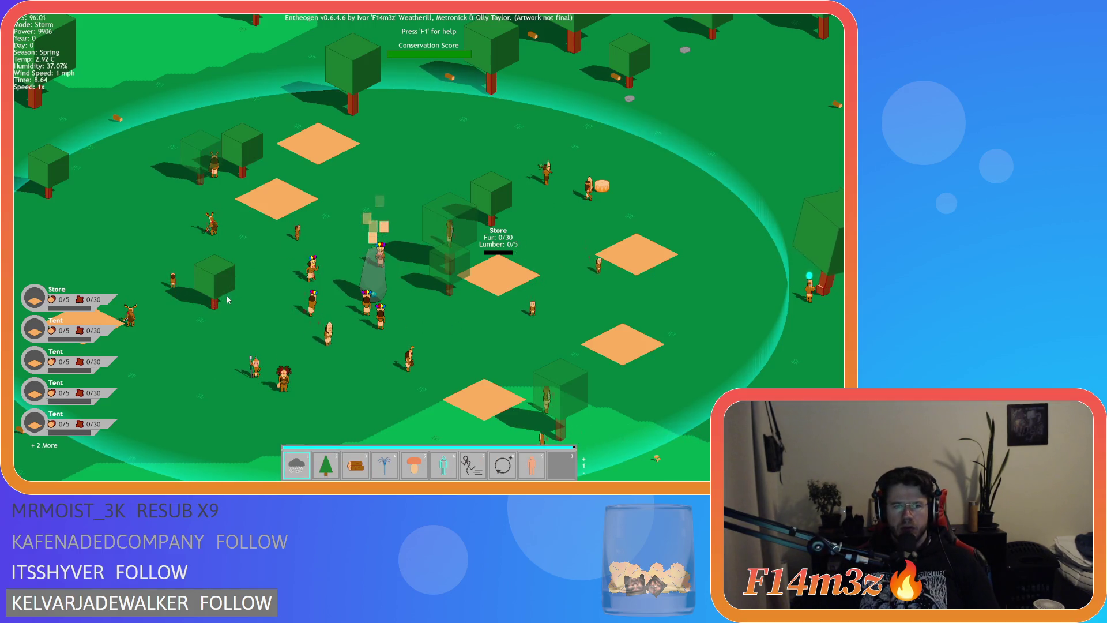
key("Escape")
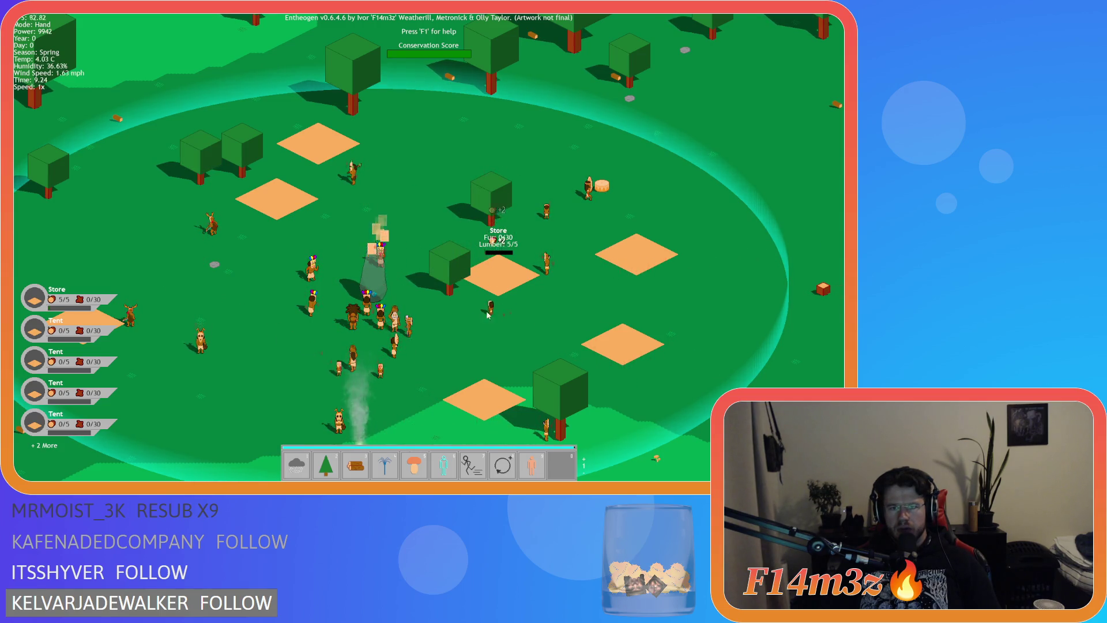
left_click(455, 269)
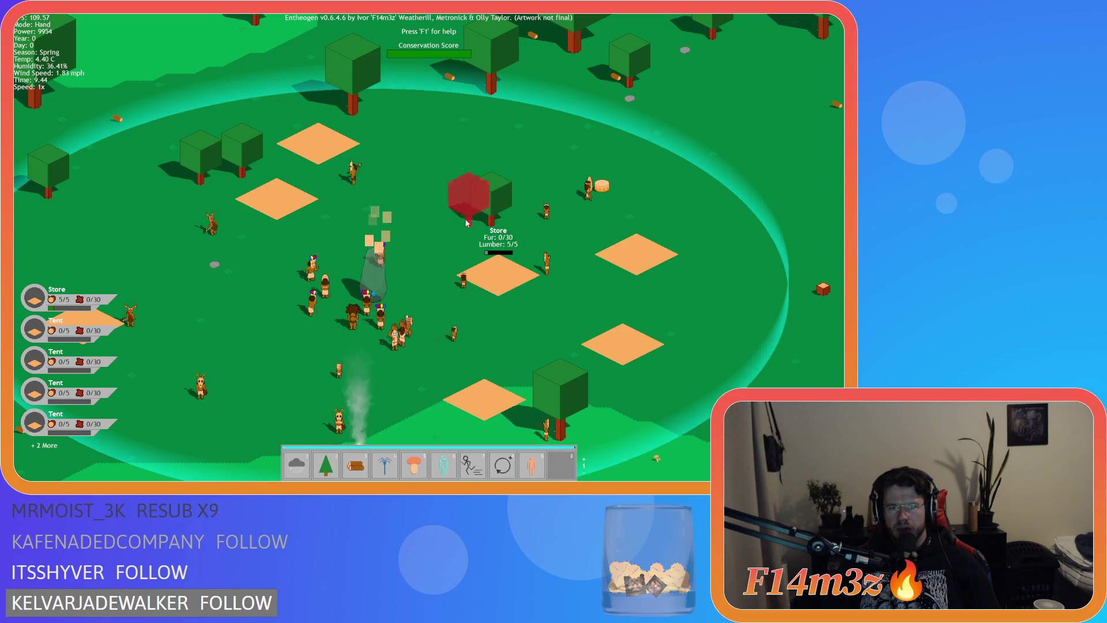
left_click(501, 197)
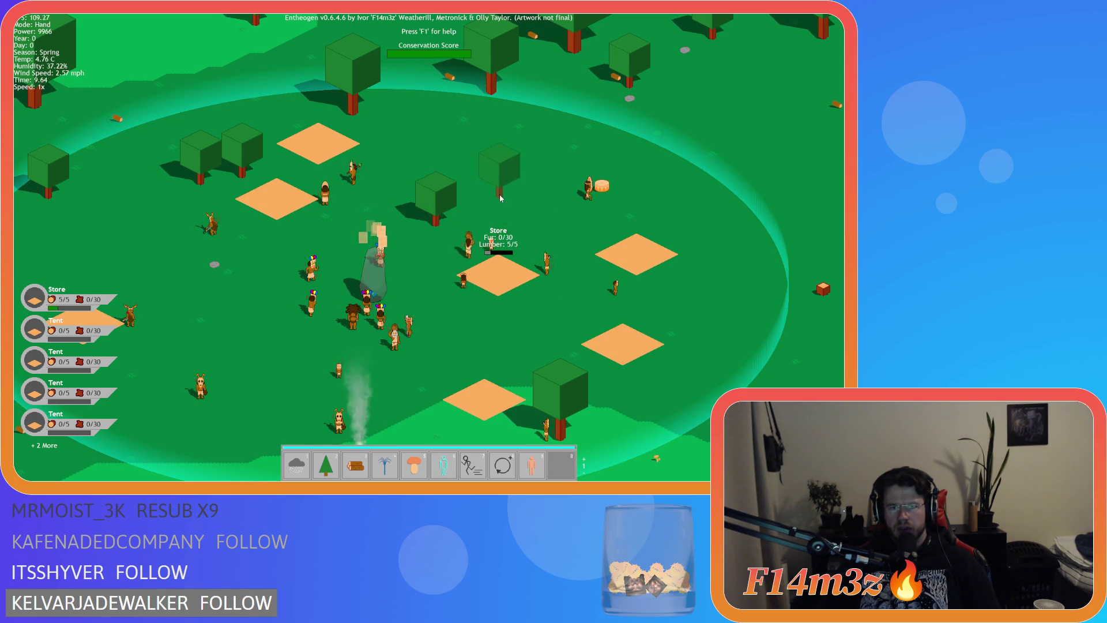
Step: Select the deer herd power on the other power page, then return to the hand tool
key("a")
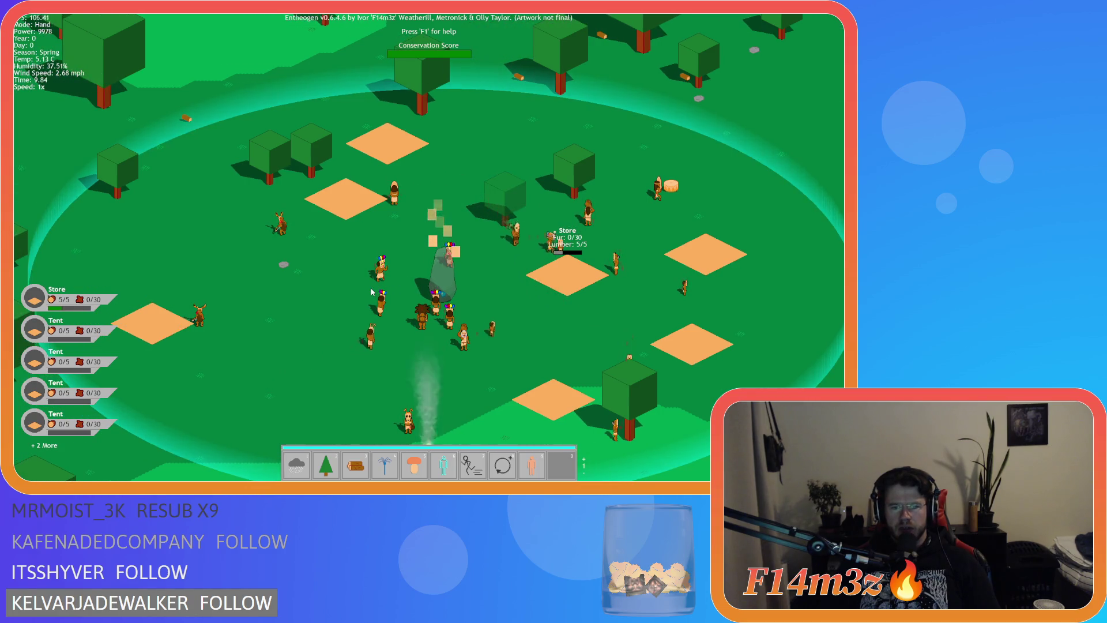
key("minus")
key("8")
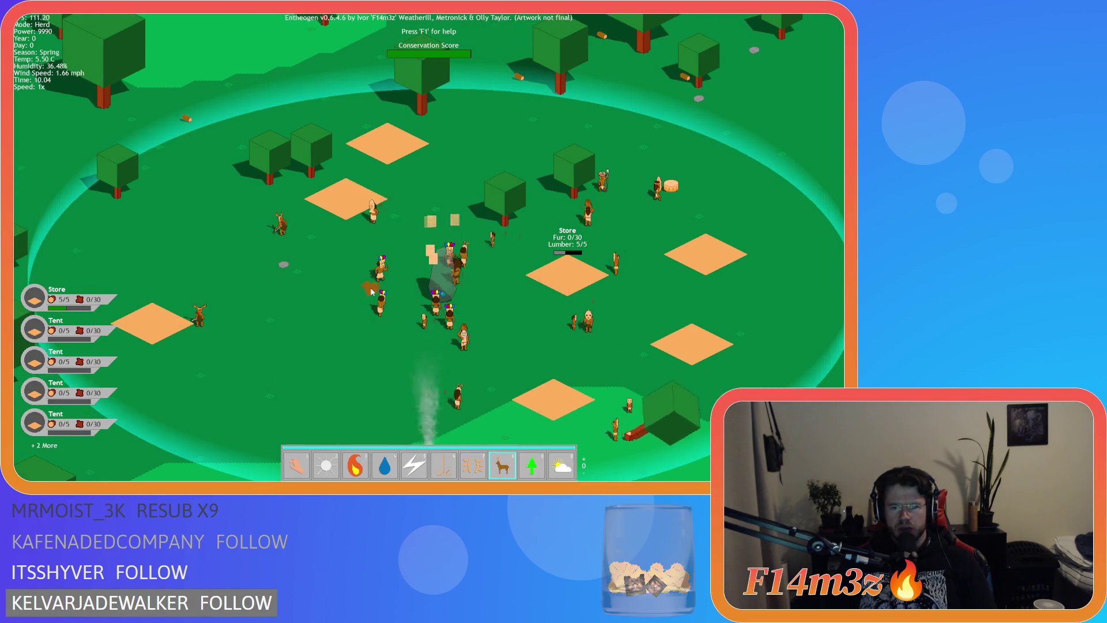
key("a")
key("1")
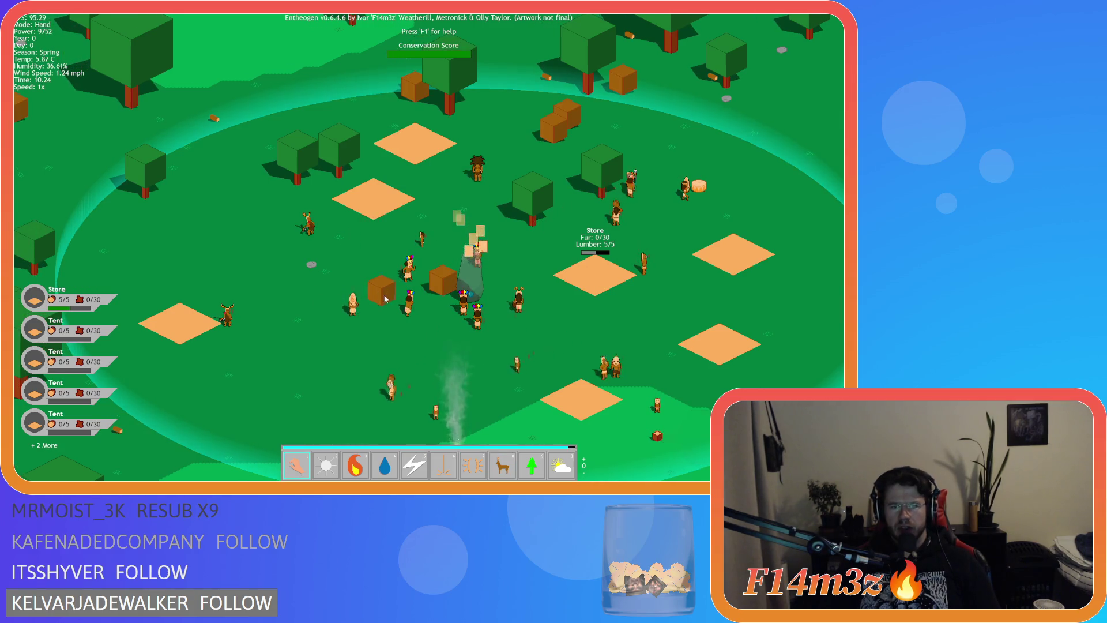
Step: Pan the view around the Store as it fills to 30/30 fur and 5/5 lumber
key("w")
key("d")
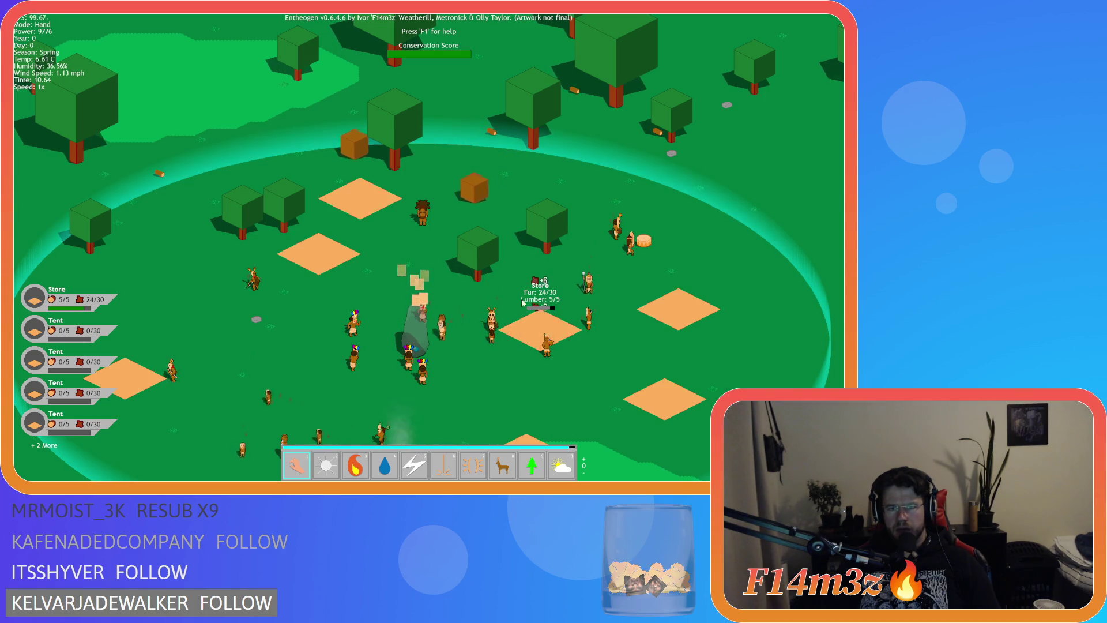
key("a")
key("s")
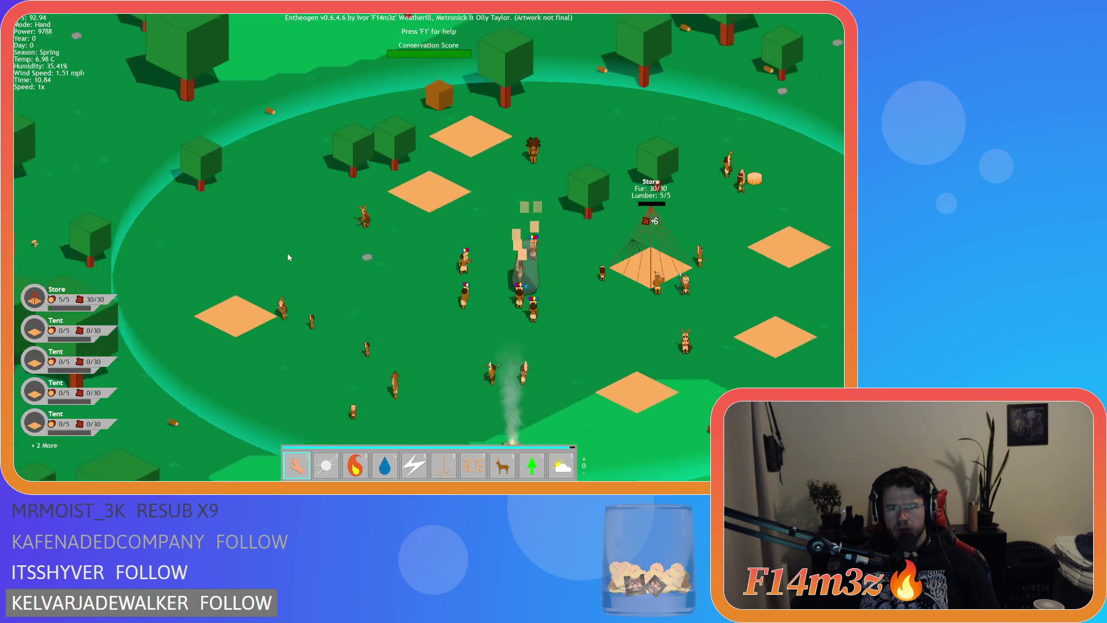
scroll(293, 252, "down", 6)
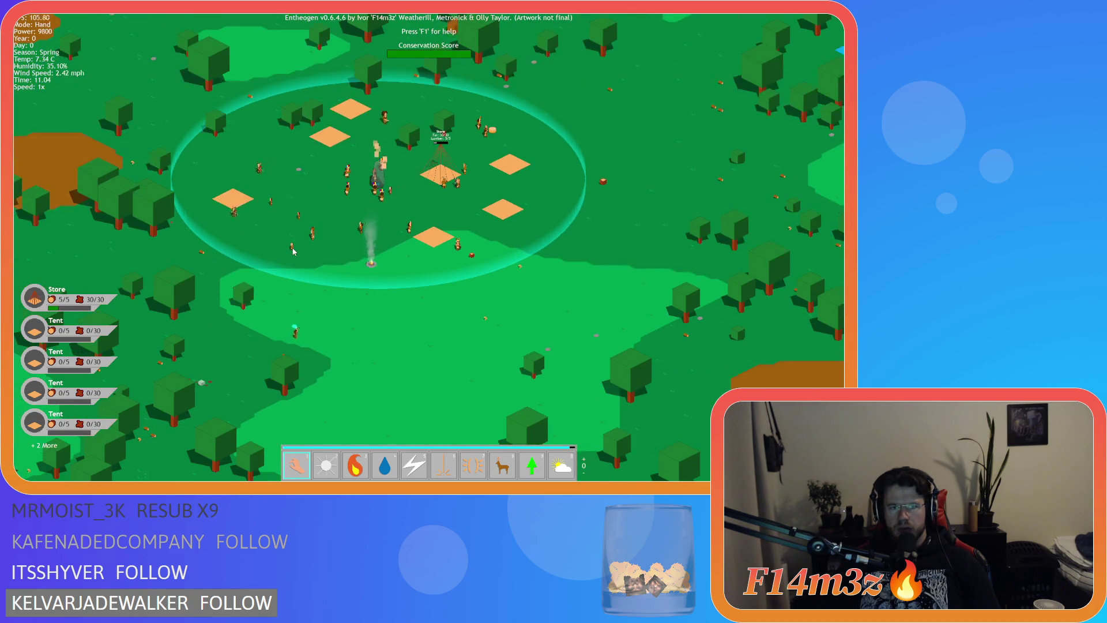
scroll(292, 252, "up", 6)
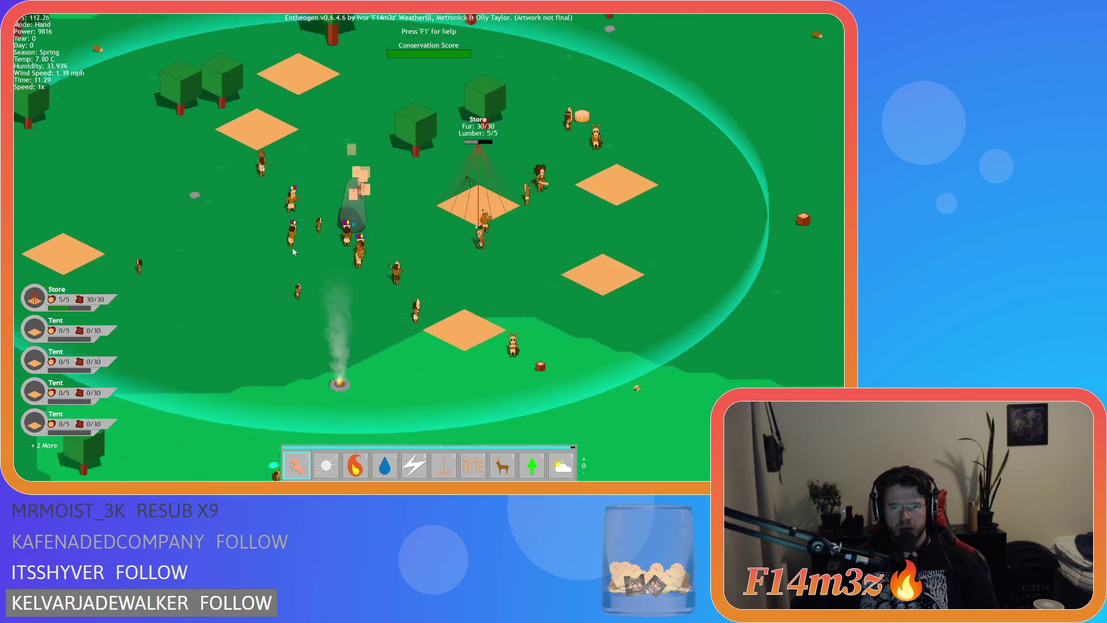
scroll(292, 252, "down", 4)
scroll(292, 252, "up", 4)
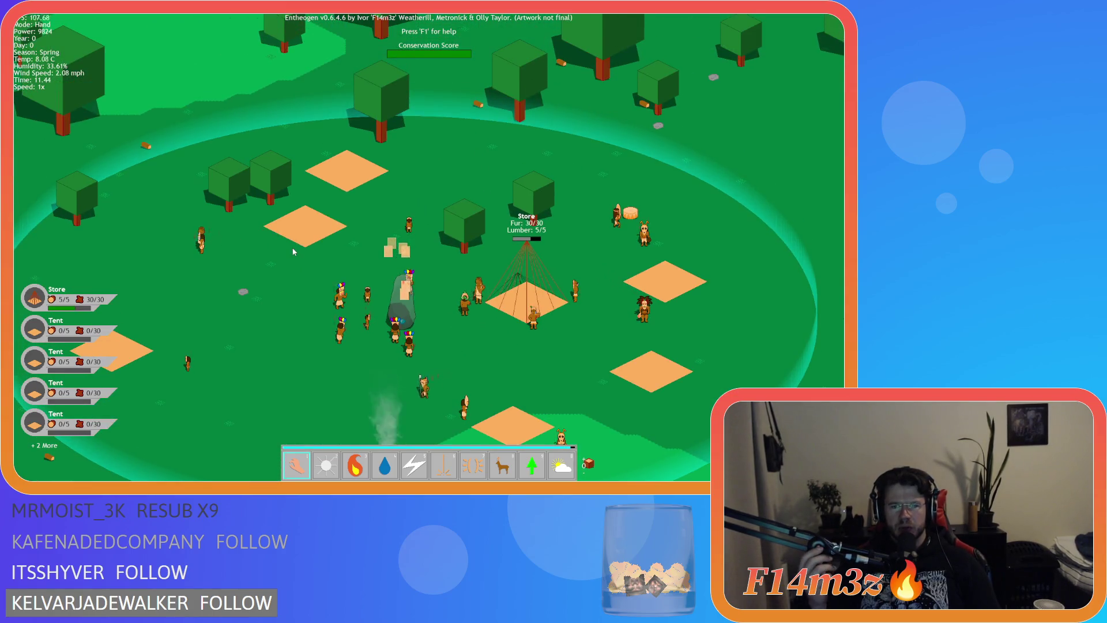
key("d")
scroll(292, 252, "down", 3)
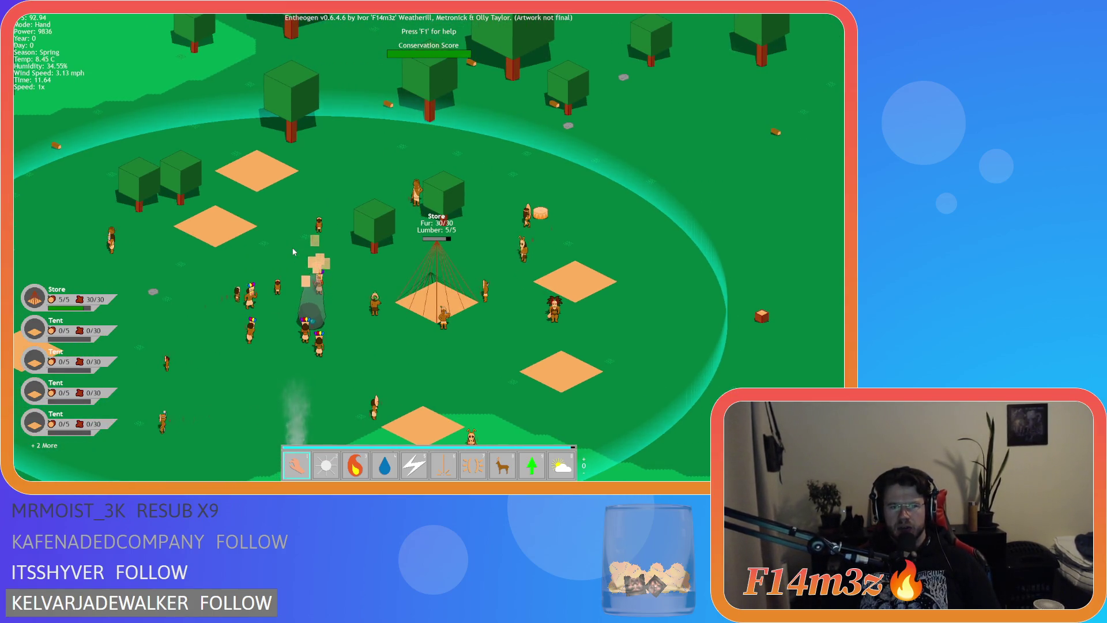
scroll(292, 252, "up", 3)
Step: Carry a tree over the newly finished Storage Tent
key("d")
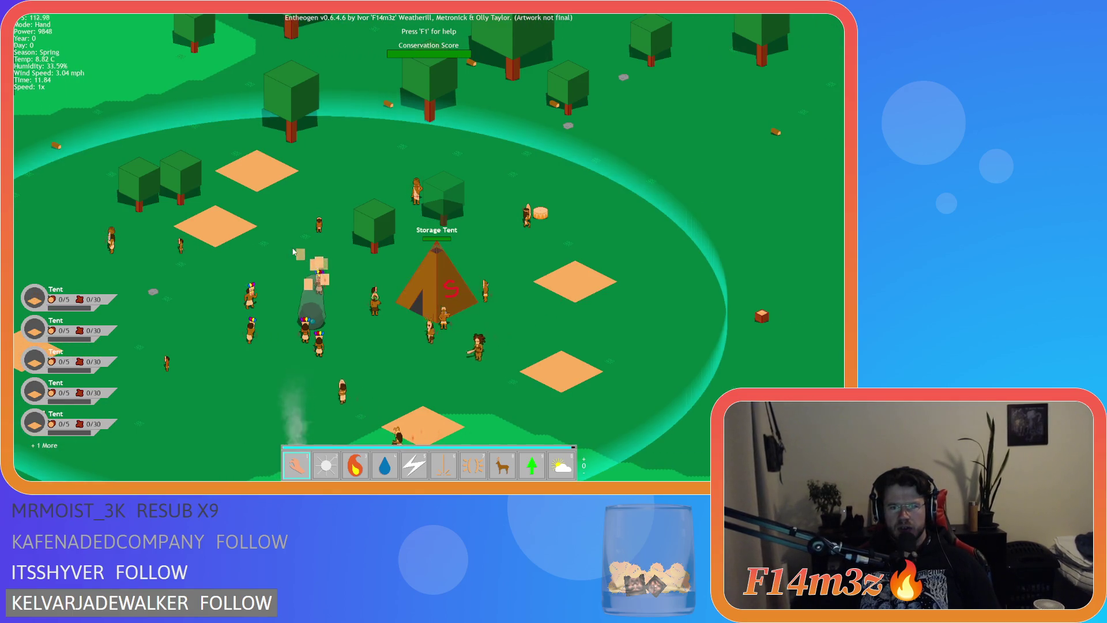
key("s")
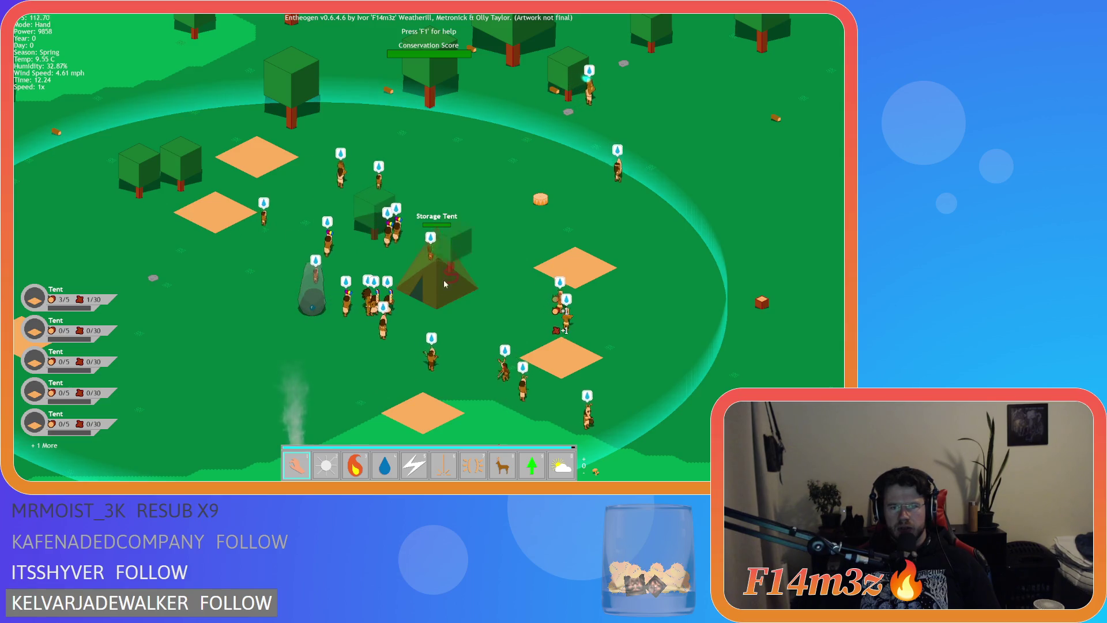
mouse_move(377, 205)
left_mouse_down()
mouse_move(425, 289)
mouse_move(235, 178)
left_mouse_up()
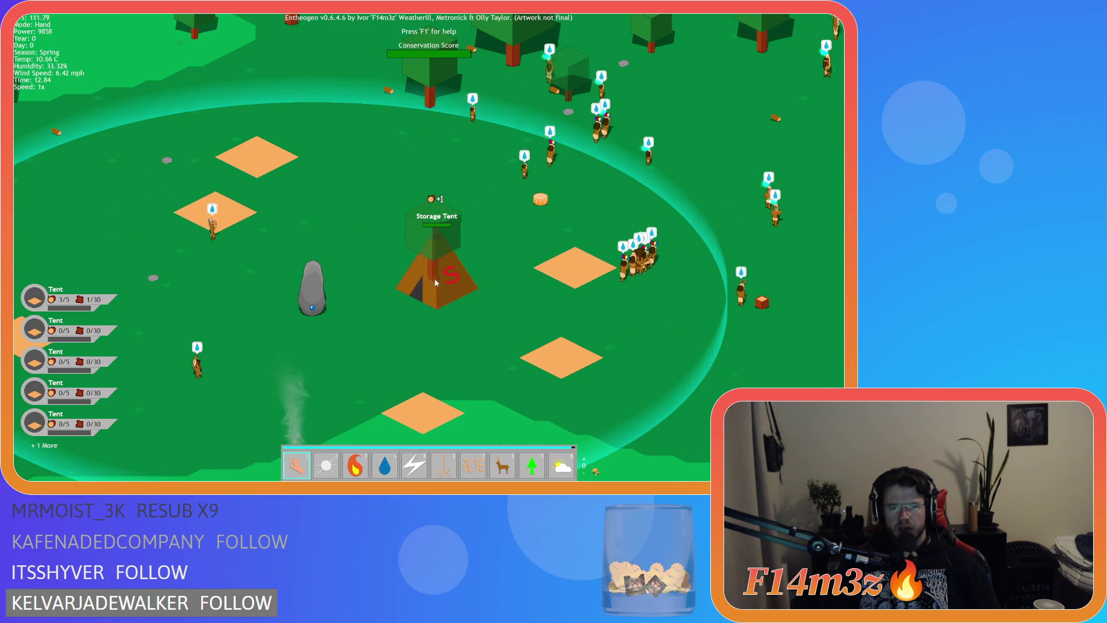
Step: Open the Storage Tent's inventory and the tribe overview
key("a")
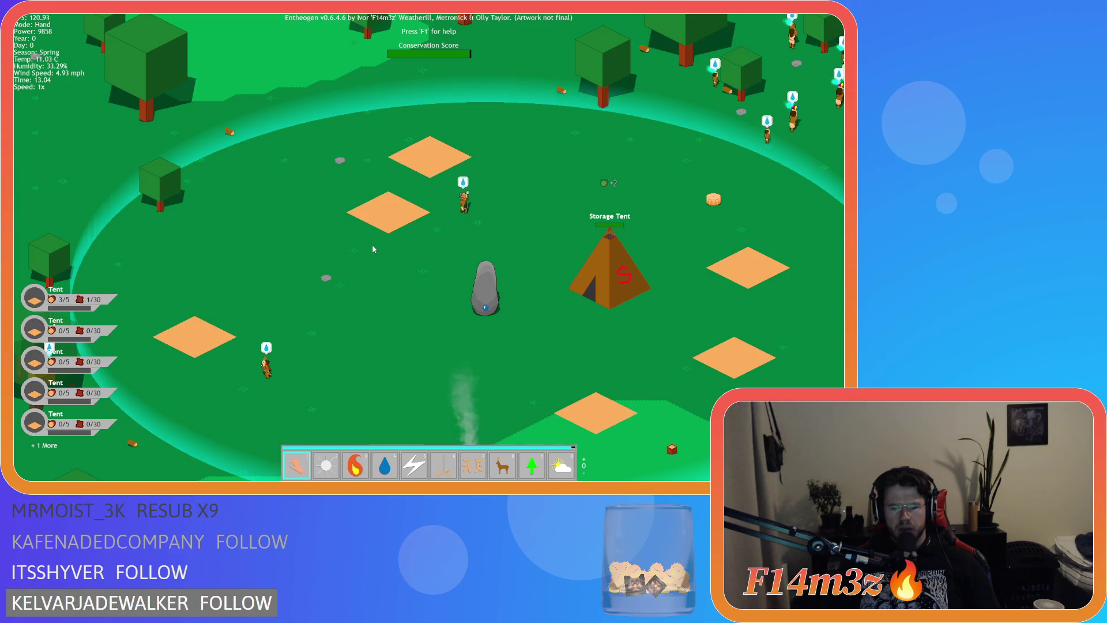
key("i")
key("i")
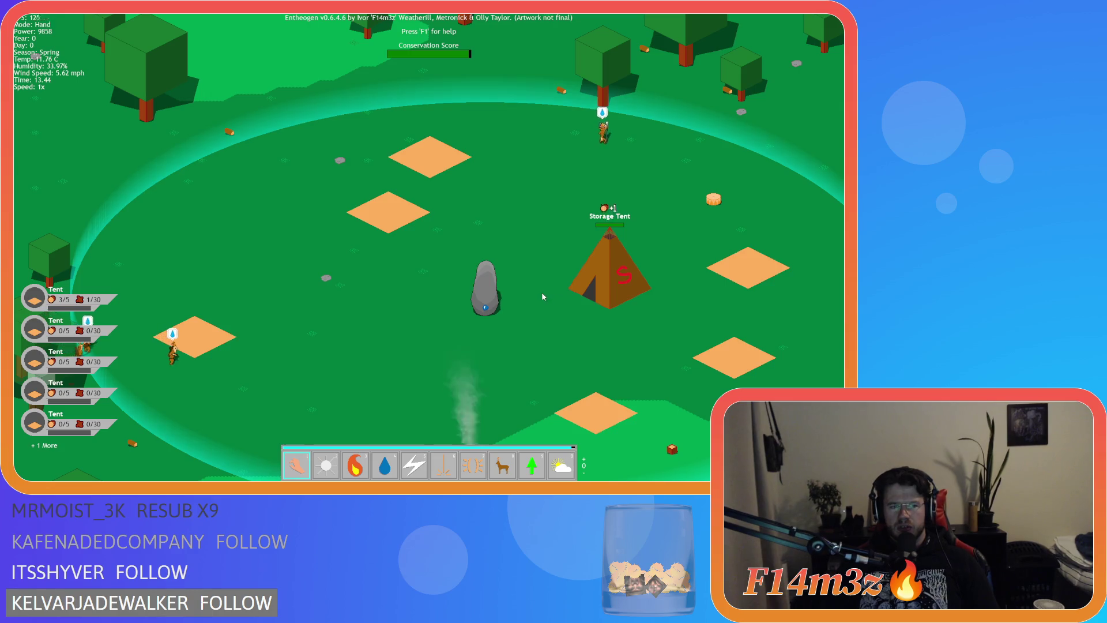
key("d")
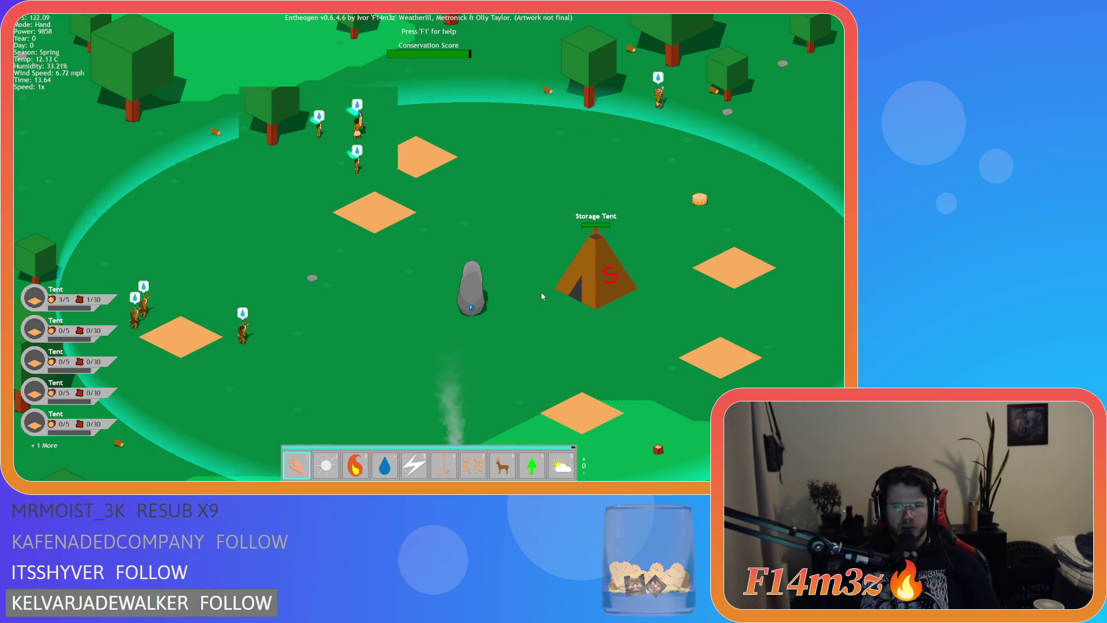
key("t")
key("t")
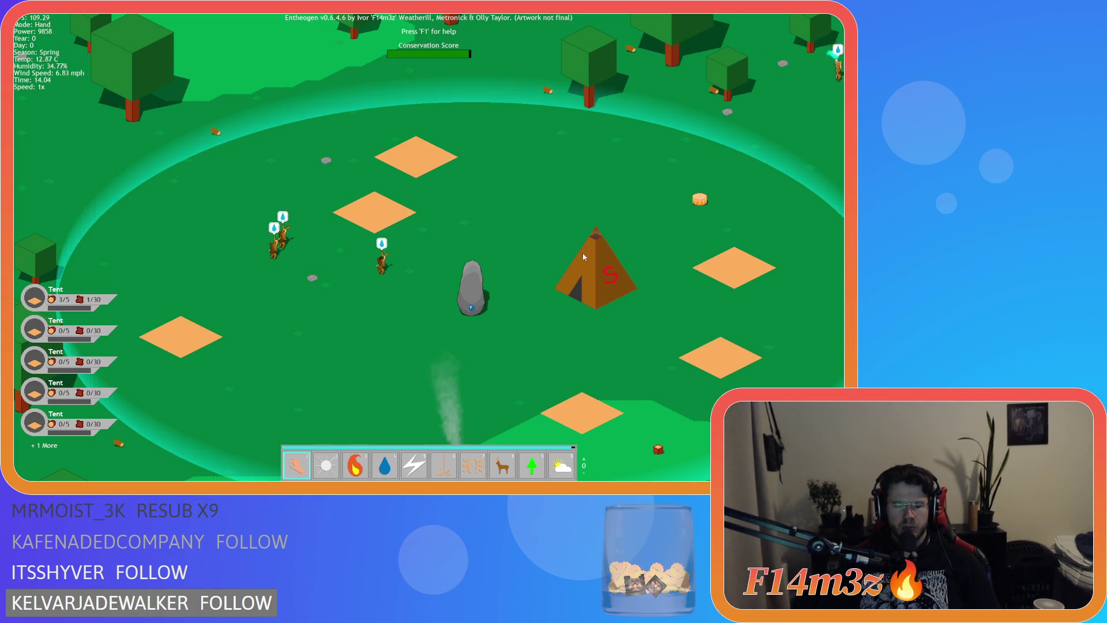
left_click(583, 253)
key("d")
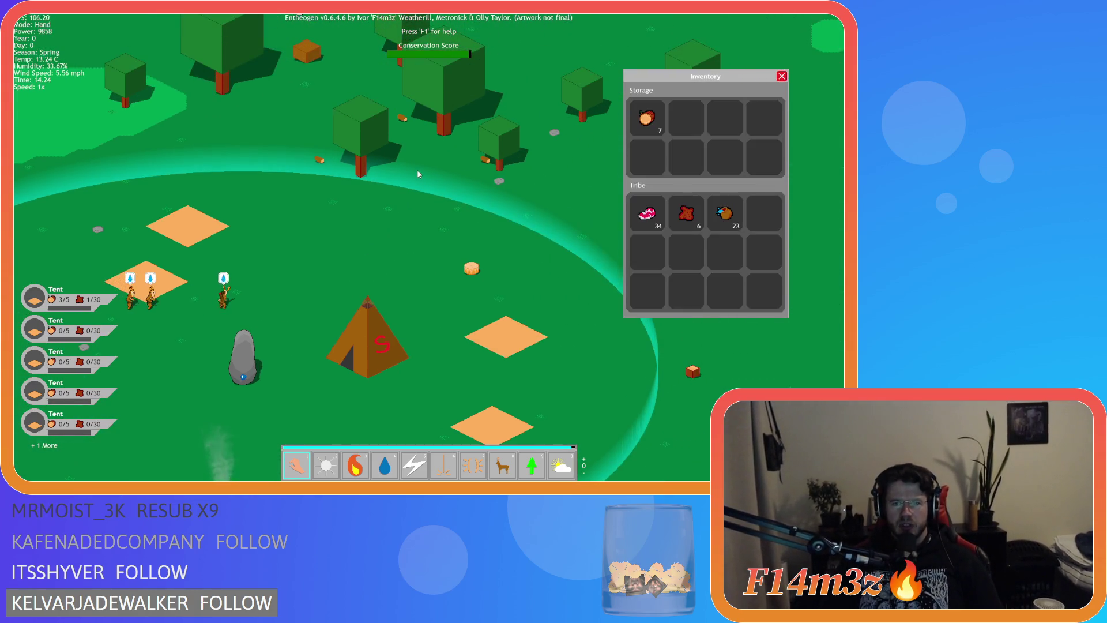
key("s")
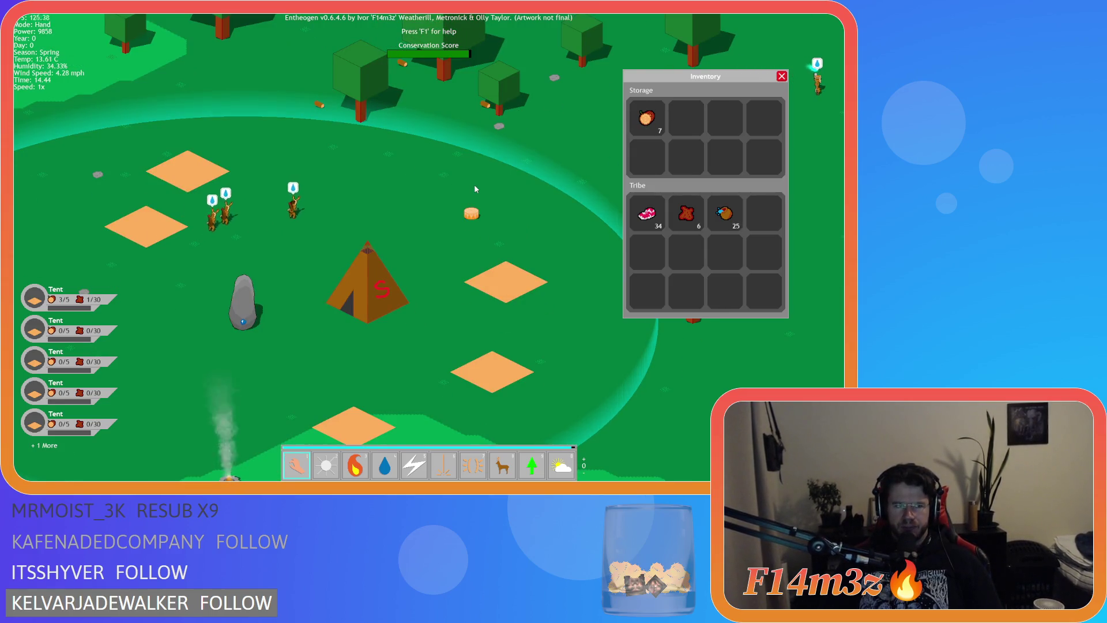
key("w")
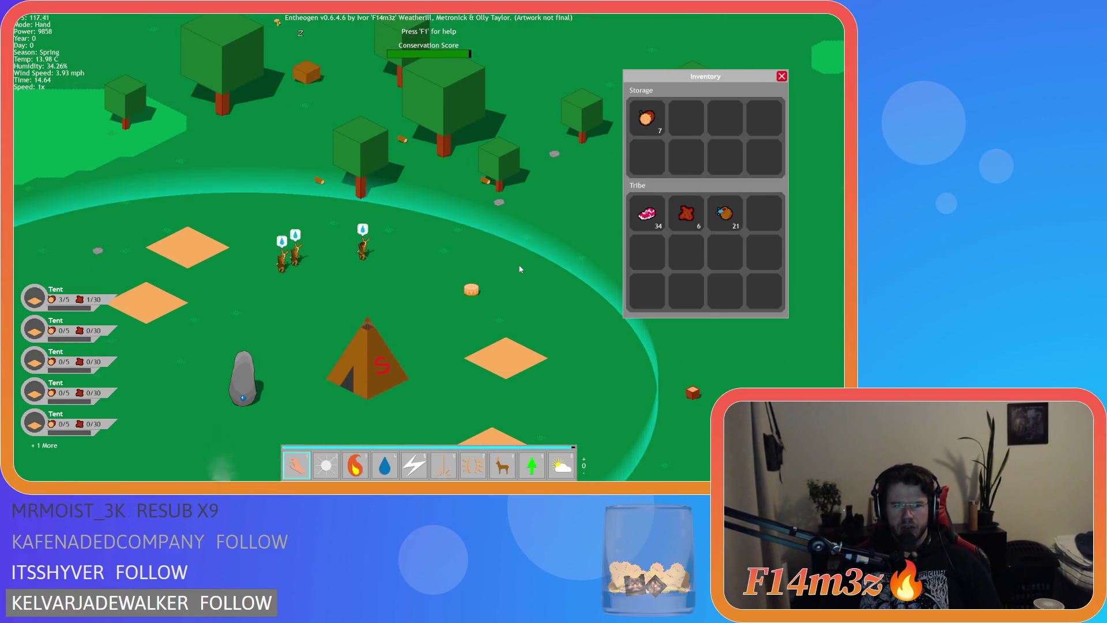
key("d")
key("a")
key("s")
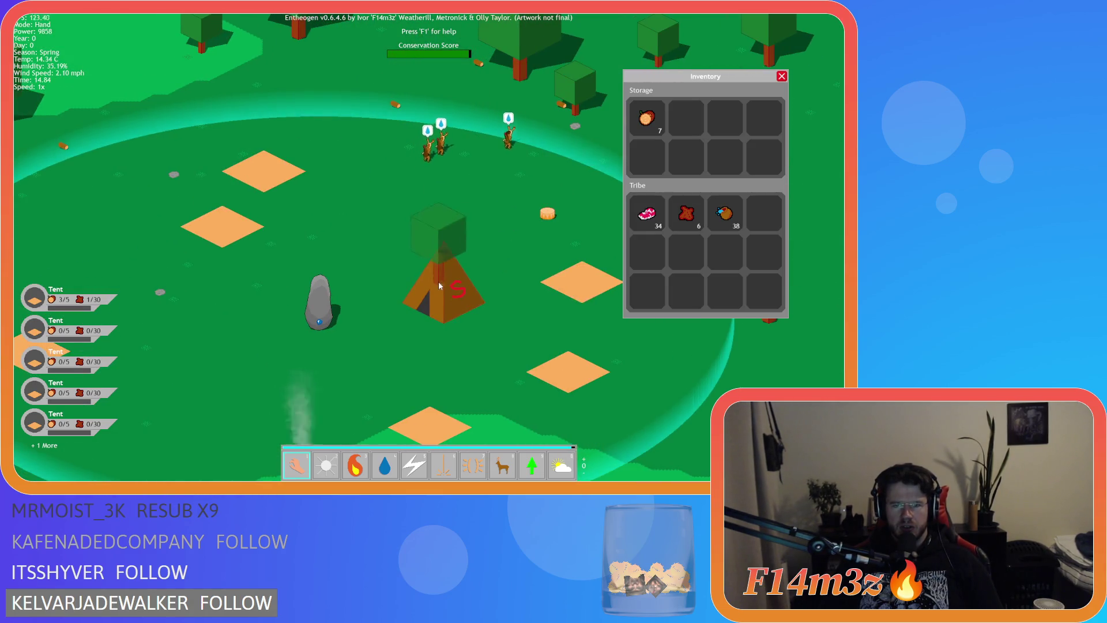
key("a")
key("s")
key("d")
key("w")
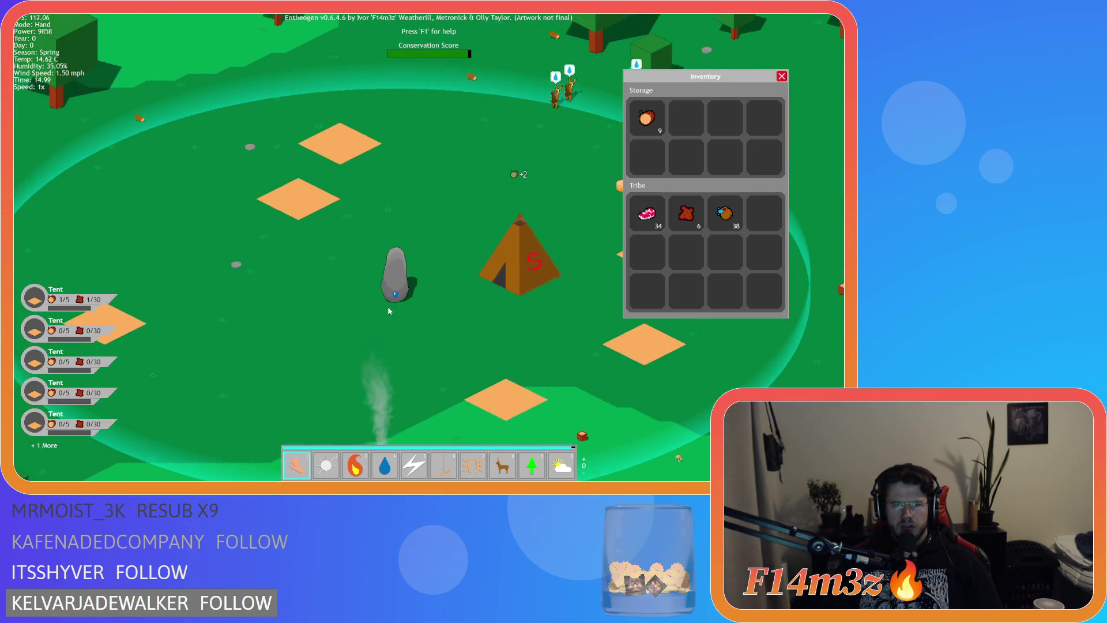
key("a")
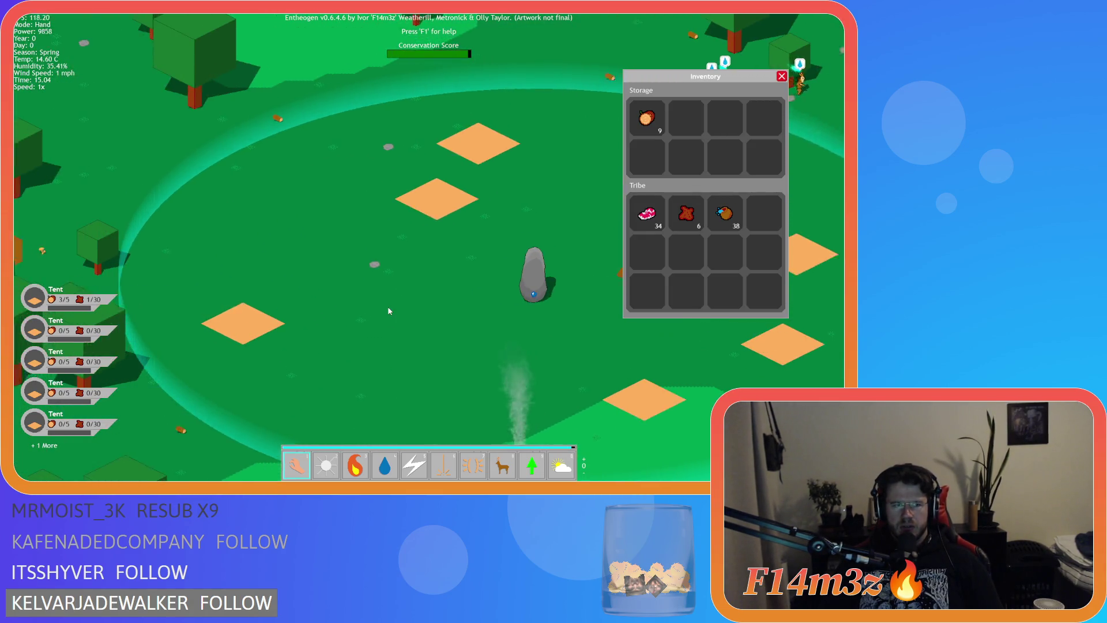
key("d")
key("w")
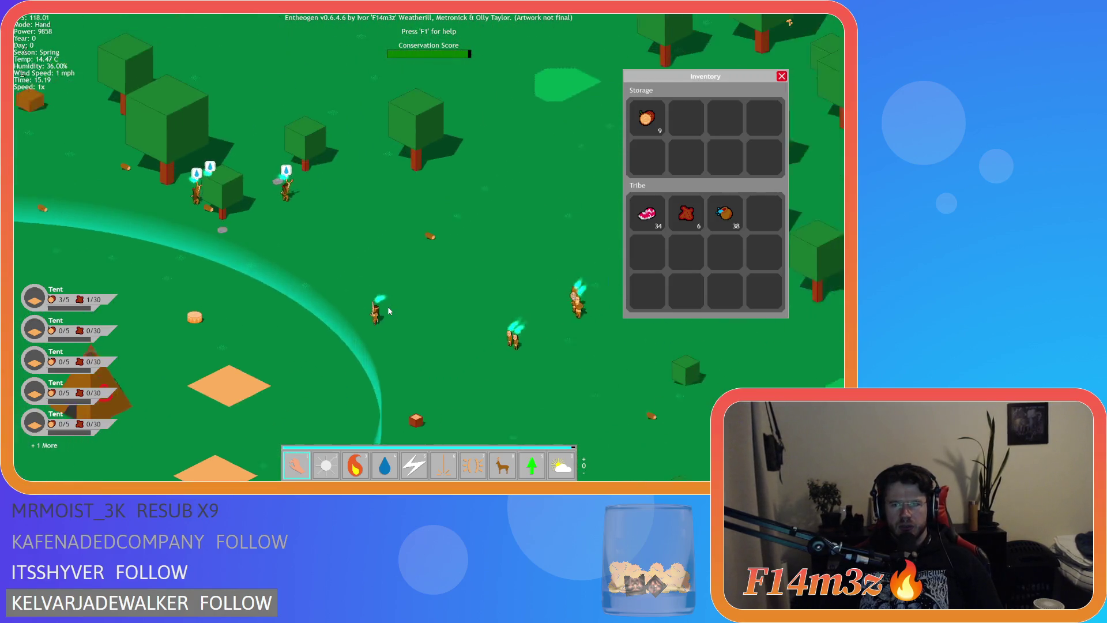
key("w")
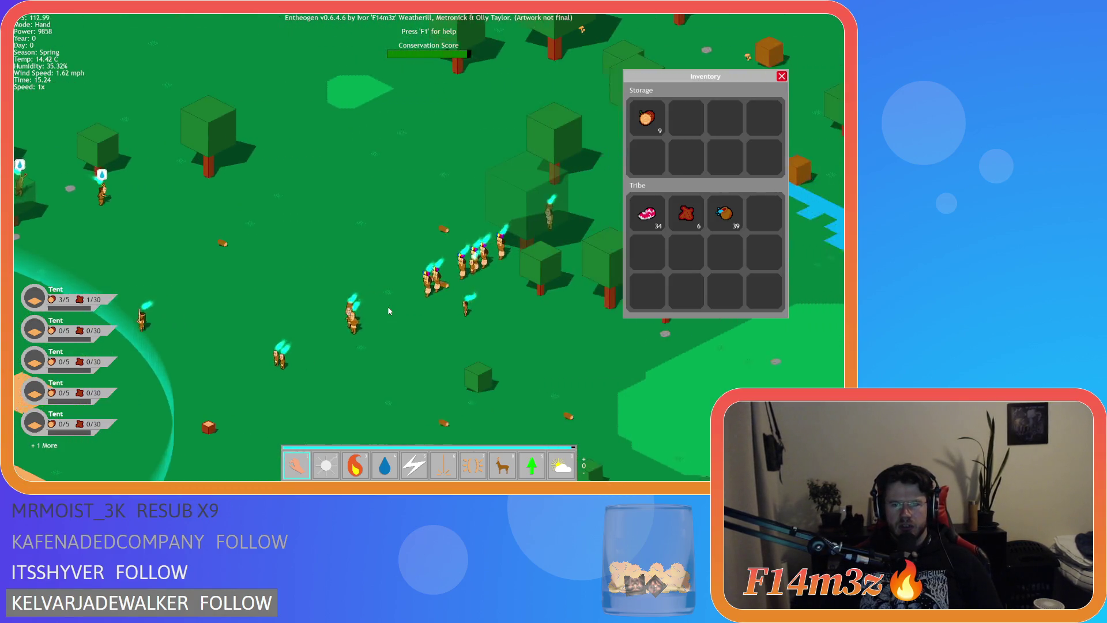
key("d")
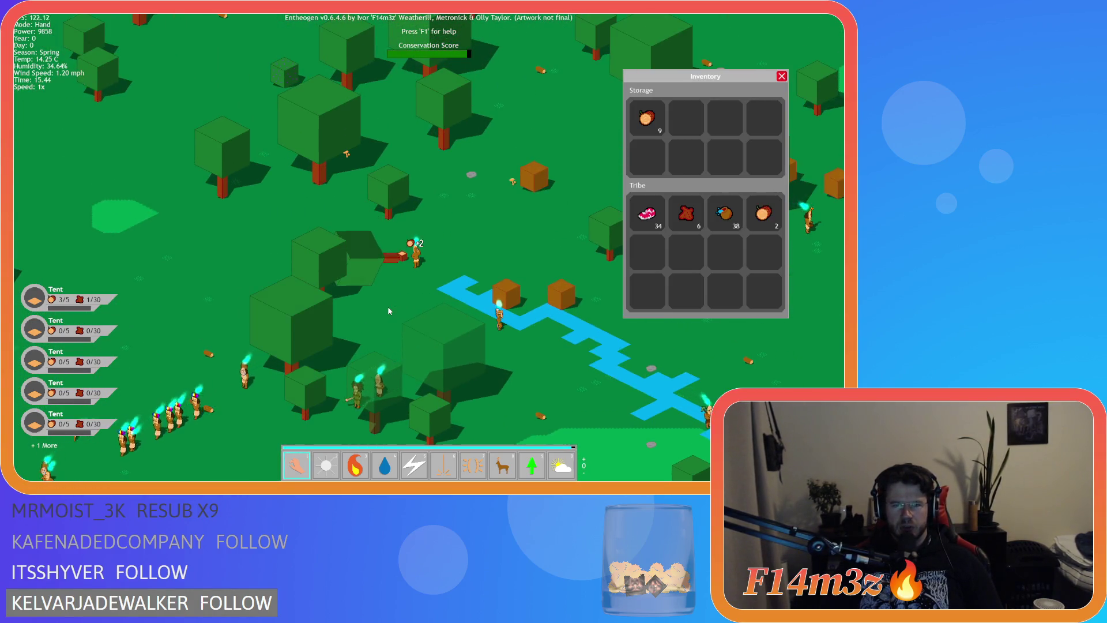
key("s")
key("a")
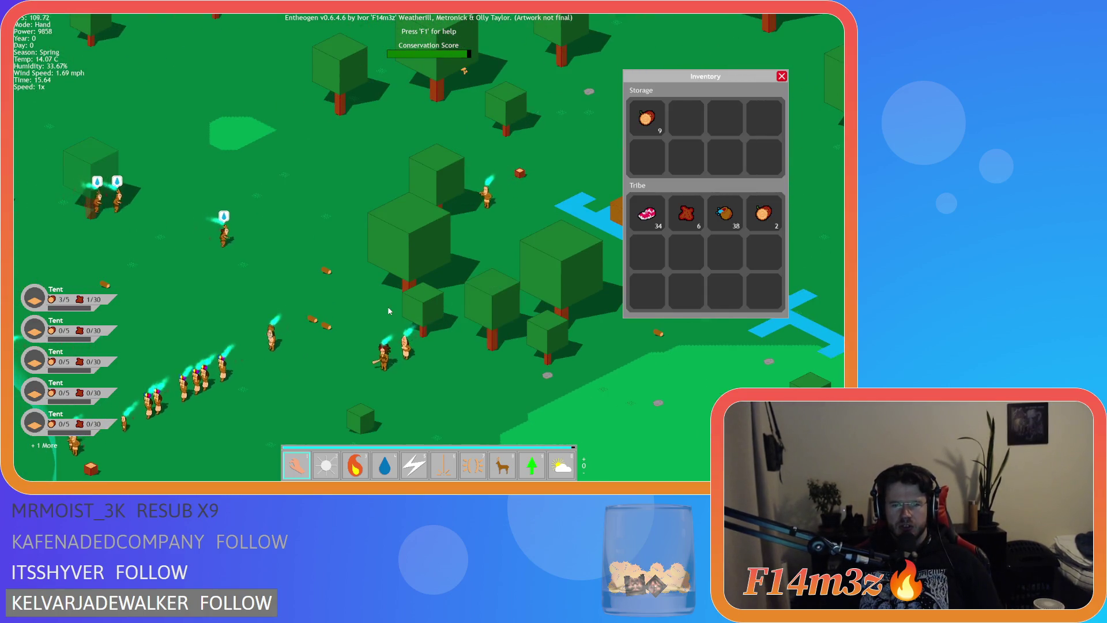
key("a")
key("s")
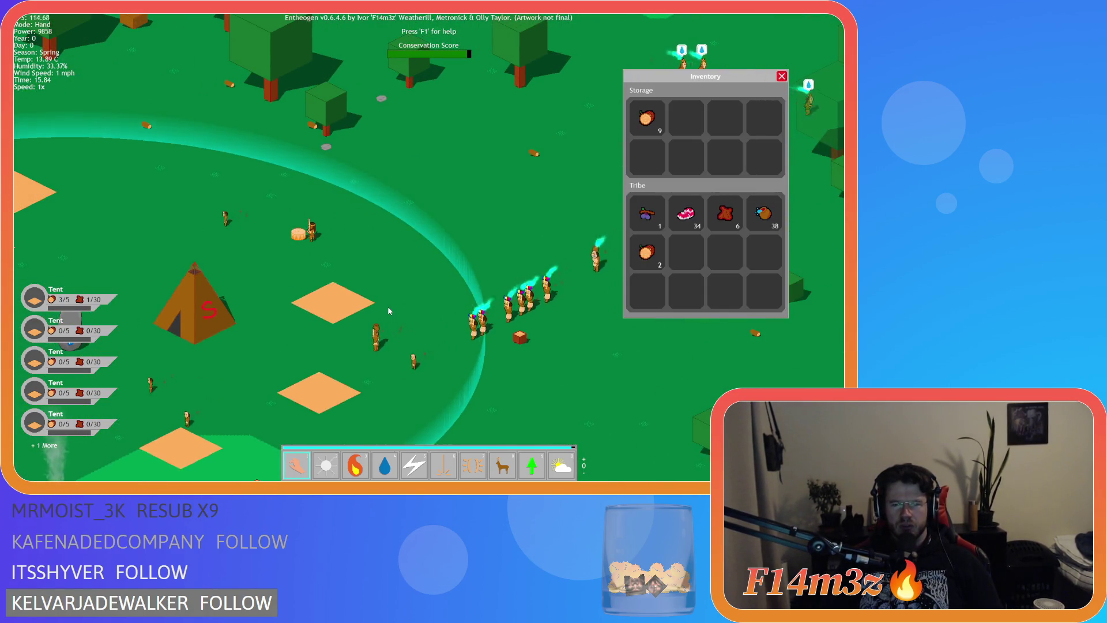
key("w")
key("d")
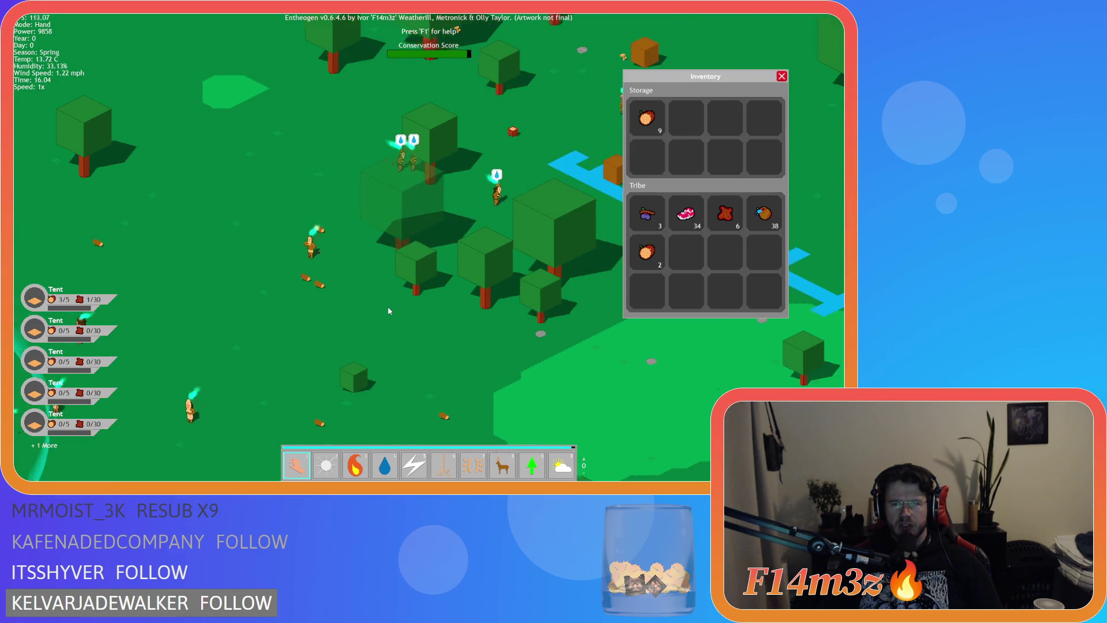
key("a")
key("s")
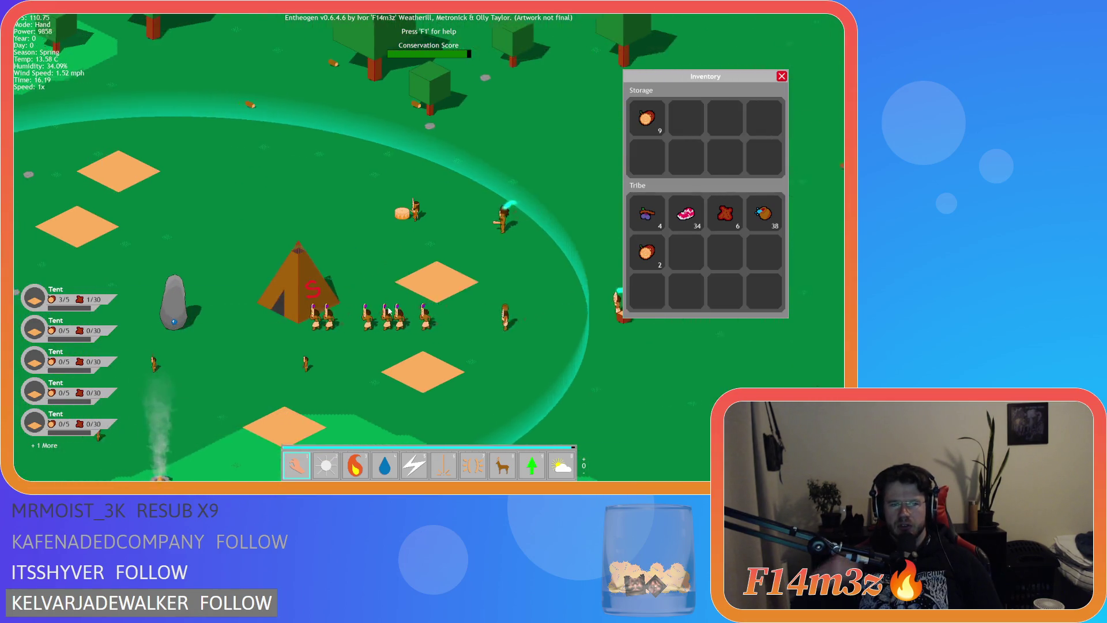
key("a")
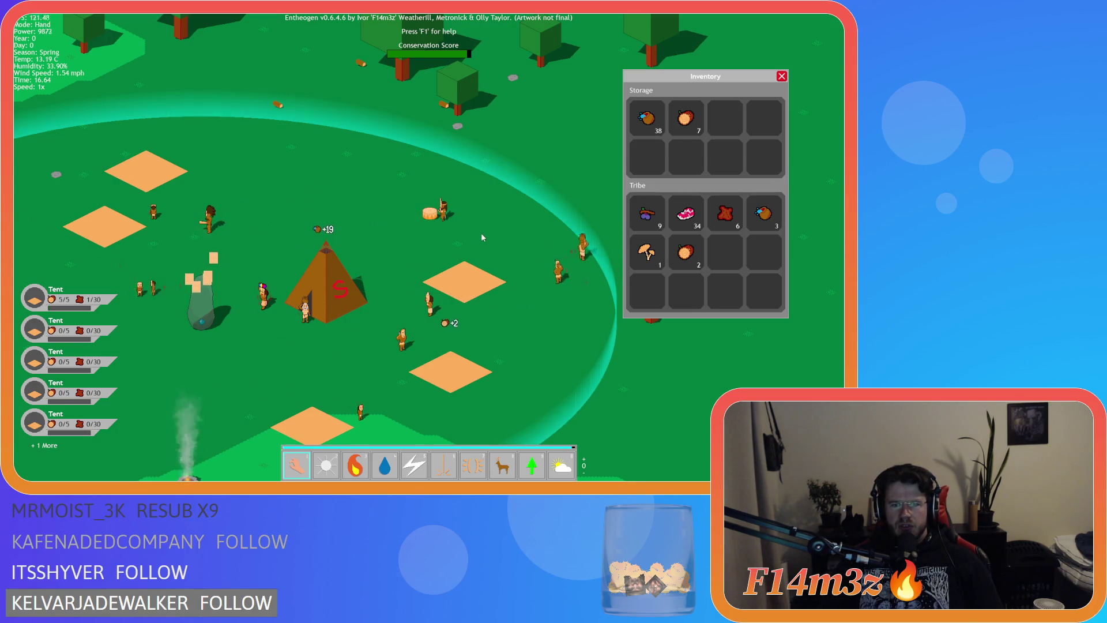
key("s")
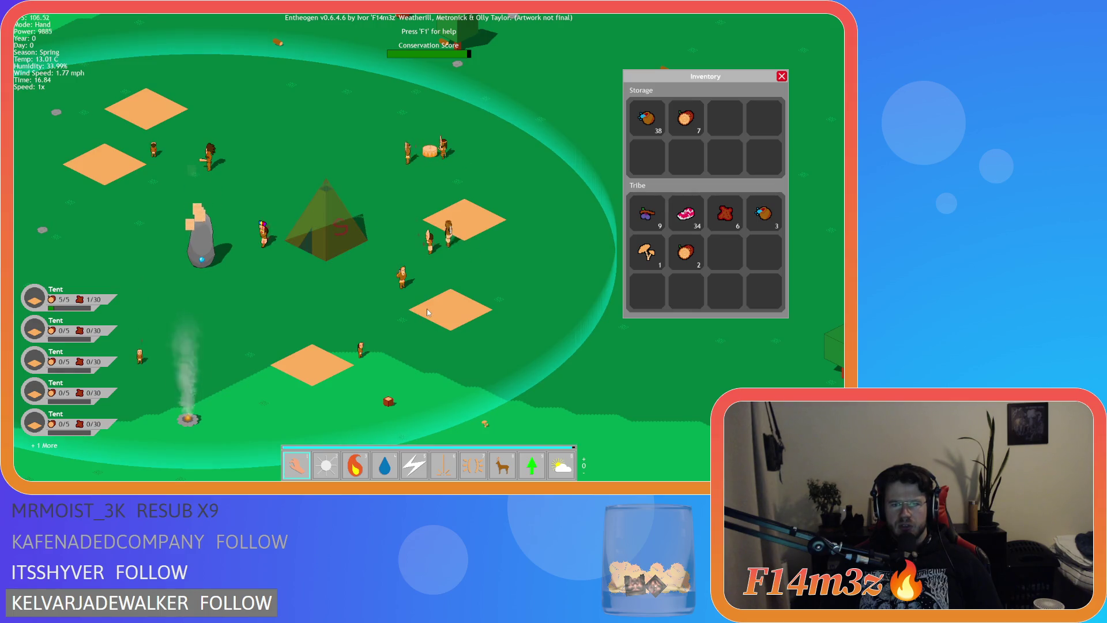
mouse_move(428, 312)
key("a")
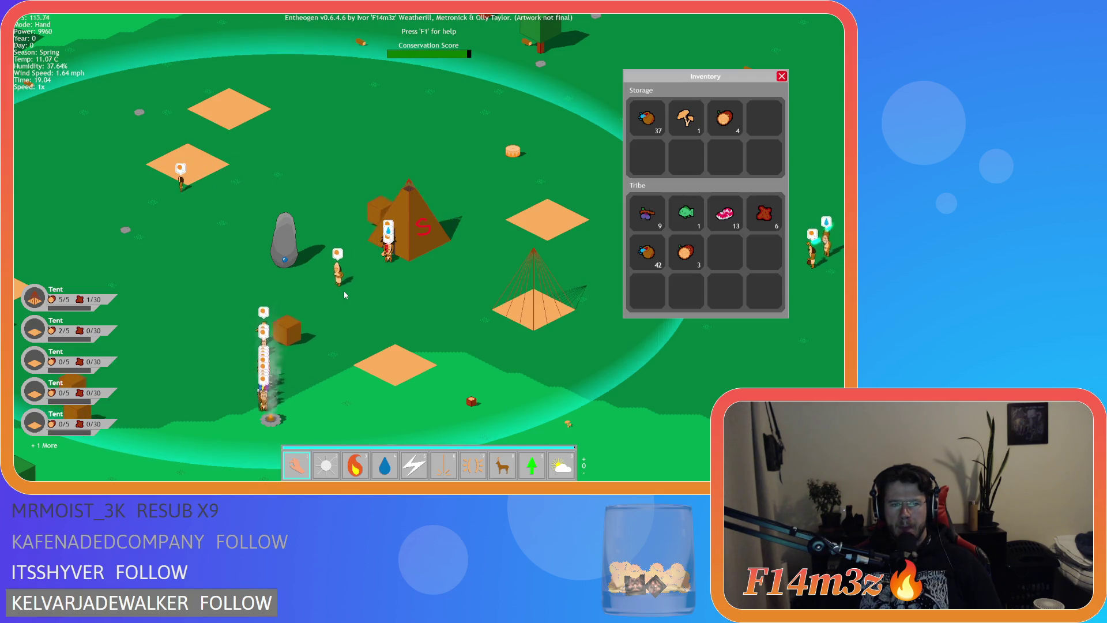
key("a")
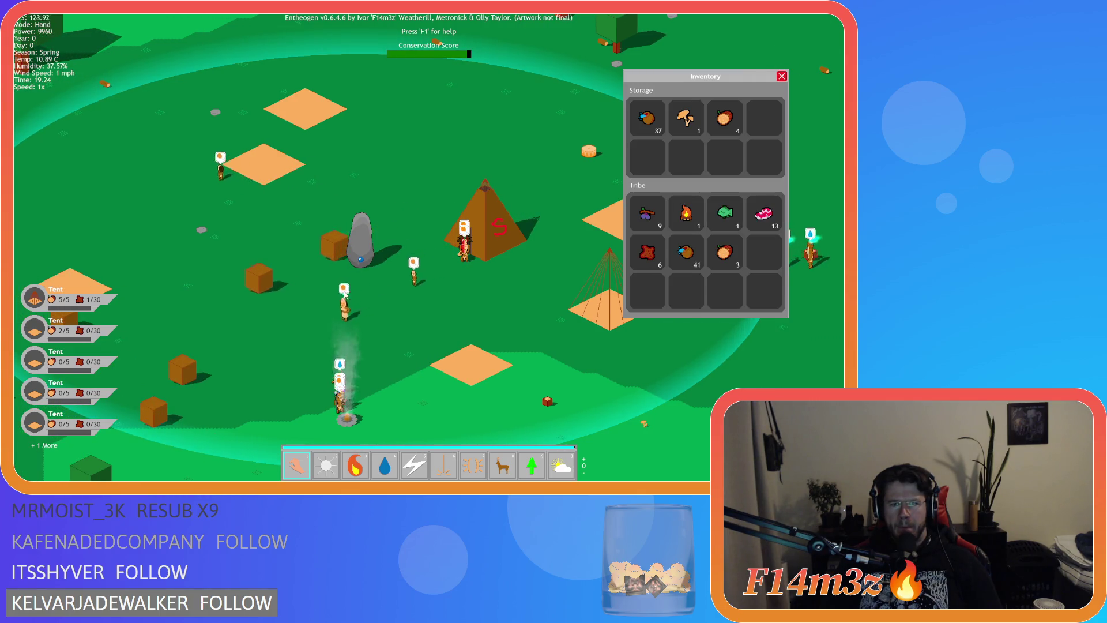
key("a")
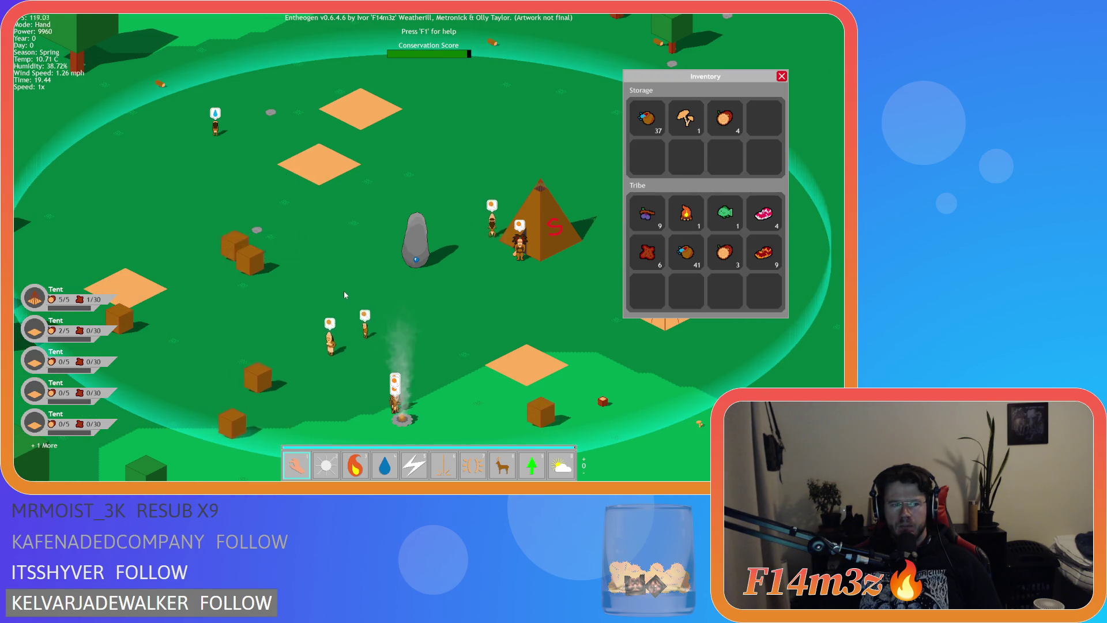
key("d")
left_click(82, 305)
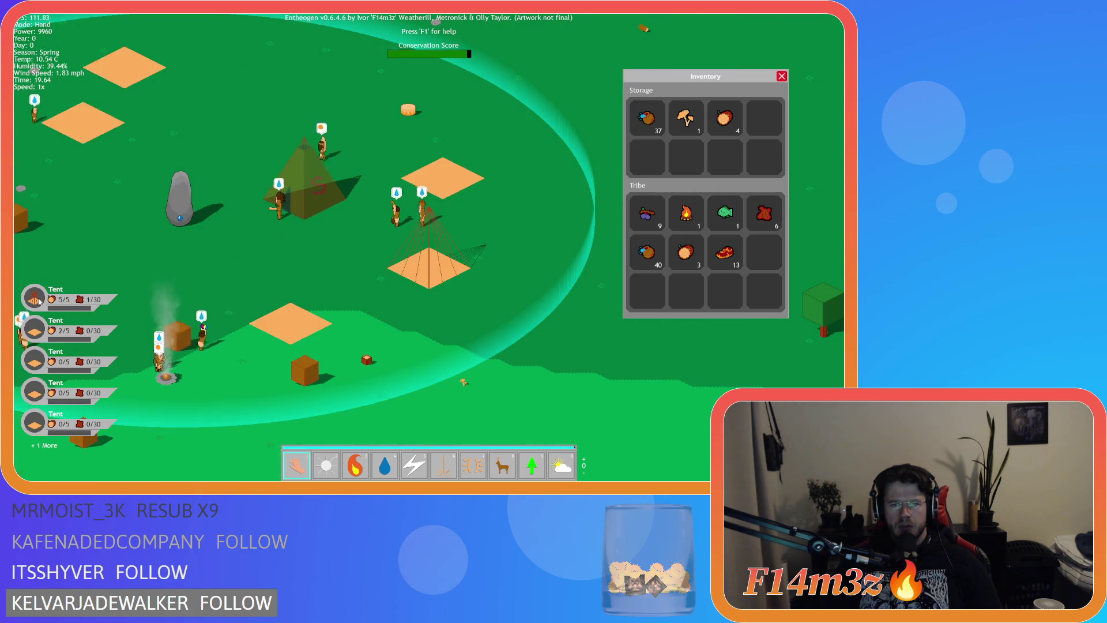
left_click(39, 362)
left_click(38, 389)
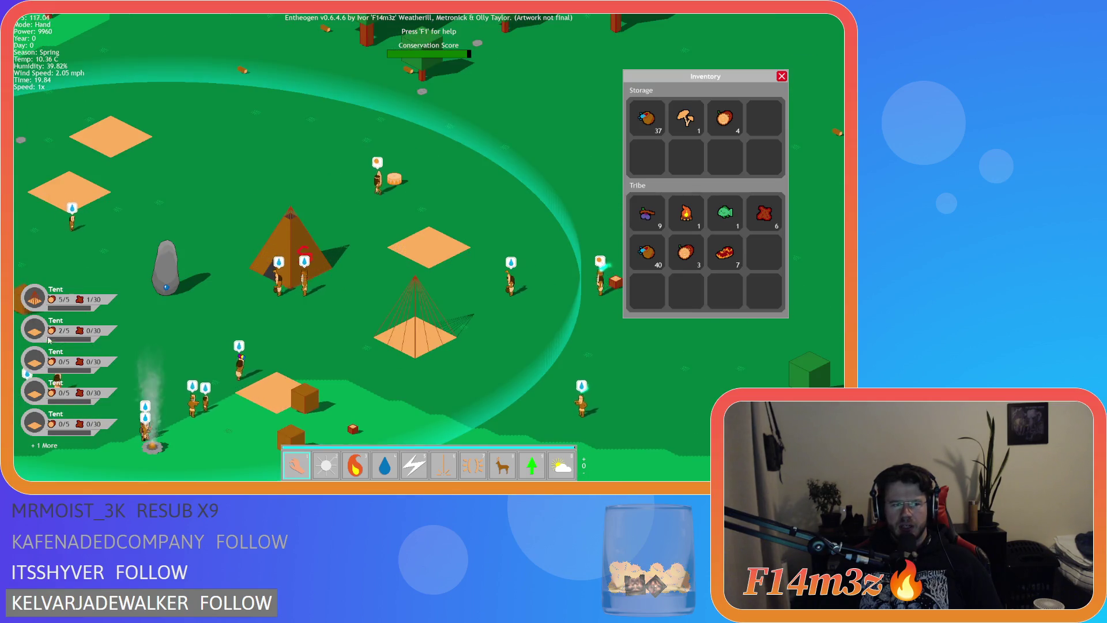
left_click(38, 416)
left_click(38, 328)
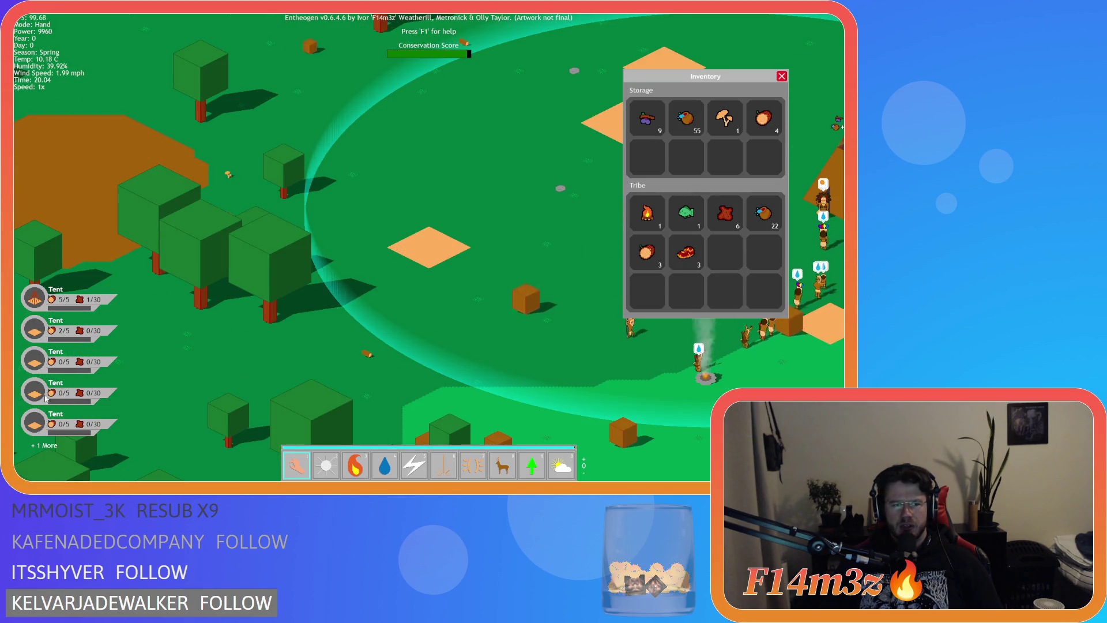
left_click(60, 299)
key("a")
key("w")
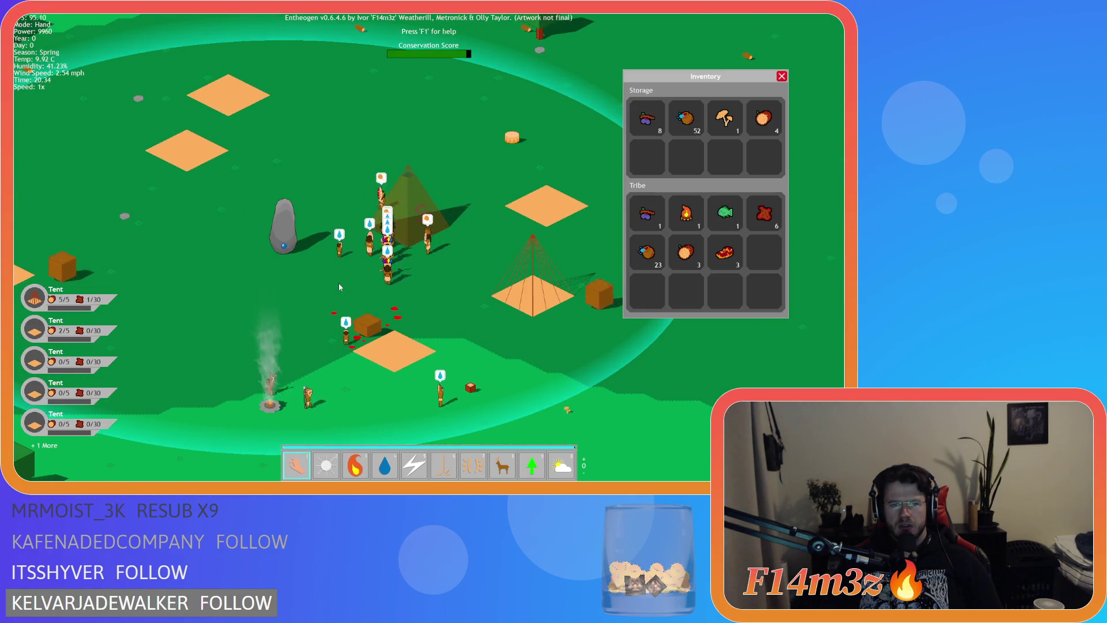
key("d")
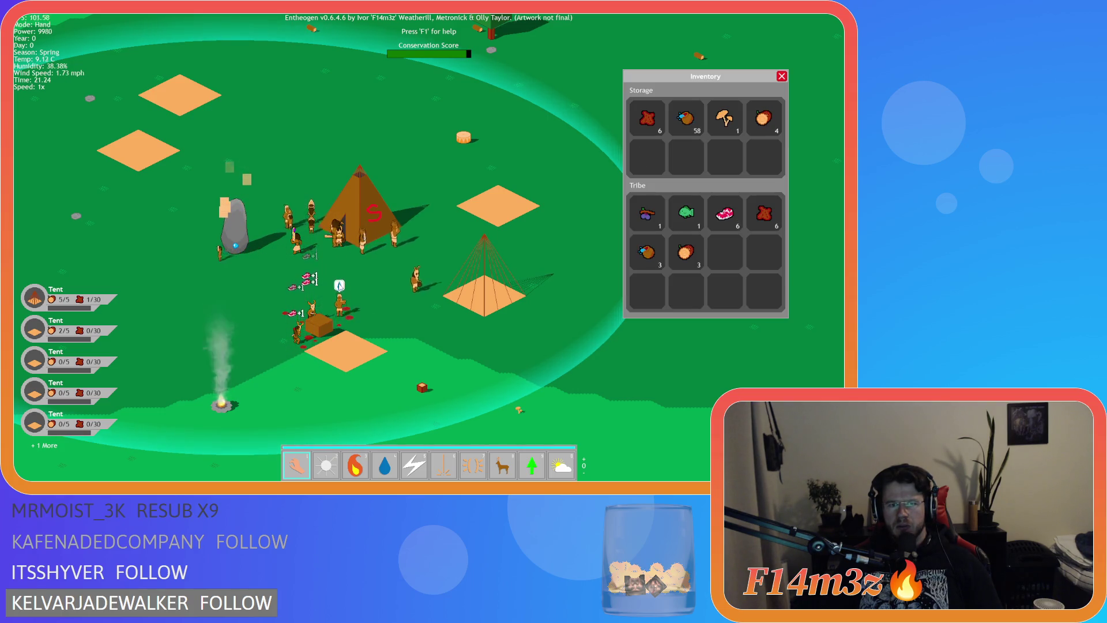
key("a")
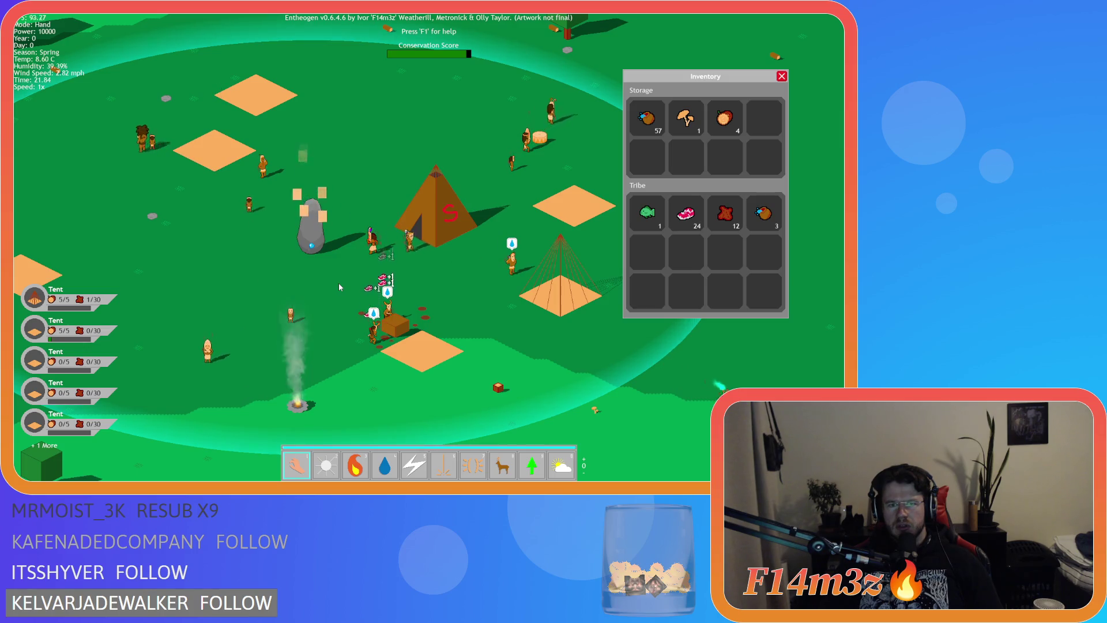
mouse_move(221, 149)
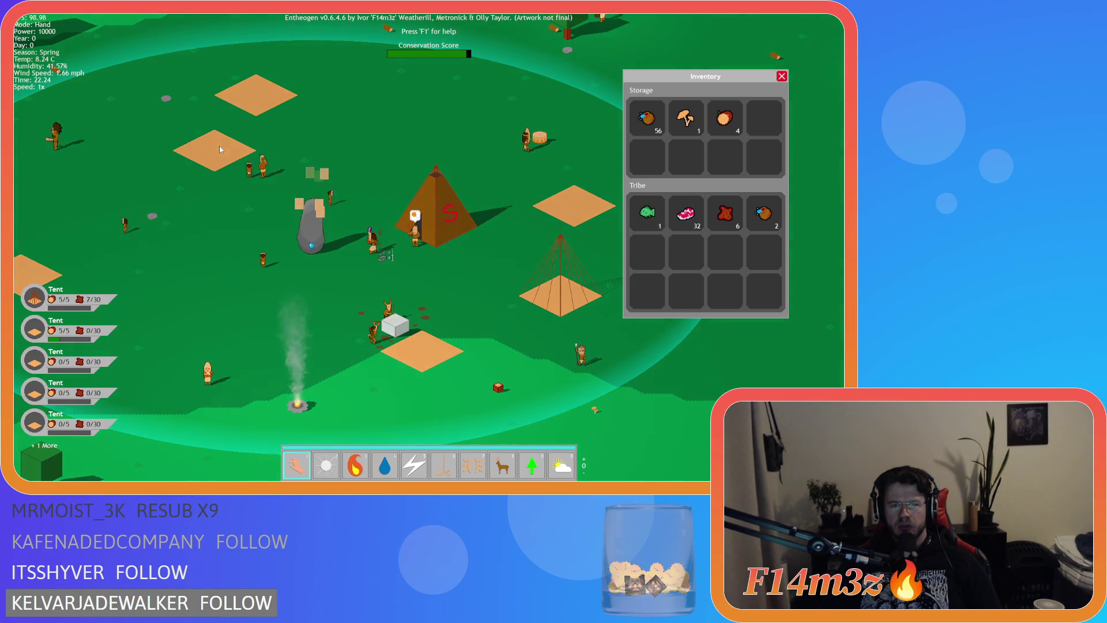
left_click(275, 235)
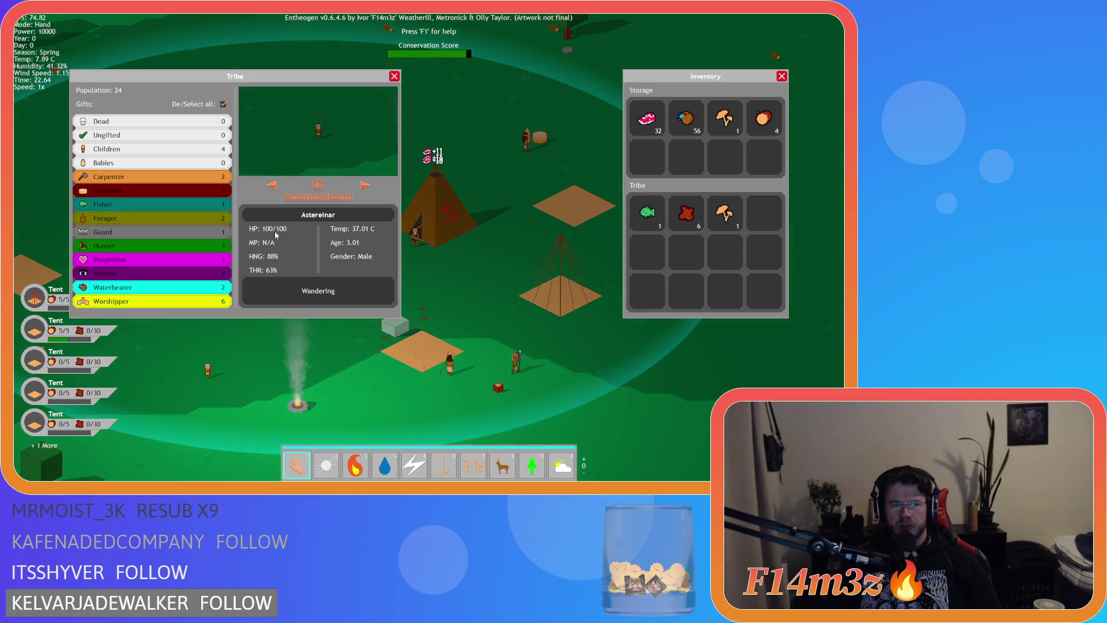
Step: Close the tribe overview and pan across the camp to look at the villagers
key("Escape")
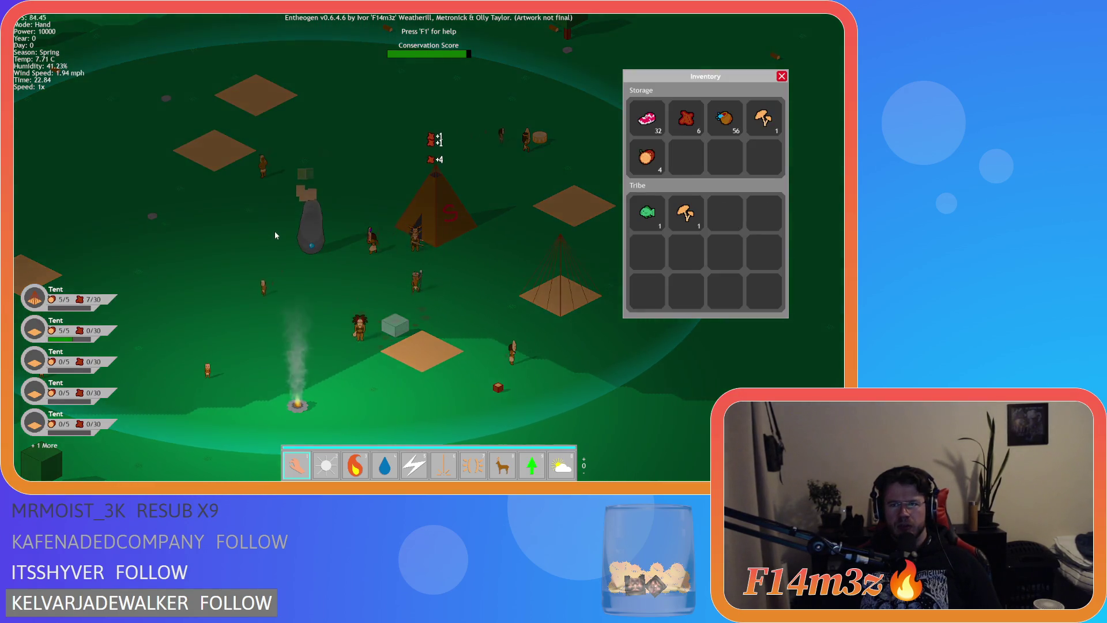
key("d")
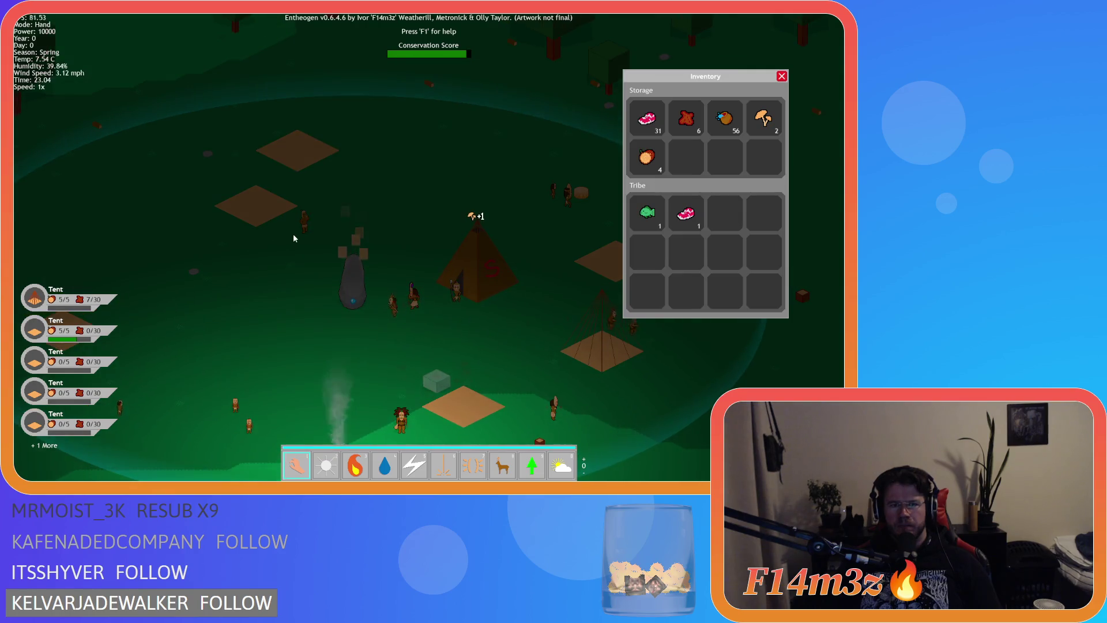
key("s")
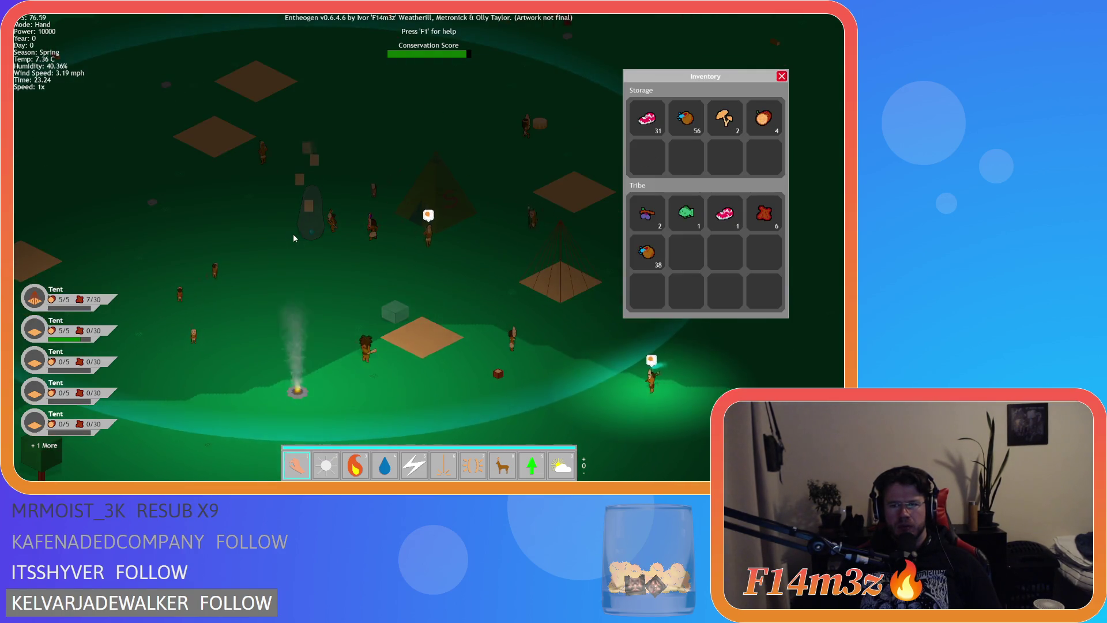
key("d")
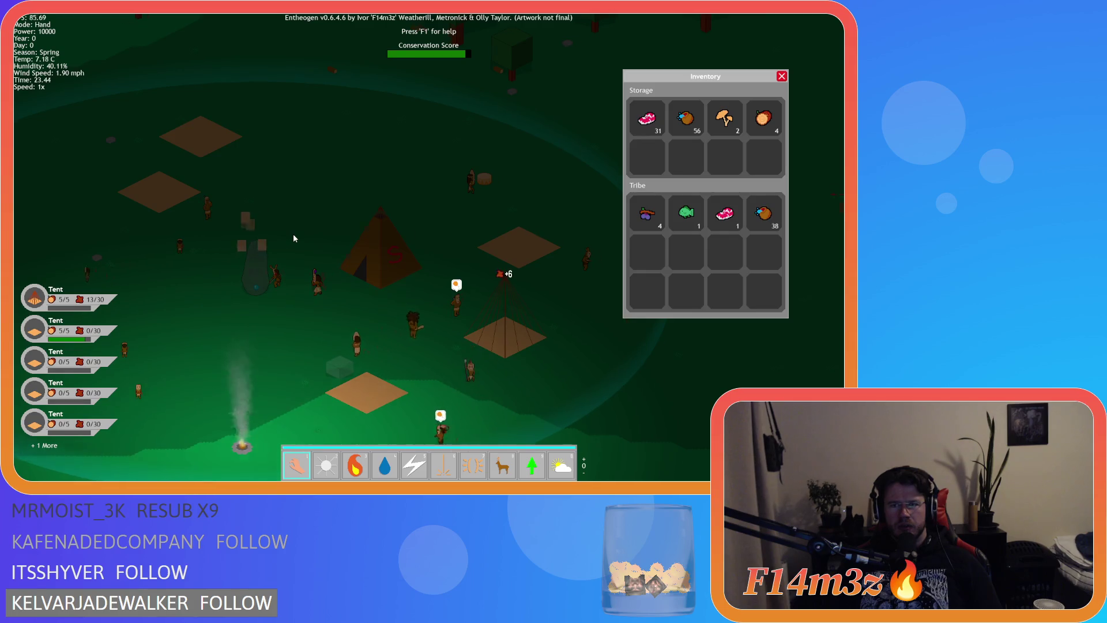
key("a")
key("d")
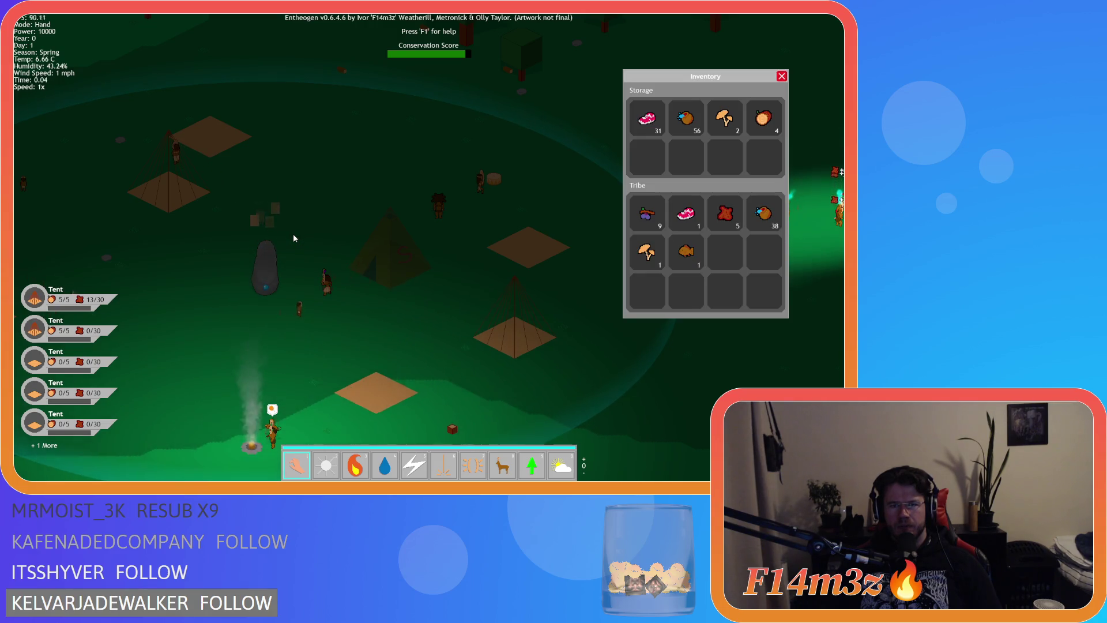
key("w")
key("s")
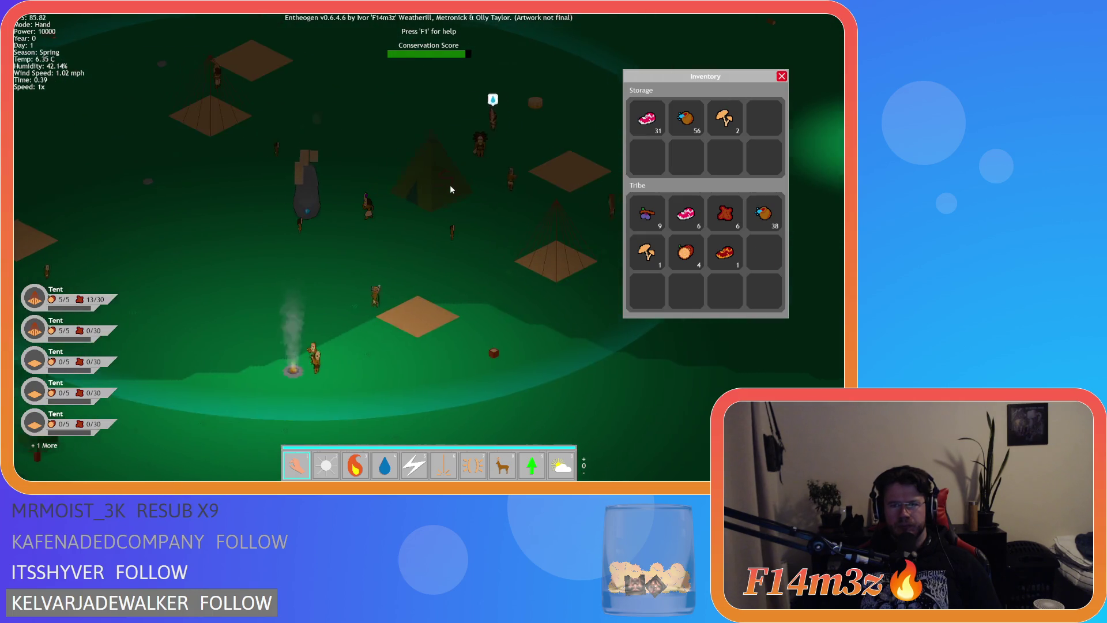
key("w")
key("d")
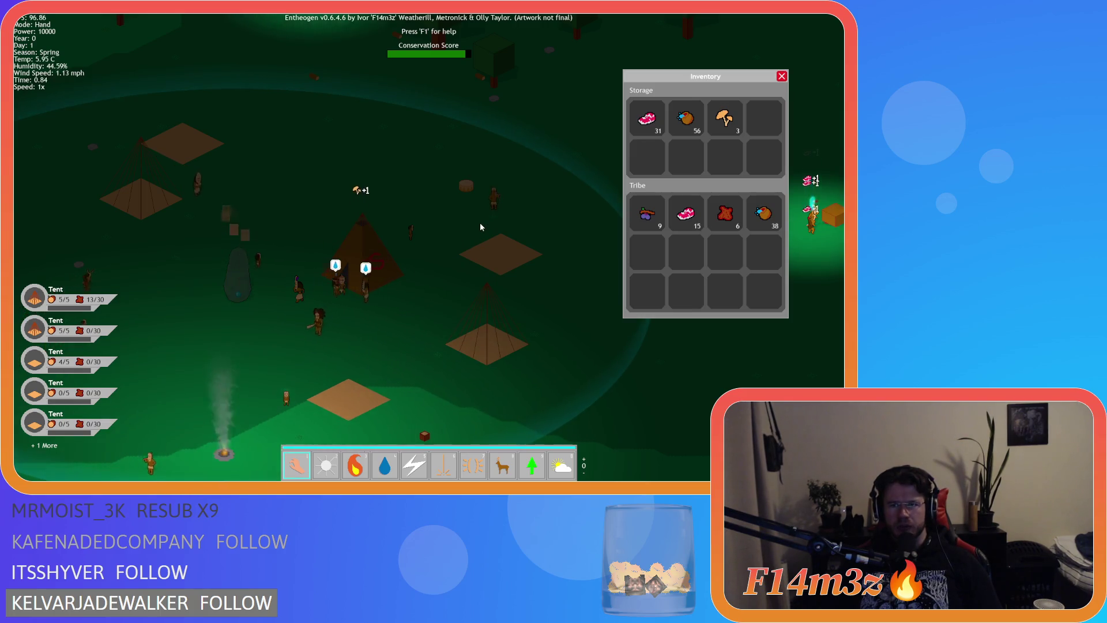
key("d")
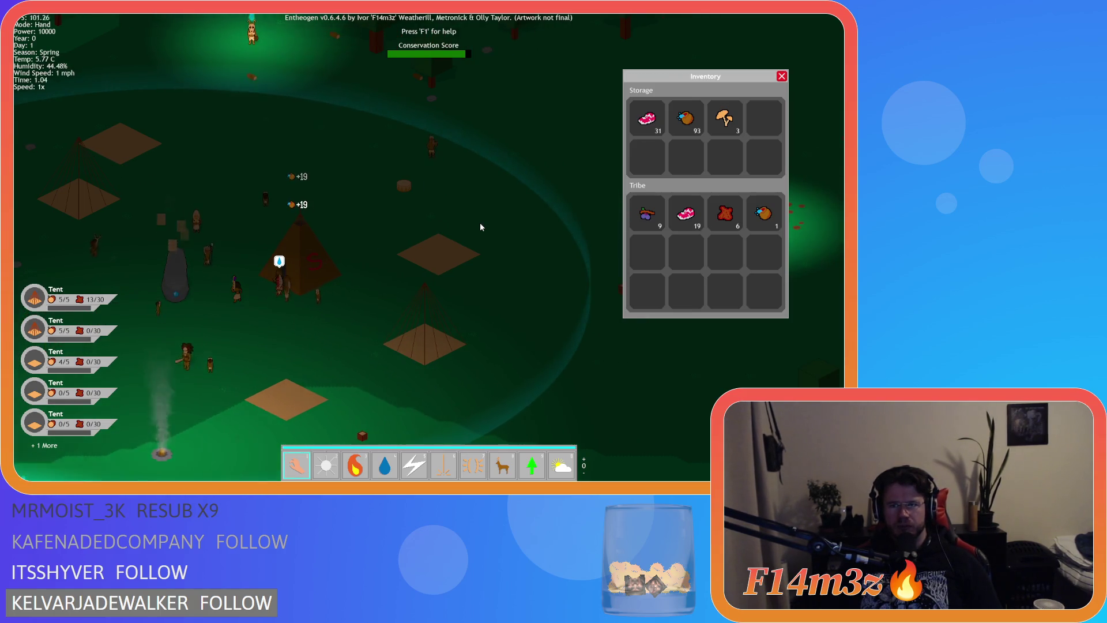
key("a")
key("s")
key("d")
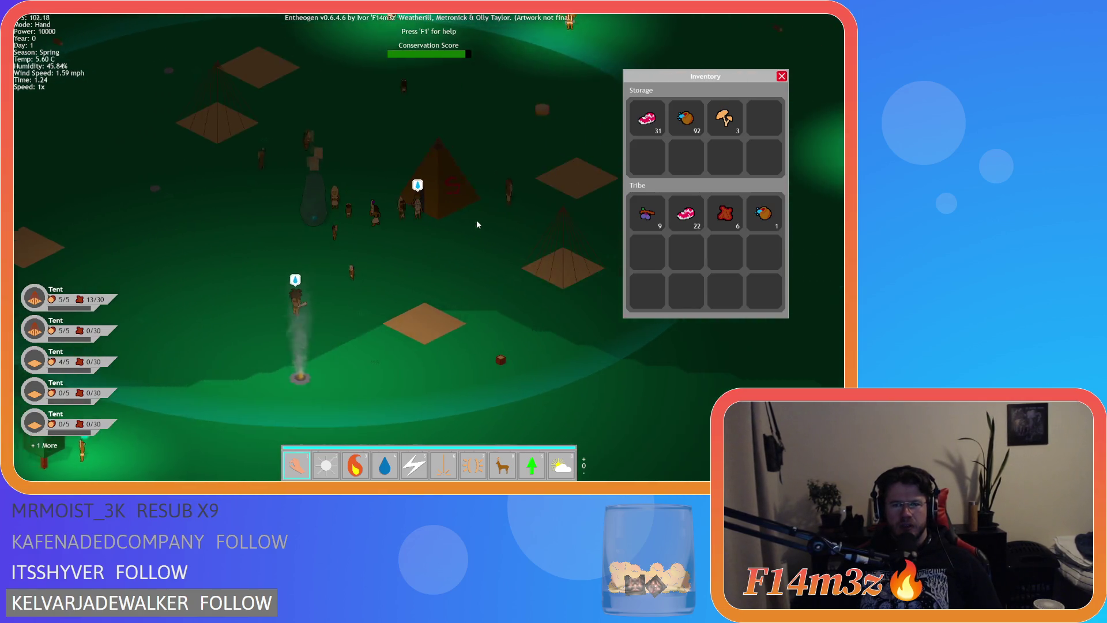
key("w")
Step: Close the inventory panel, pan the camp view, and bring up the quit prompt
left_click(782, 77)
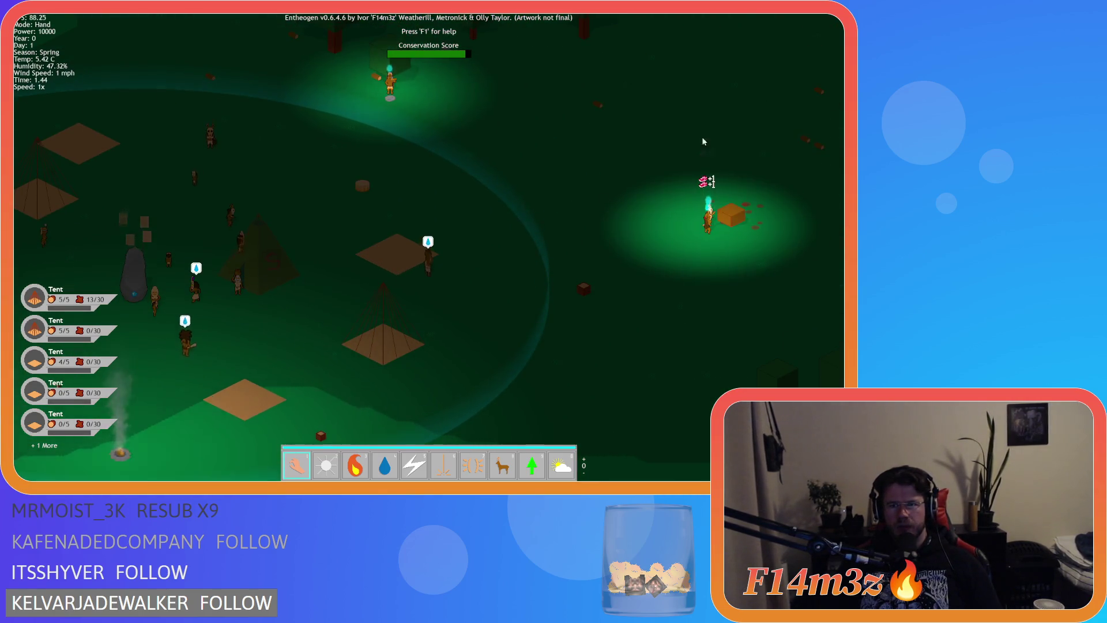
key("a")
key("w")
key("w")
key("a")
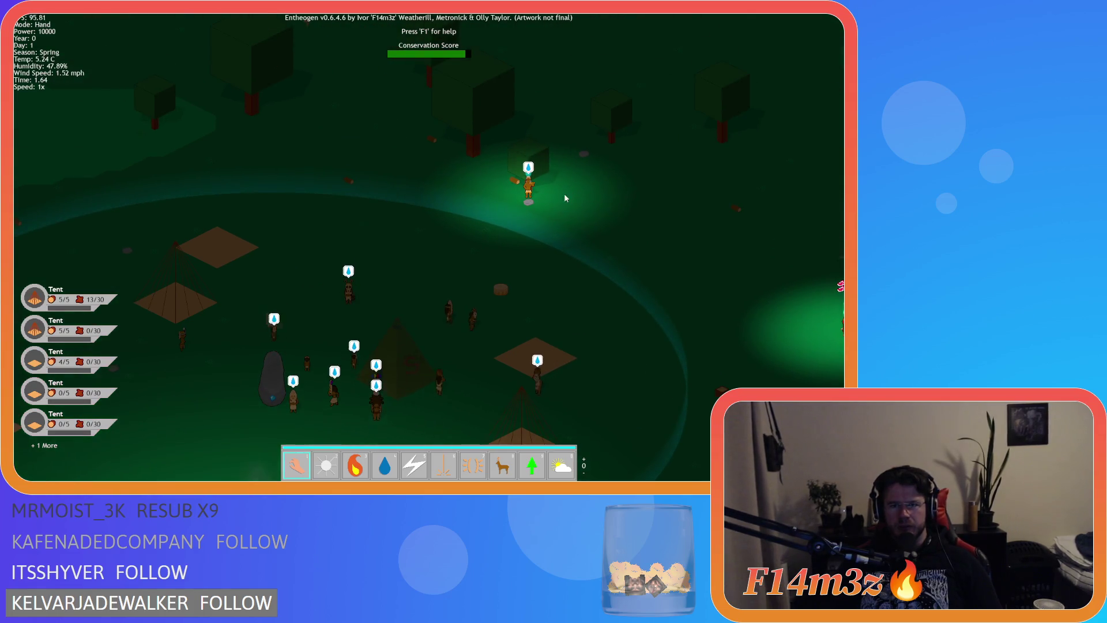
key("s")
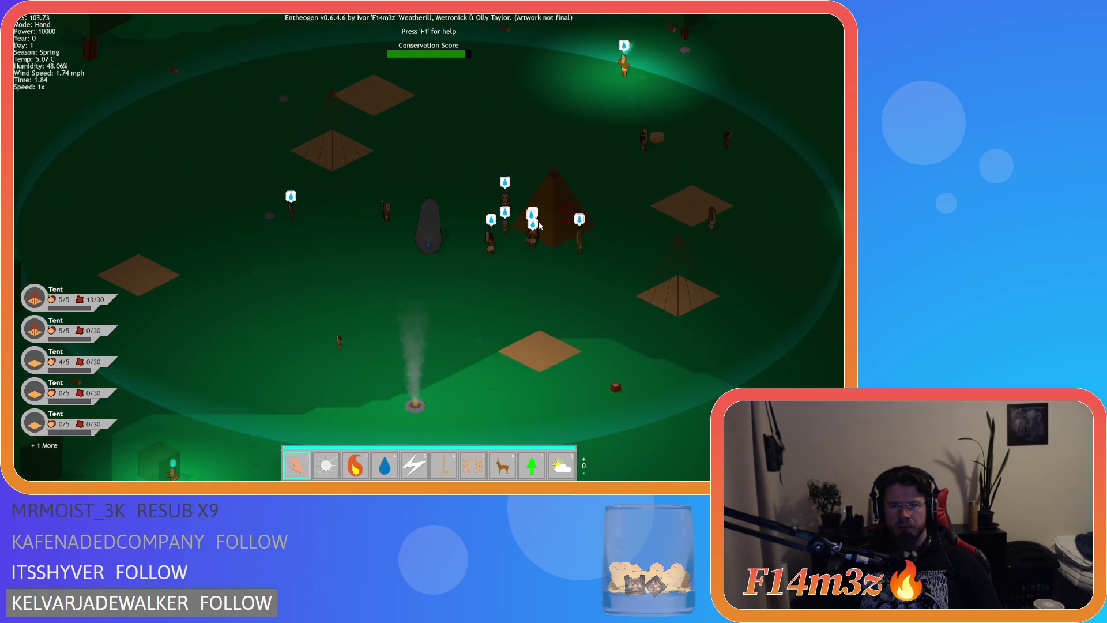
key("Escape")
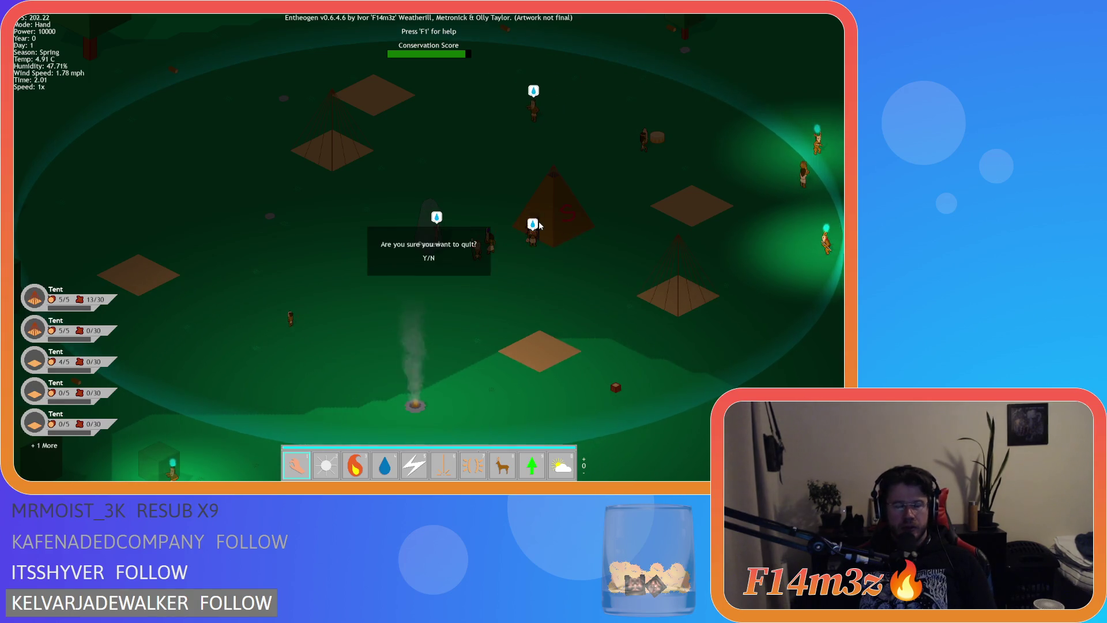
Step: Quit the game, close all editor windows with Ctrl+Shift+W, and launch a fresh build with F5
key("y")
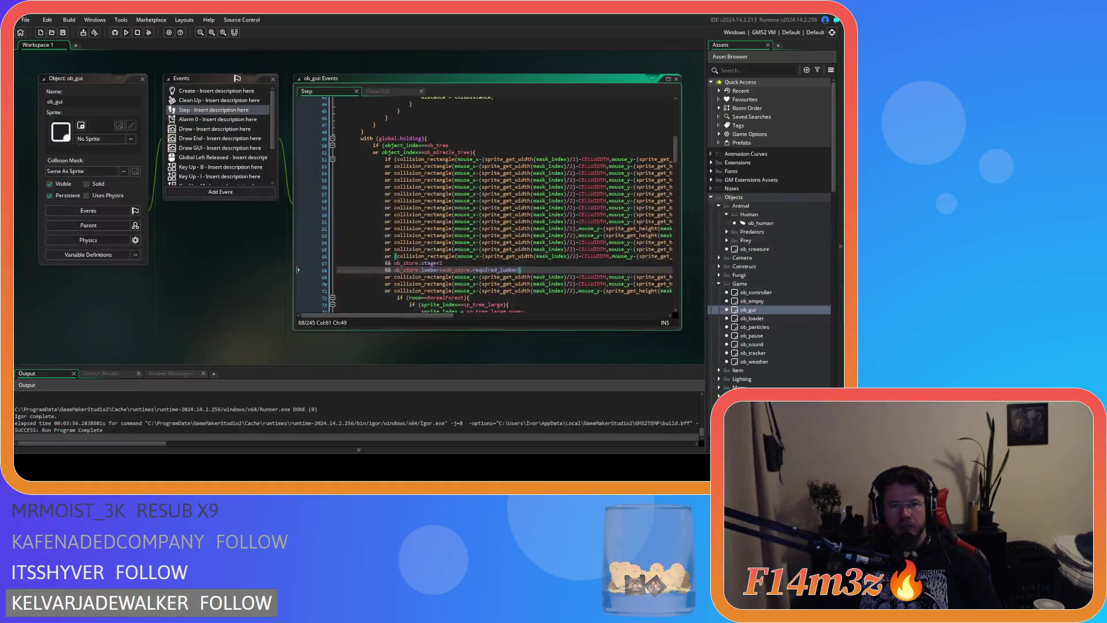
key("Escape")
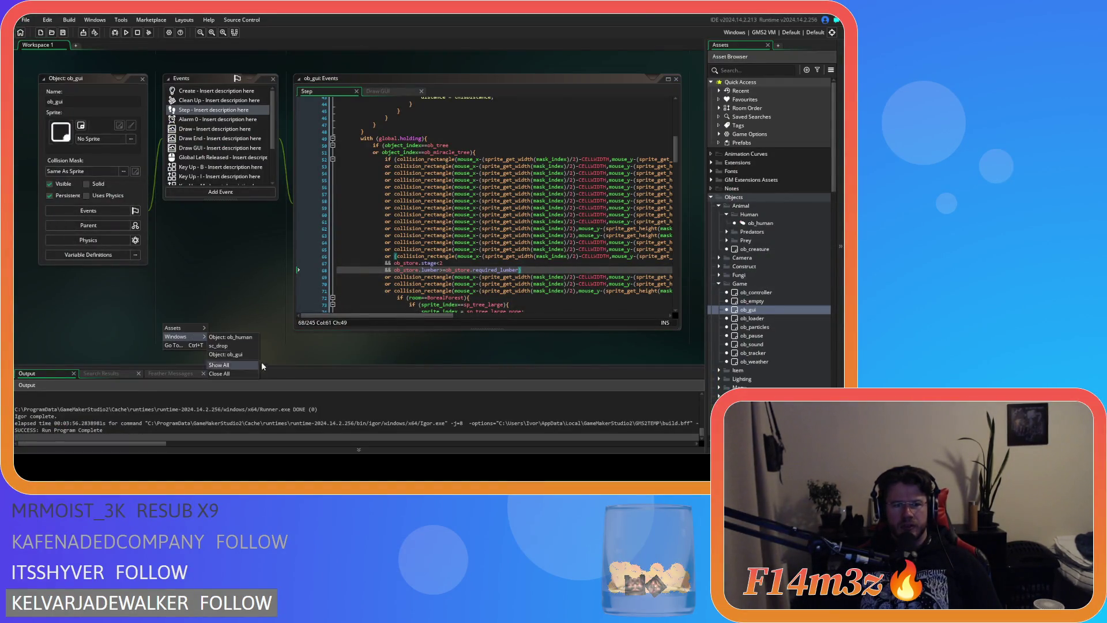
key("ctrl+shift+w")
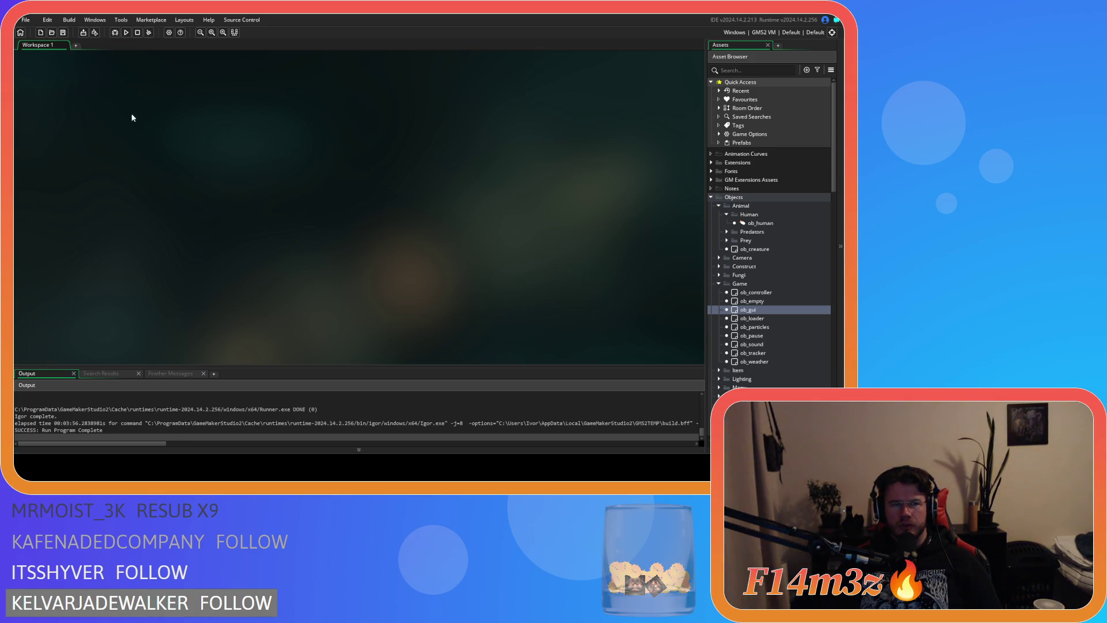
key("F5")
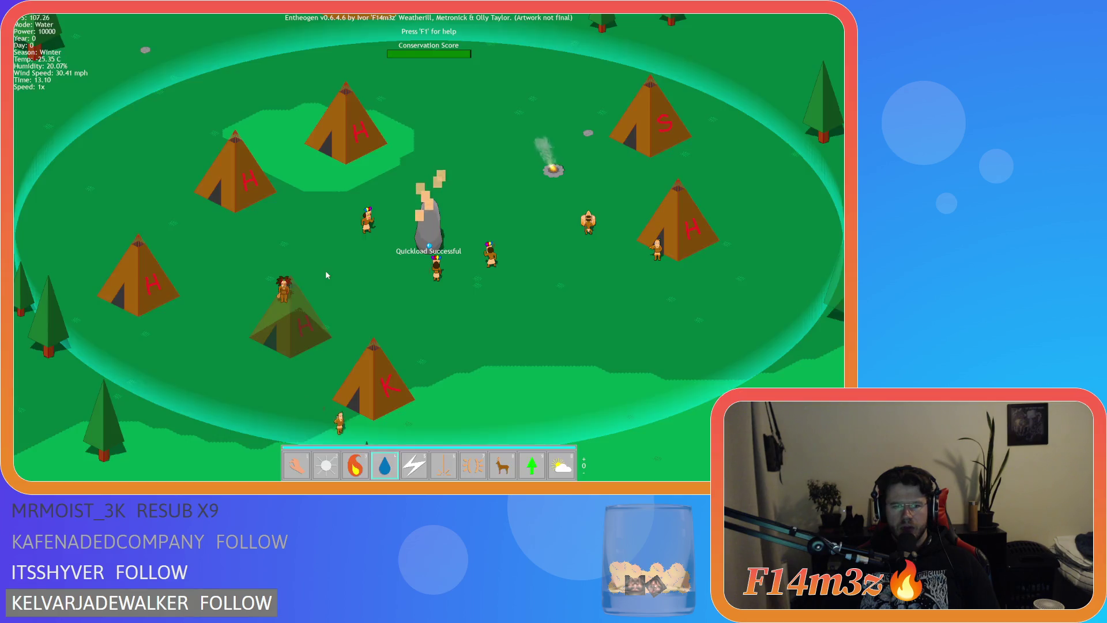
Step: Switch to hand mode and carry the villager beside the stone toward the river
key("1")
left_click(442, 253)
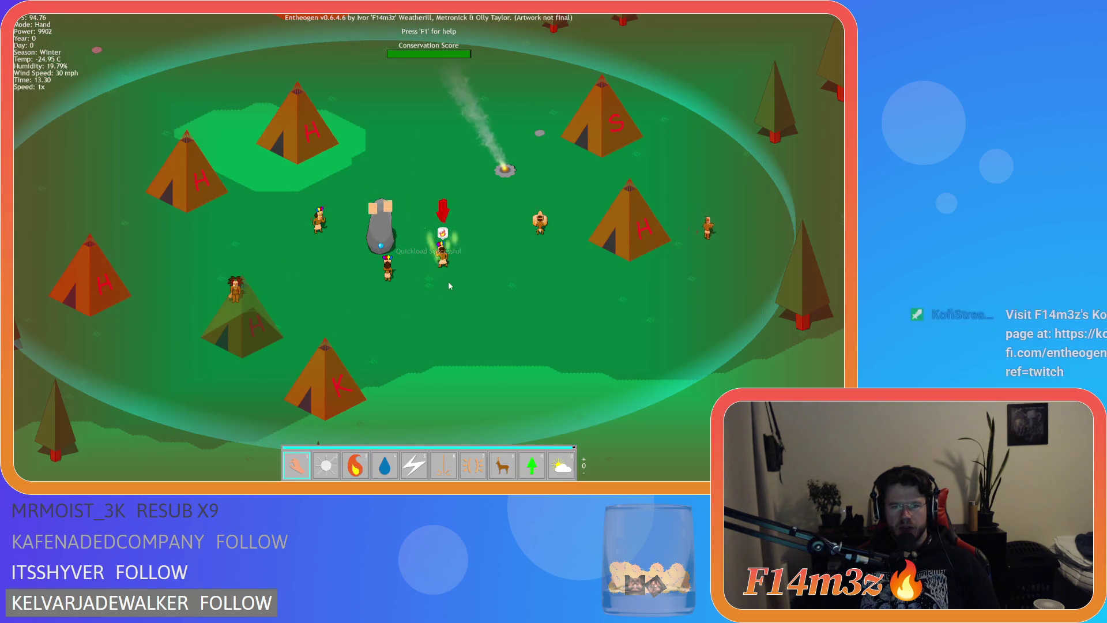
left_click_drag(412, 242, 411, 251)
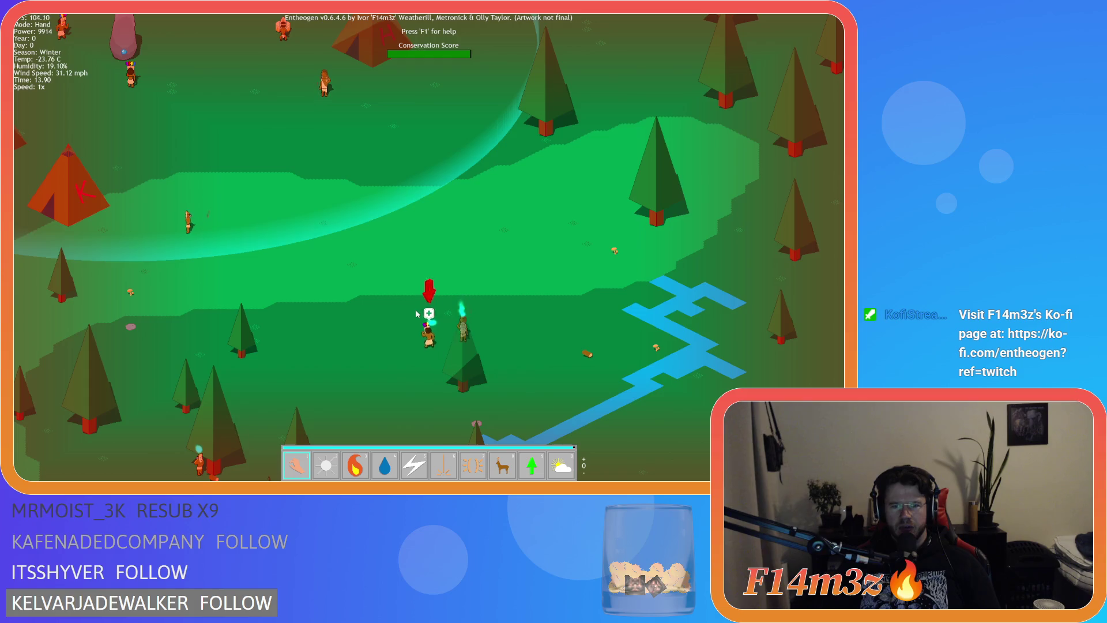
Step: Check a villager's tribe details, close the Tribe window, and quit the game
left_click(373, 308)
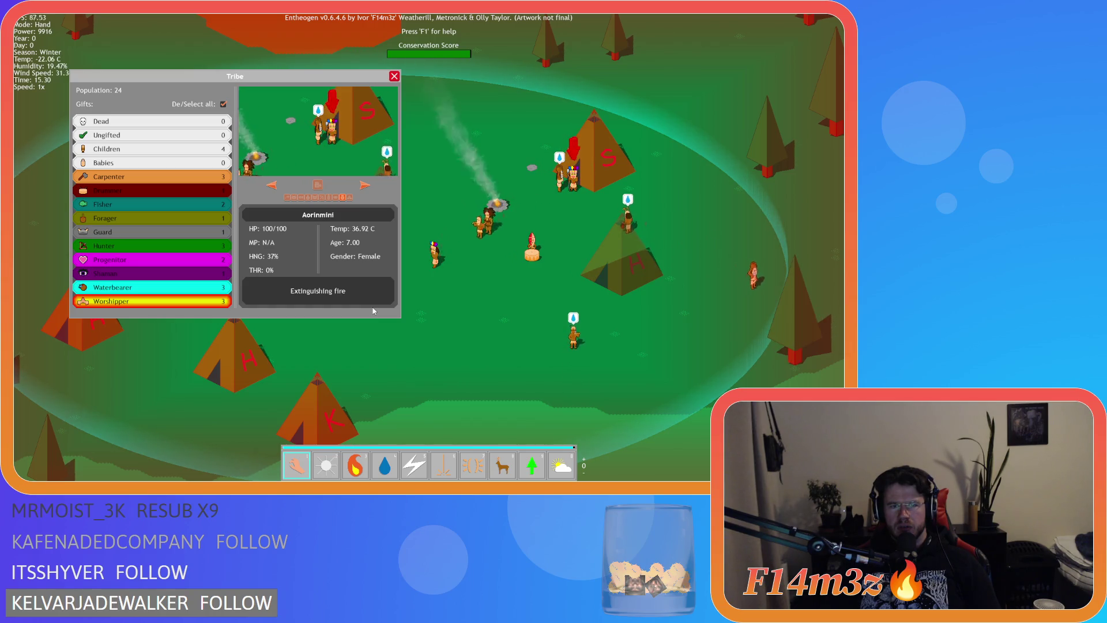
left_click(395, 76)
key("Escape")
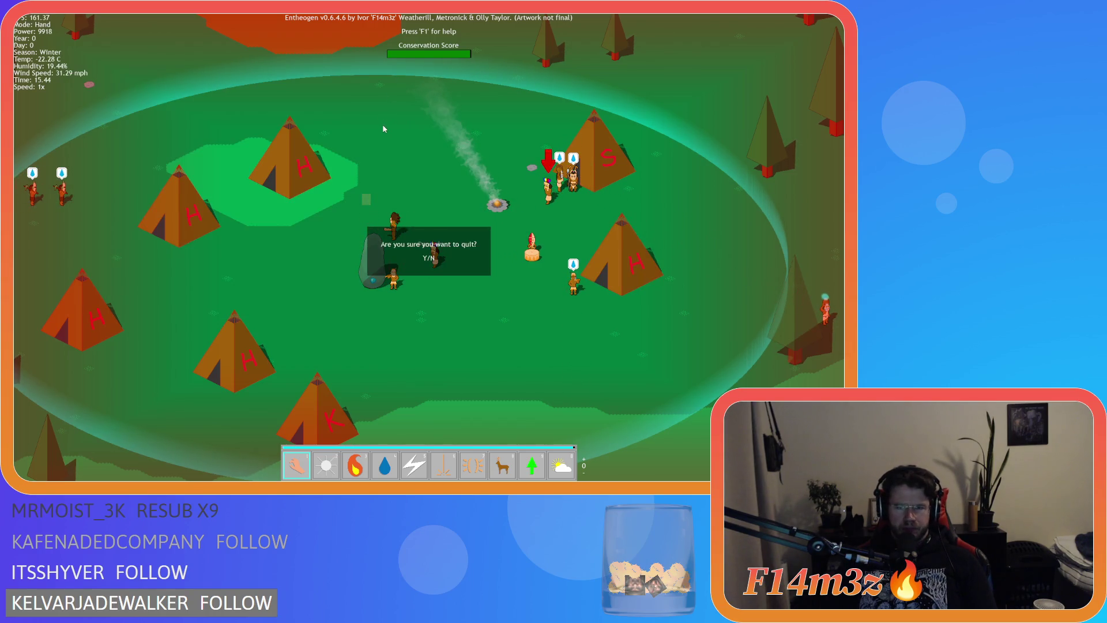
key("y")
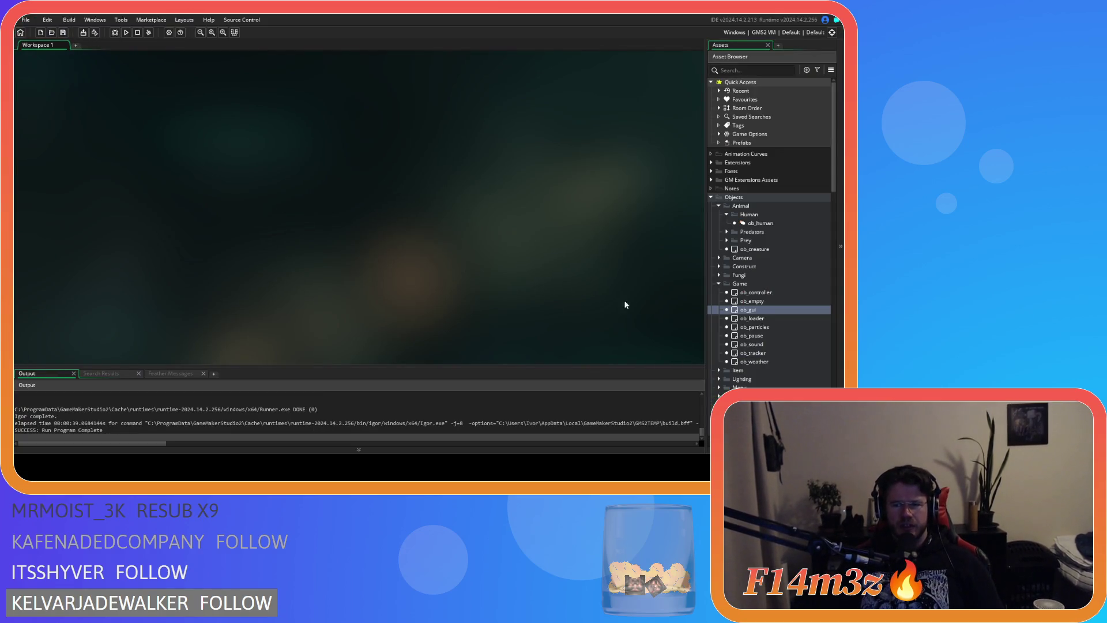
Step: Collapse the Game objects and Human folders, then open and close sc_trackersClear
left_click(715, 284)
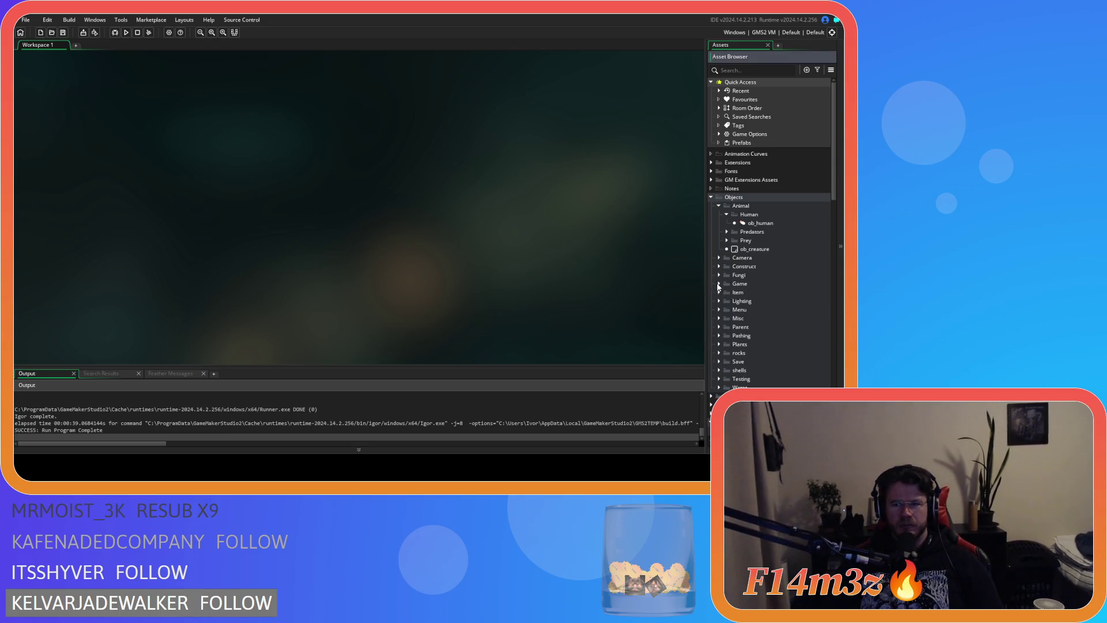
left_click(726, 215)
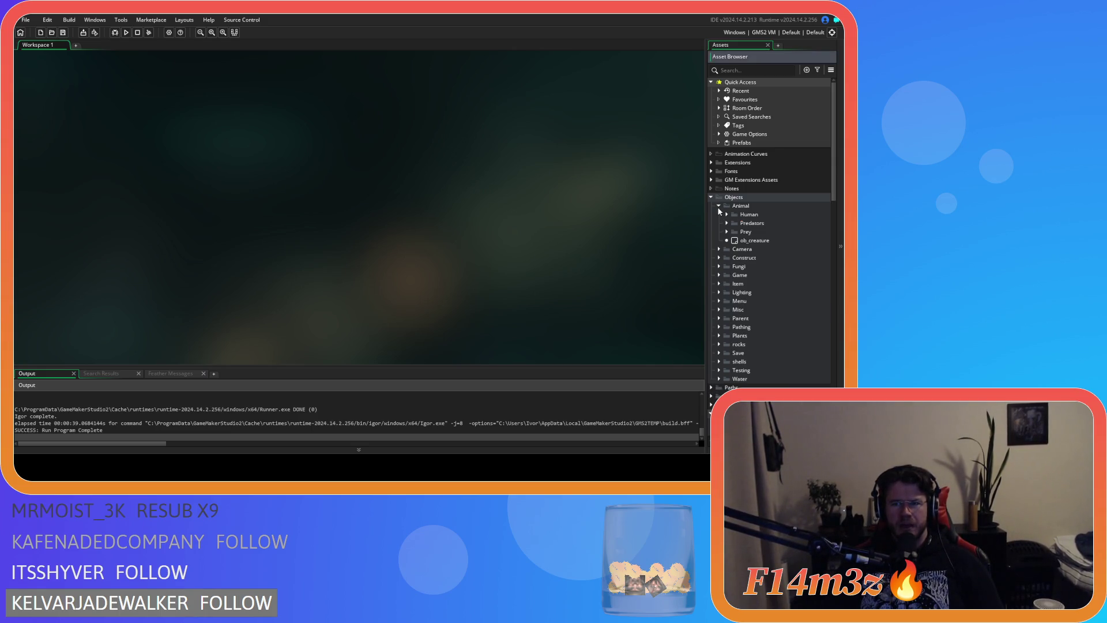
scroll(721, 231, "down", 15)
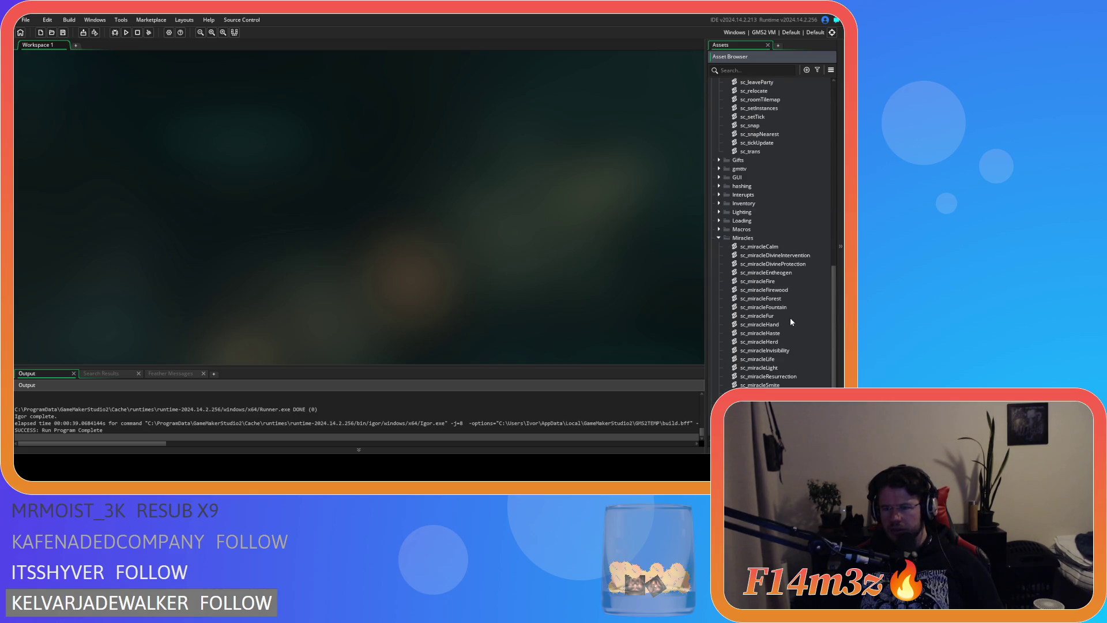
scroll(716, 360, "down", 4)
left_click(719, 376)
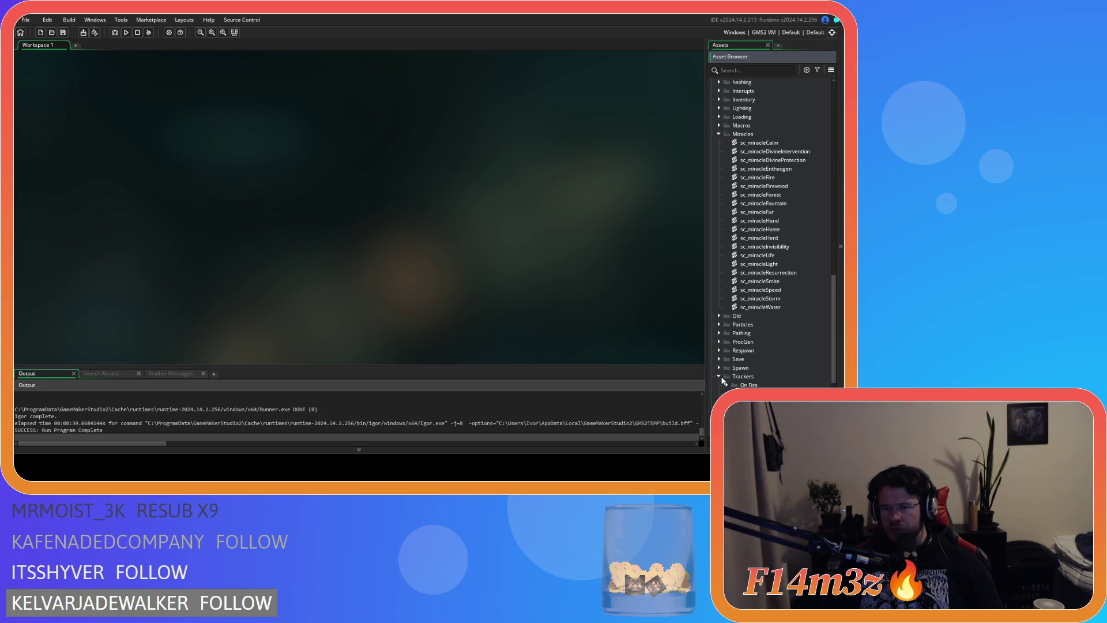
scroll(738, 378, "down", 3)
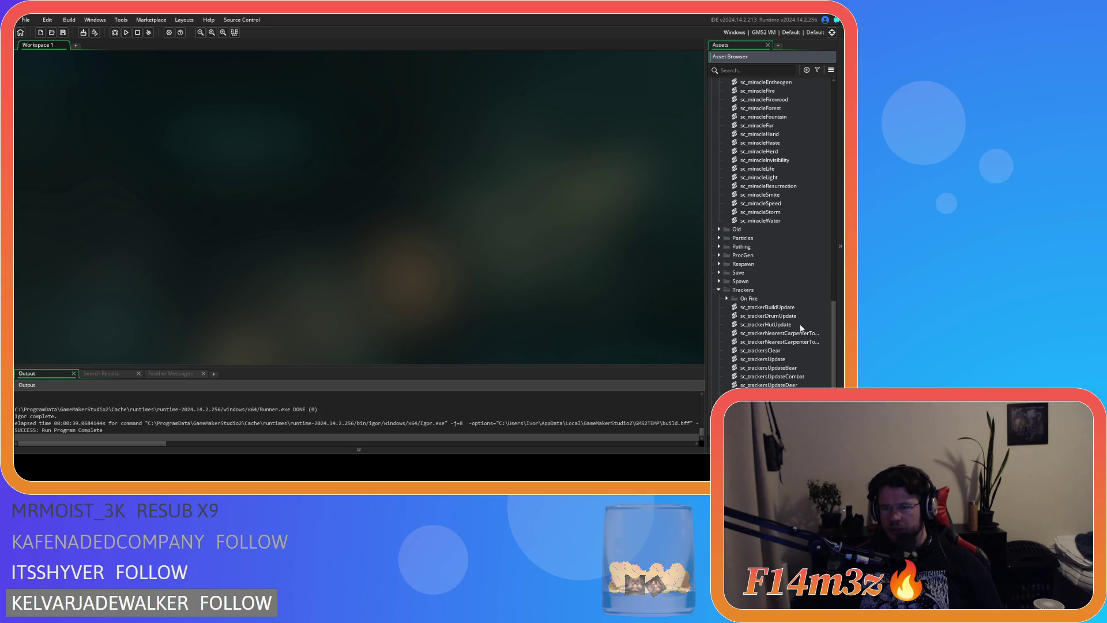
scroll(791, 333, "down", 1)
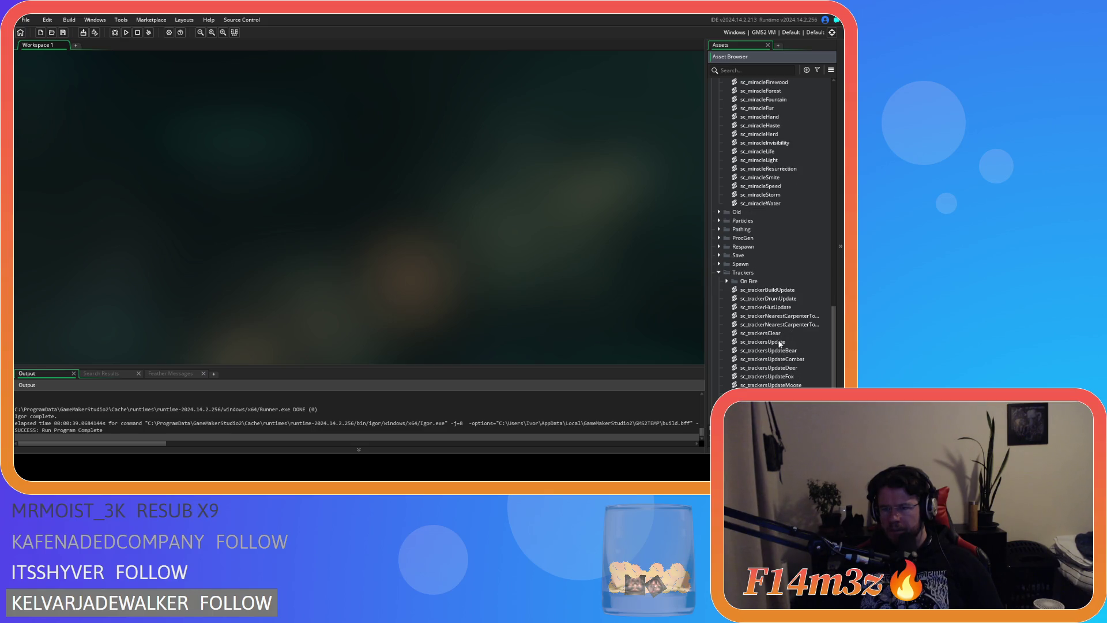
double_click(775, 333)
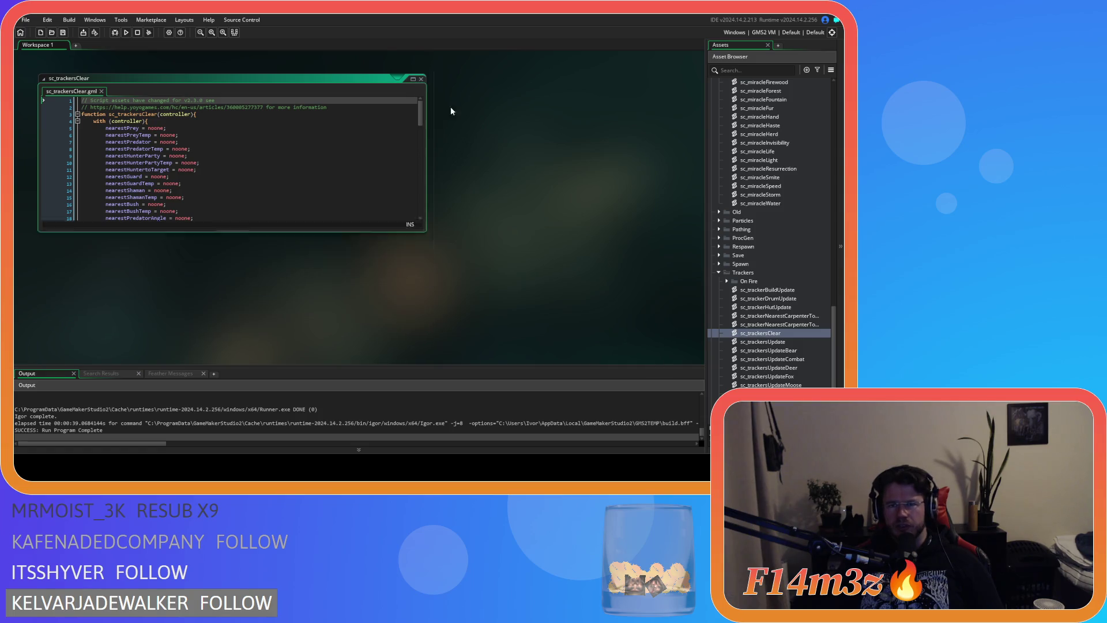
left_click(421, 79)
Step: Look over sc_trackersClearHumanOnfire in the On Fire tracker folder, then close it
left_click(727, 281)
scroll(744, 334, "down", 1)
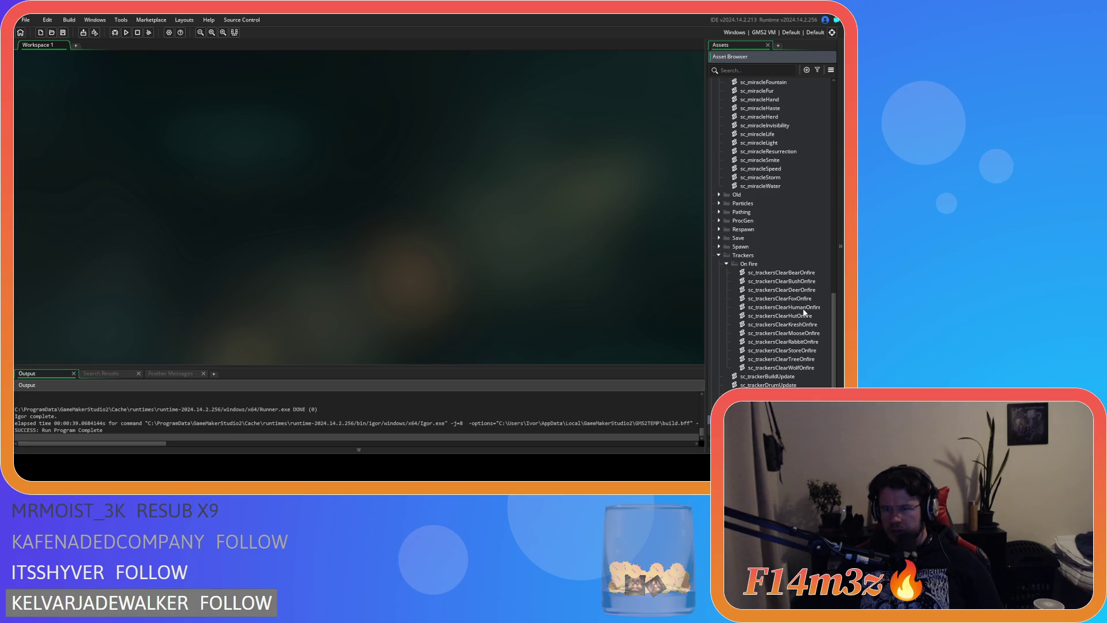
double_click(804, 307)
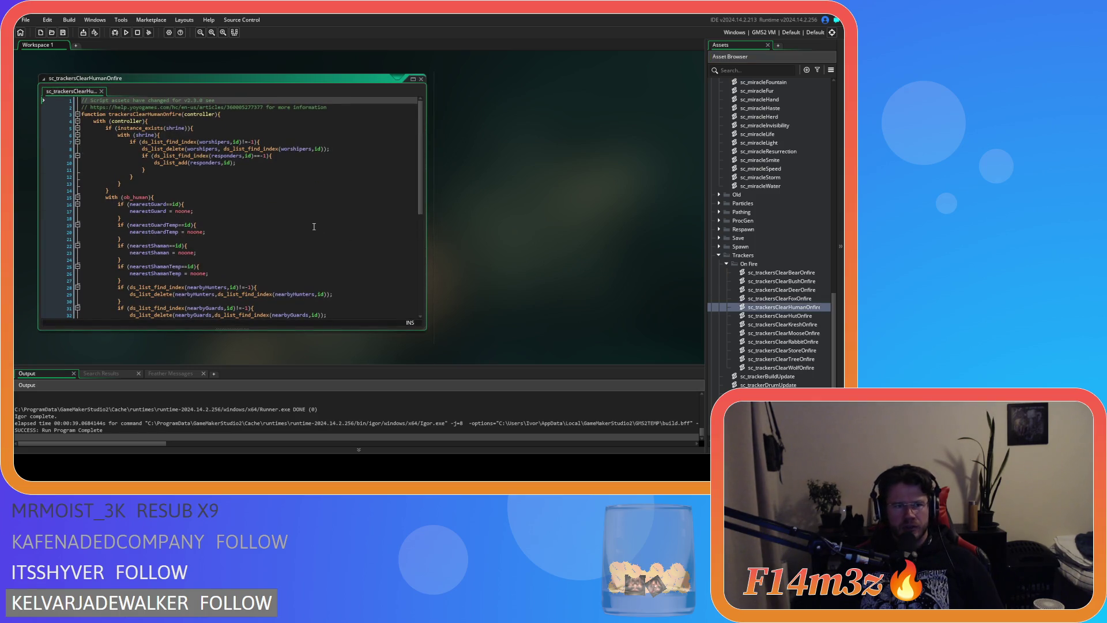
scroll(313, 227, "down", 10)
scroll(420, 123, "up", 10)
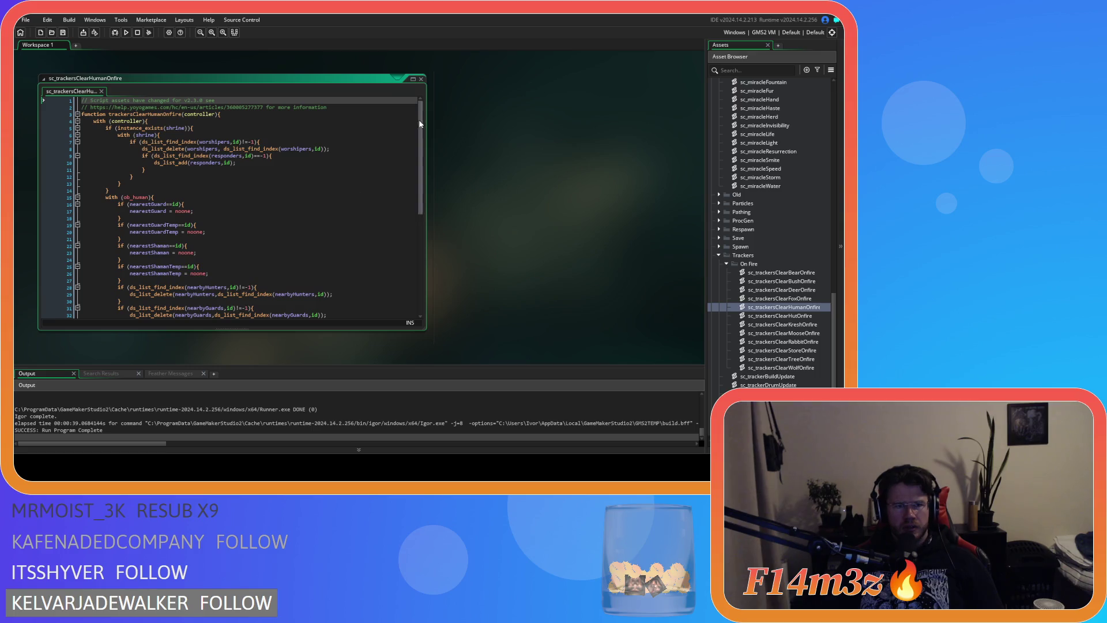
left_click(421, 78)
Step: Scroll back up the Asset Browser to the Game scripts and open sc_drop
left_click(733, 265)
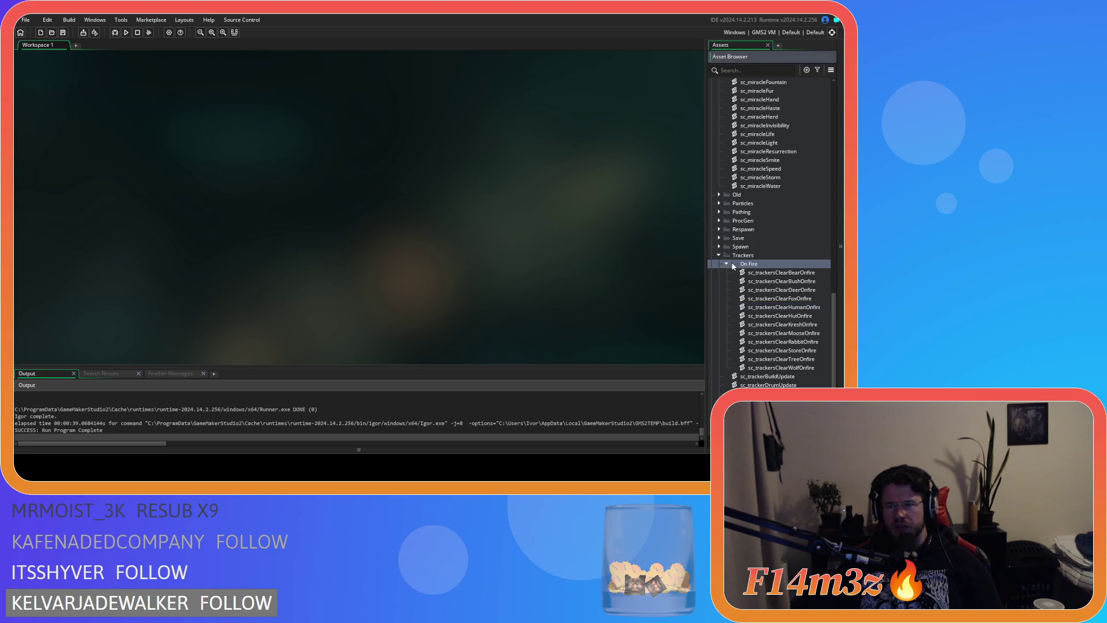
scroll(735, 265, "up", 8)
scroll(728, 260, "up", 8)
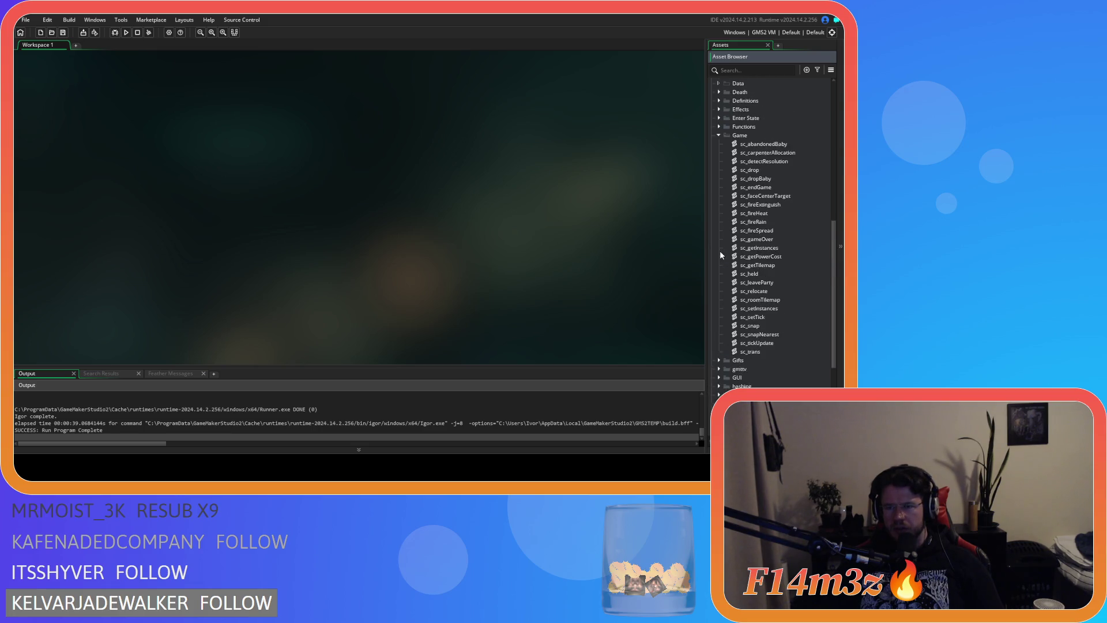
scroll(720, 254, "up", 1)
double_click(750, 187)
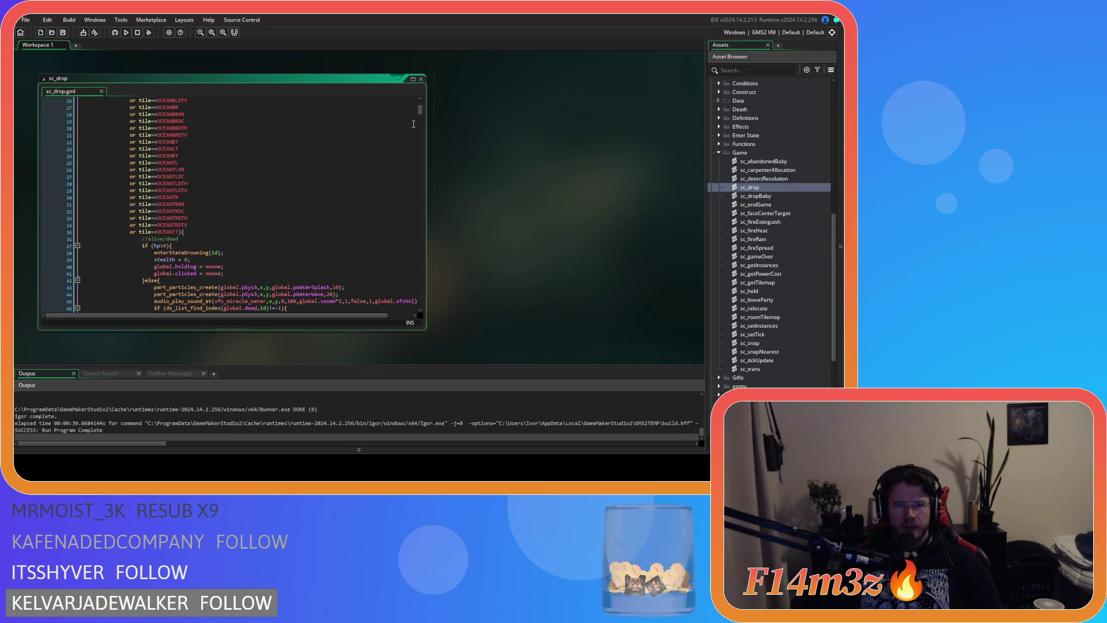
Step: Cut the ds_list_find_index if-block from below the freshwater check in sc_drop
left_click_drag(420, 113, 420, 137)
scroll(284, 186, "down", 8)
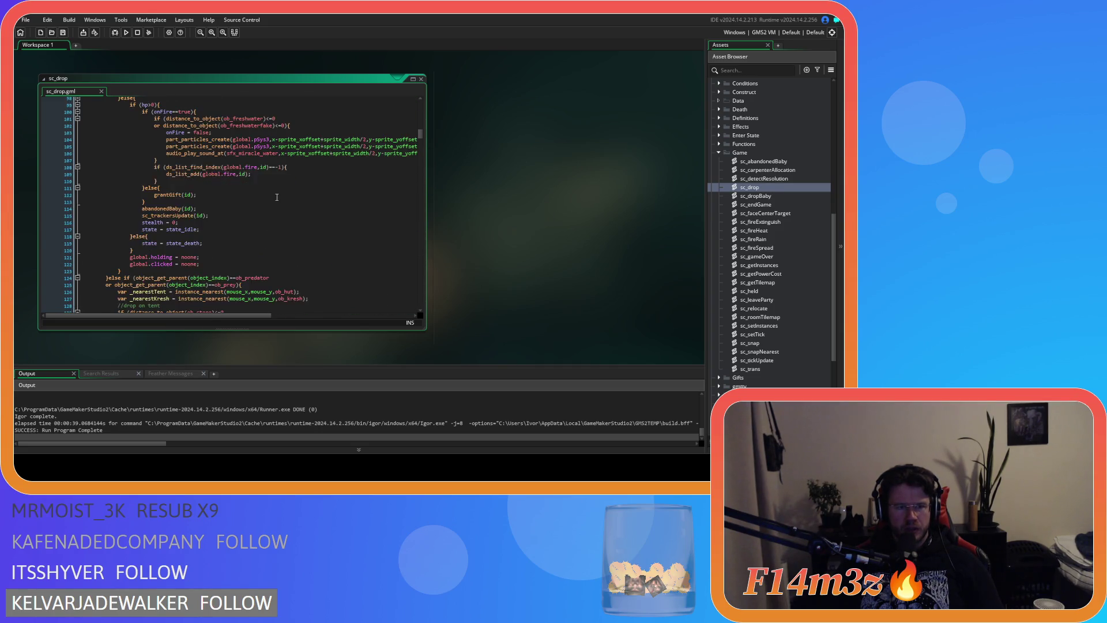
scroll(276, 198, "up", 17)
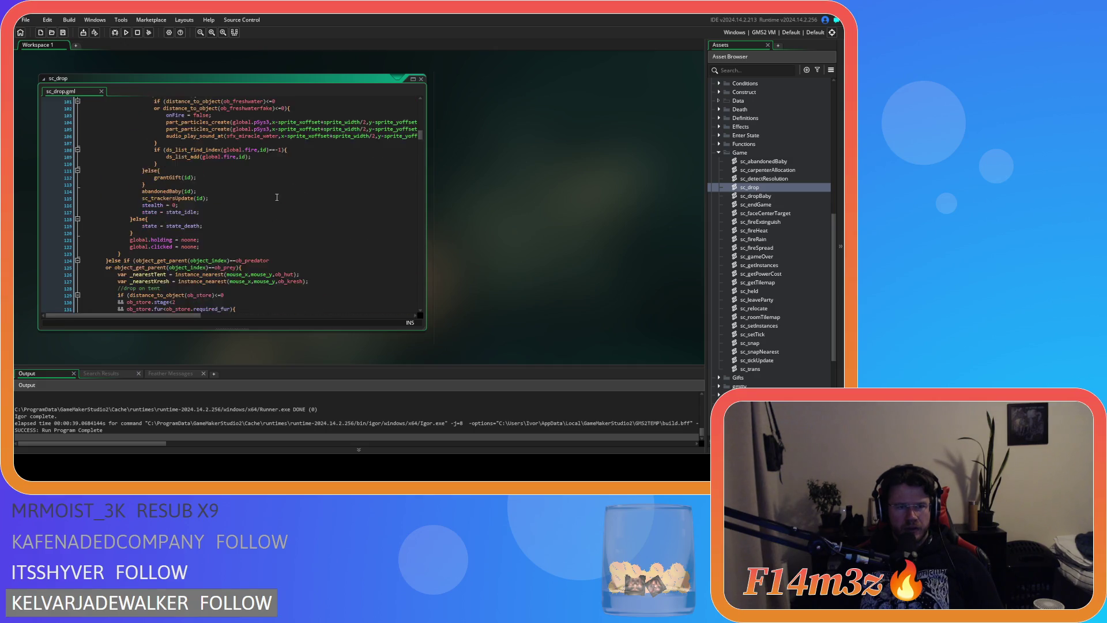
left_click(236, 172)
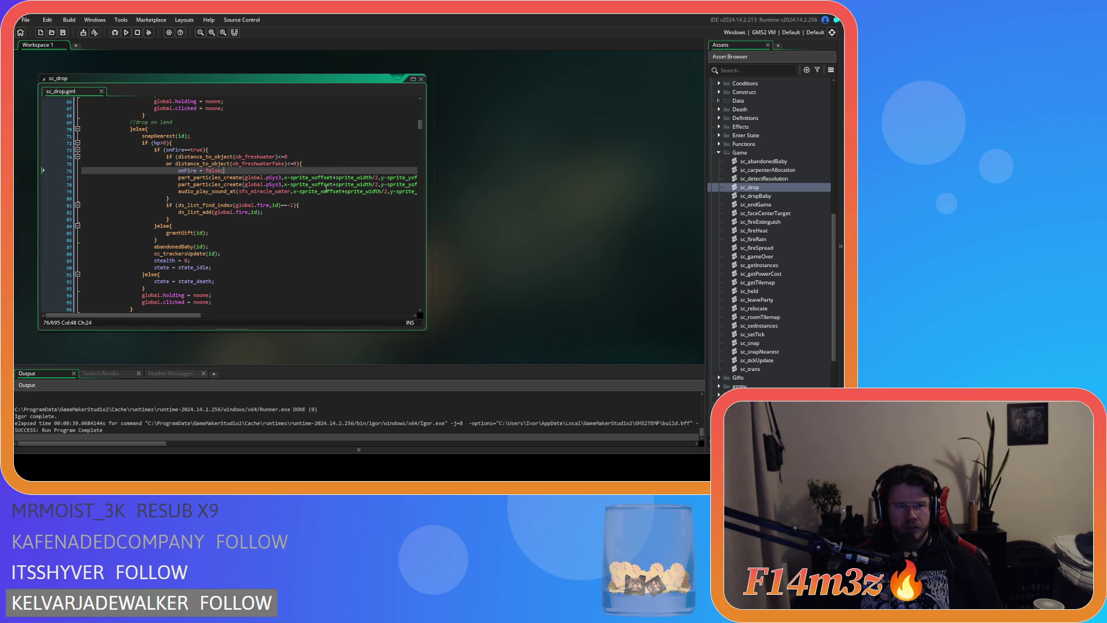
left_click(154, 218)
left_click(271, 171)
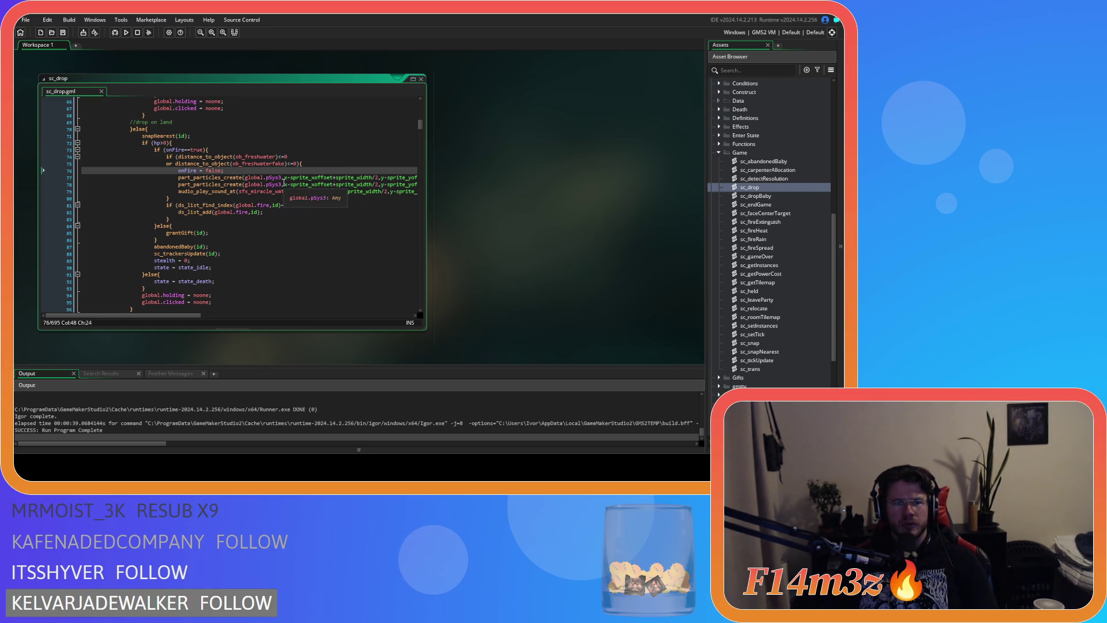
left_click(191, 198)
left_click(312, 162)
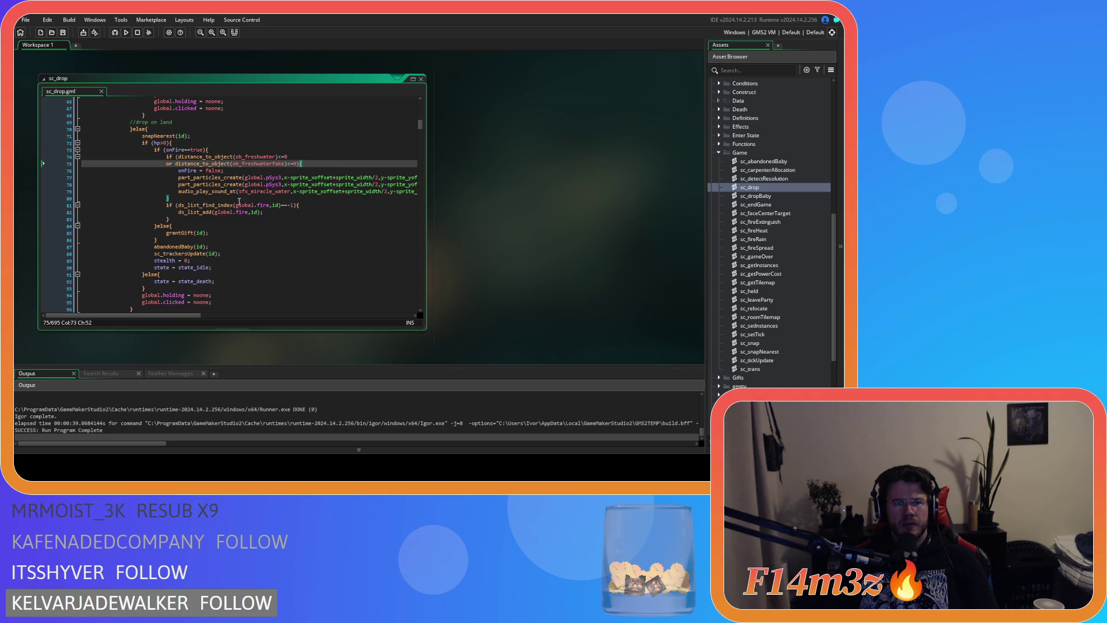
mouse_move(211, 214)
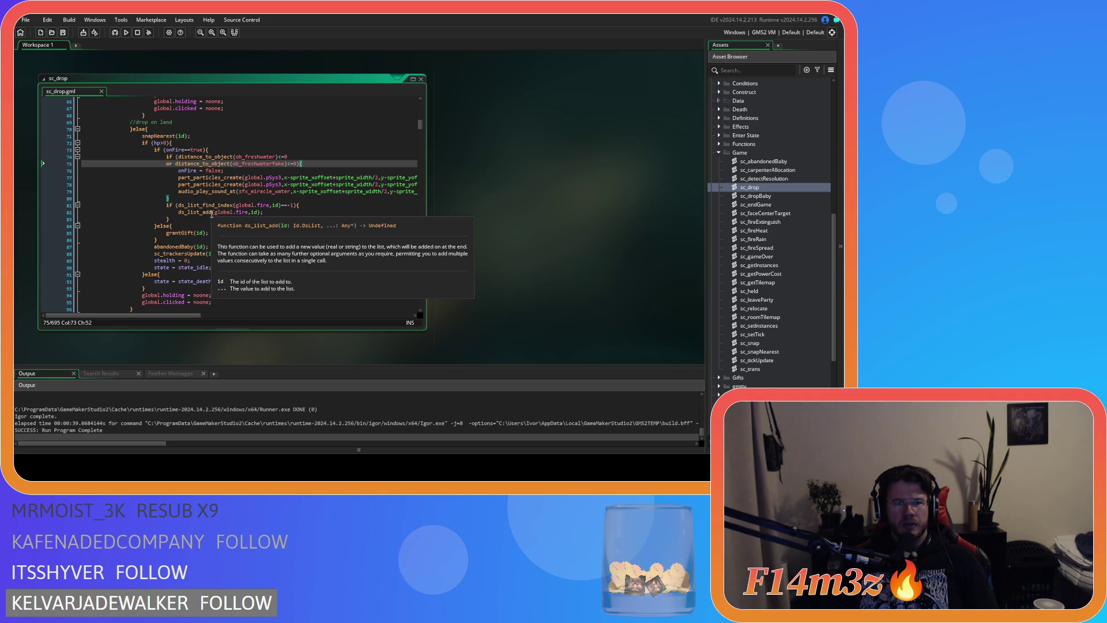
left_click(271, 150)
left_click(338, 163)
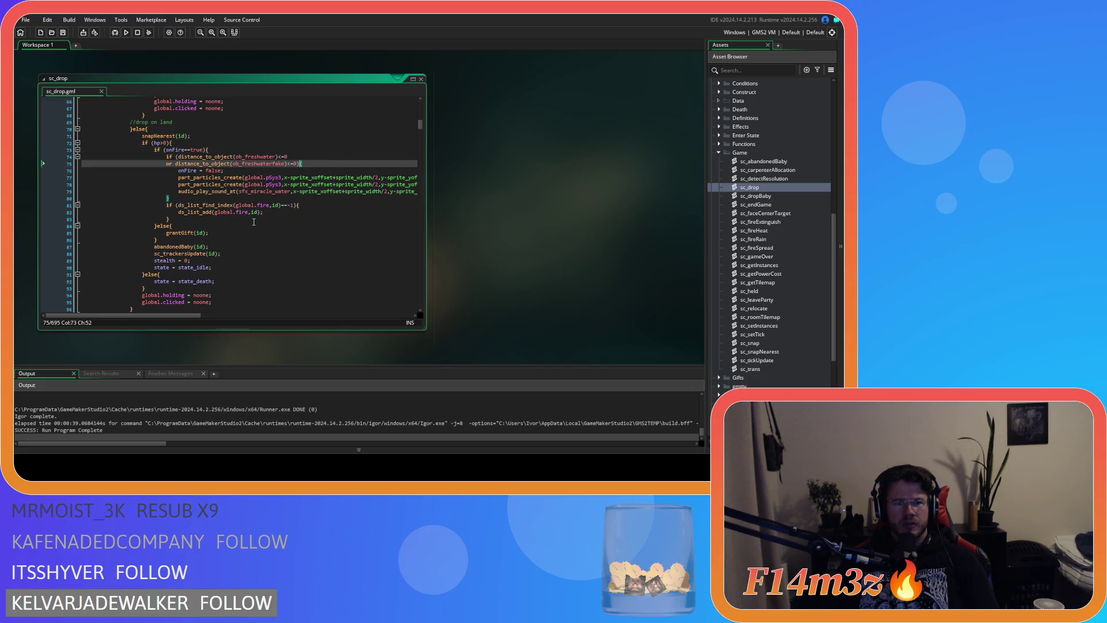
left_click_drag(192, 218, 164, 209)
key("ctrl+c")
key("Delete")
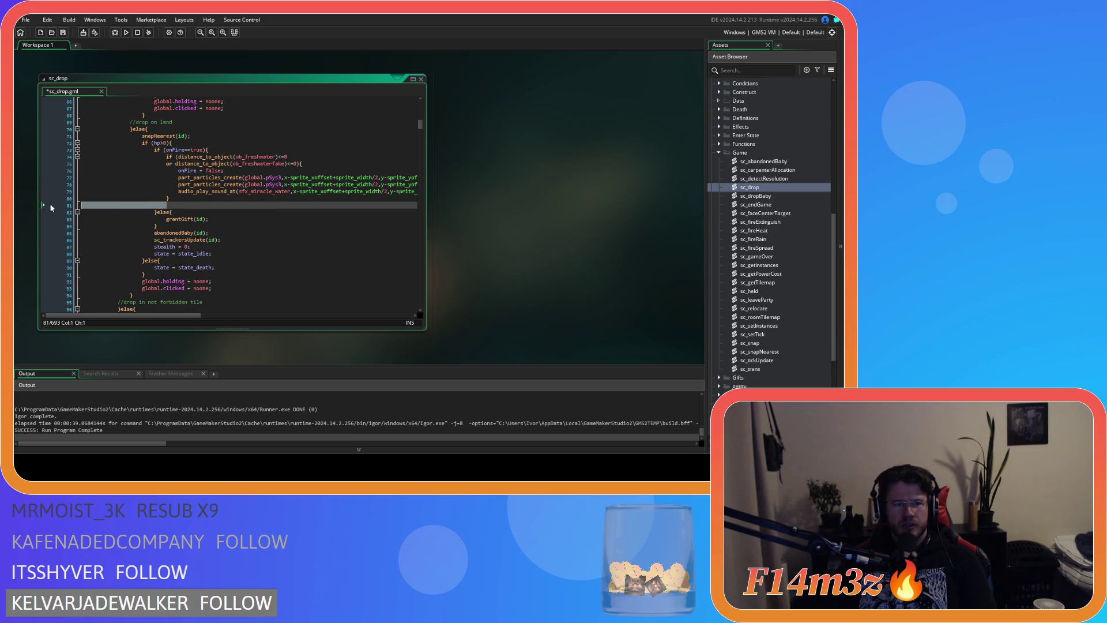
key("BackSpace")
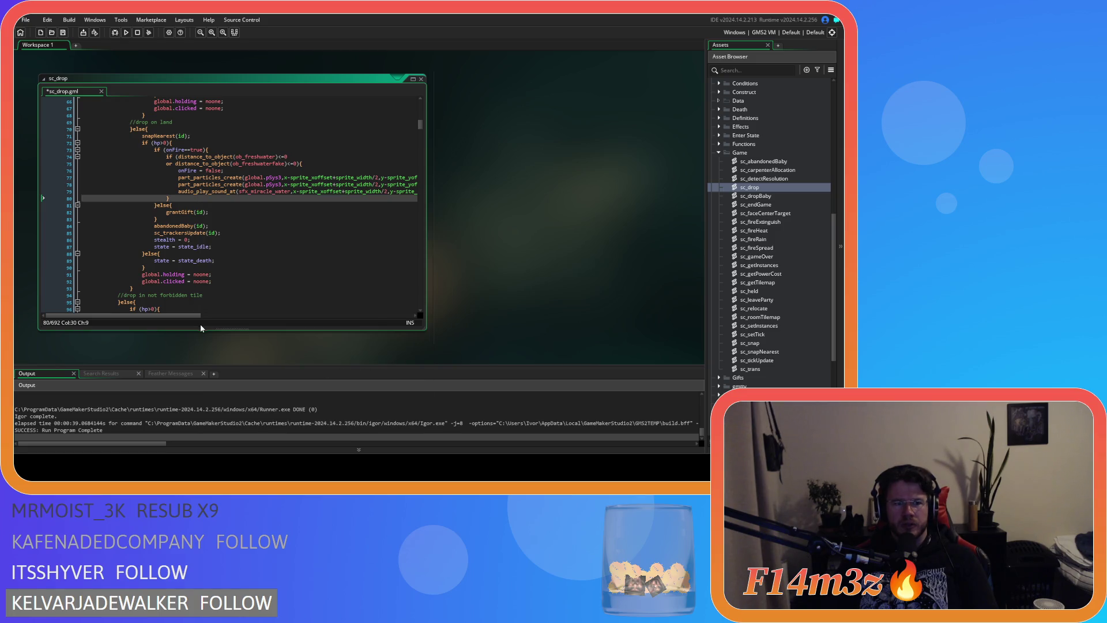
Step: Paste the ds_list_find_index block inside the freshwater check after audio_play_sound, indented one level
left_click_drag(173, 314, 309, 324)
left_click(299, 190)
key("Return")
key("ctrl+v")
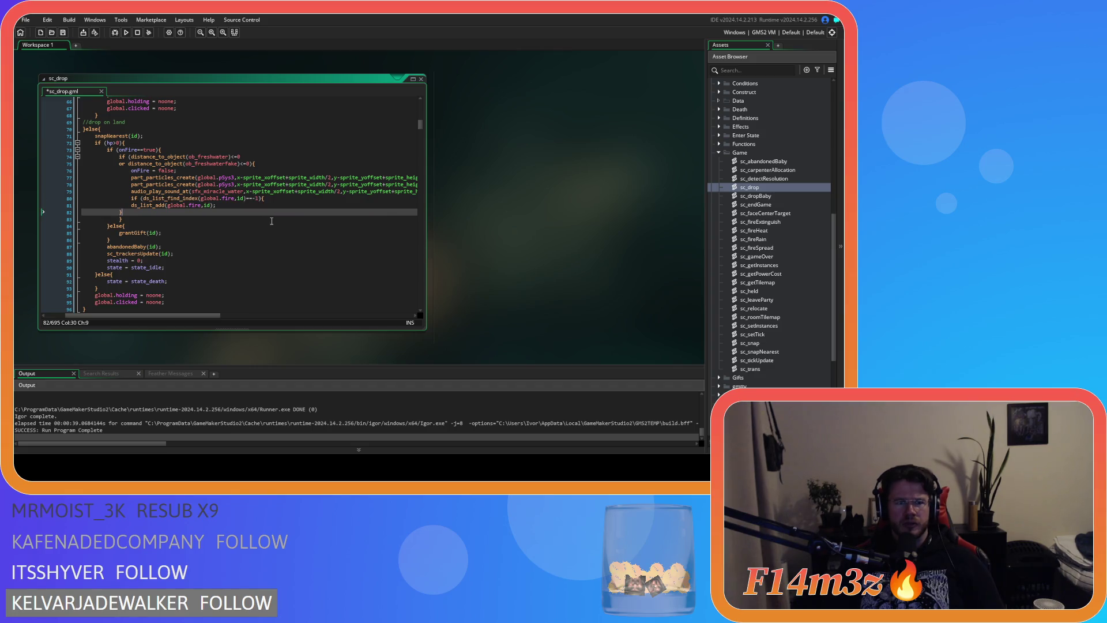
left_click_drag(126, 212, 114, 205)
key("Tab")
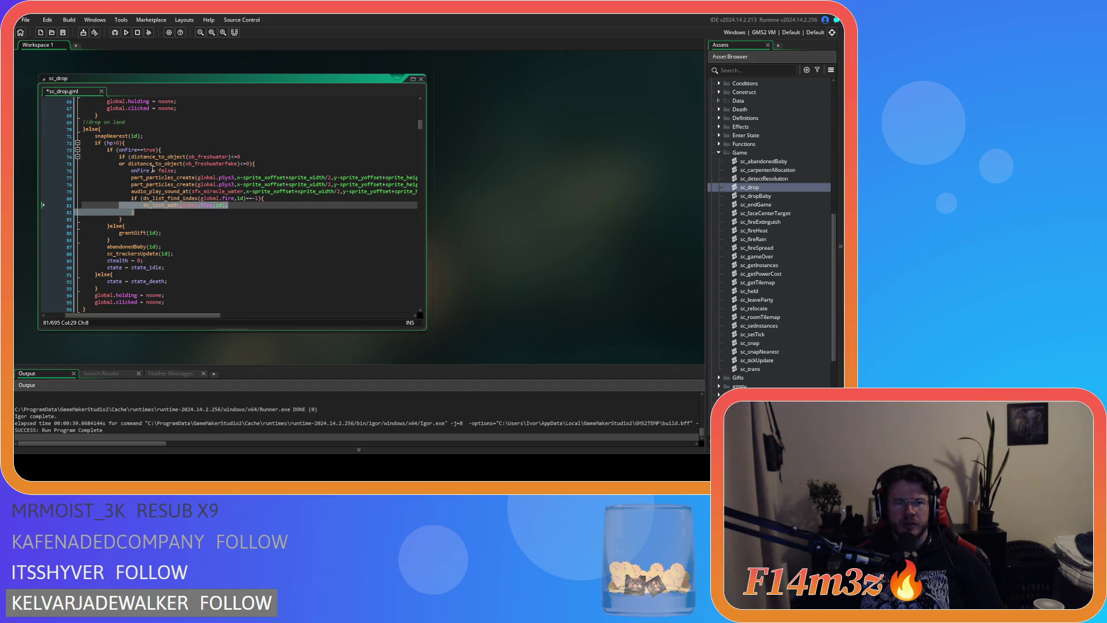
Step: Add with(ob_human){ if (fire==id){ fire = noone; } } below it and save
scroll(188, 277, "down", 3)
scroll(195, 237, "up", 3)
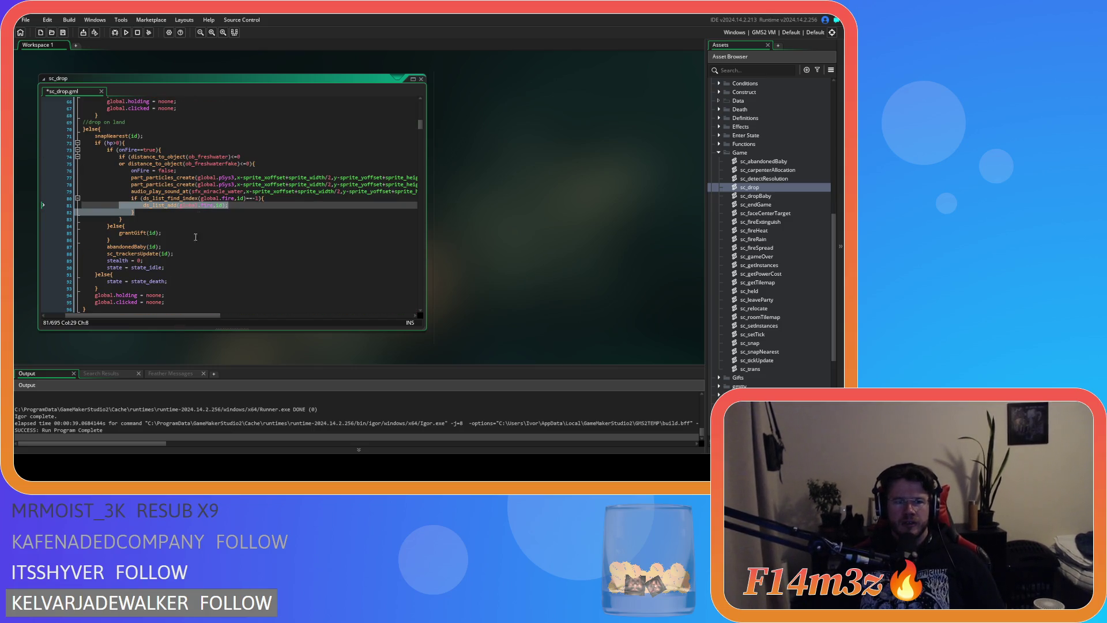
left_click(171, 213)
key("Return")
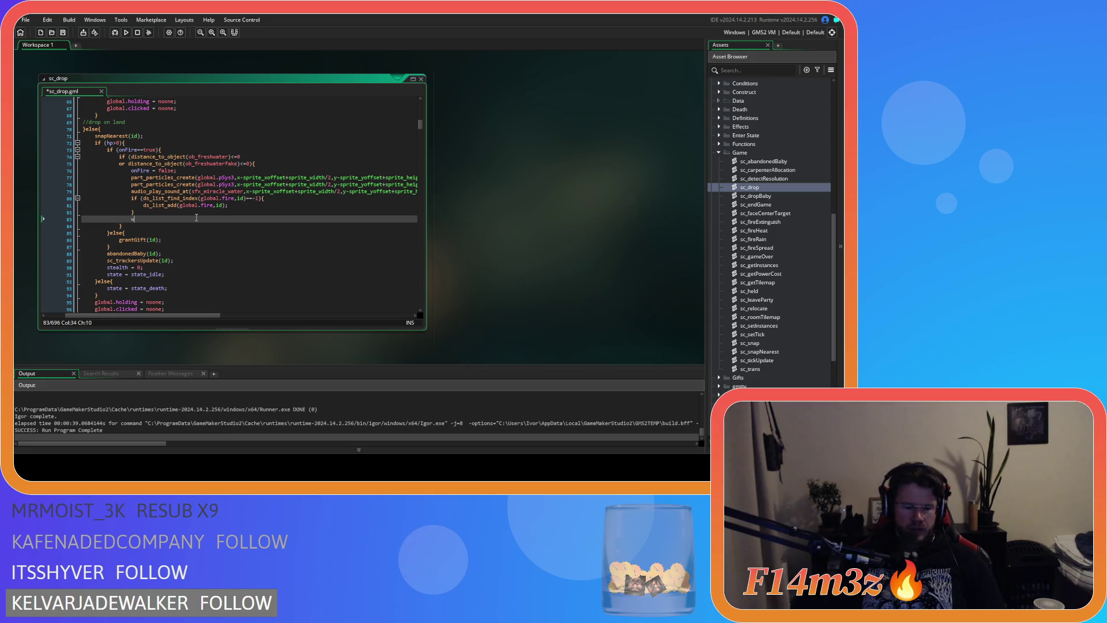
type("ith()")
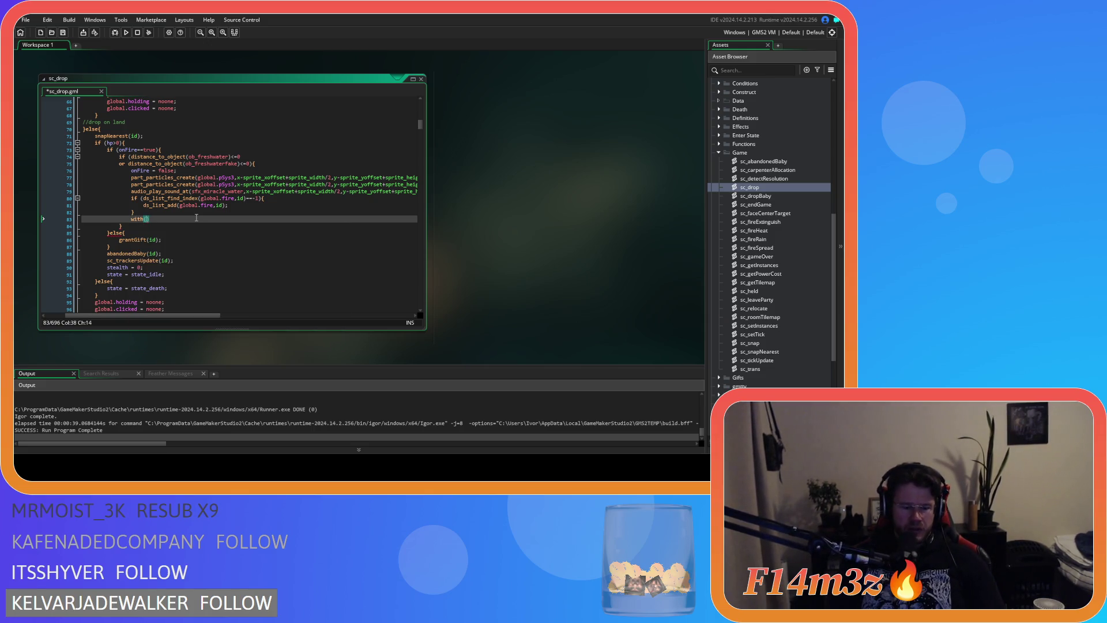
type("ob_human")
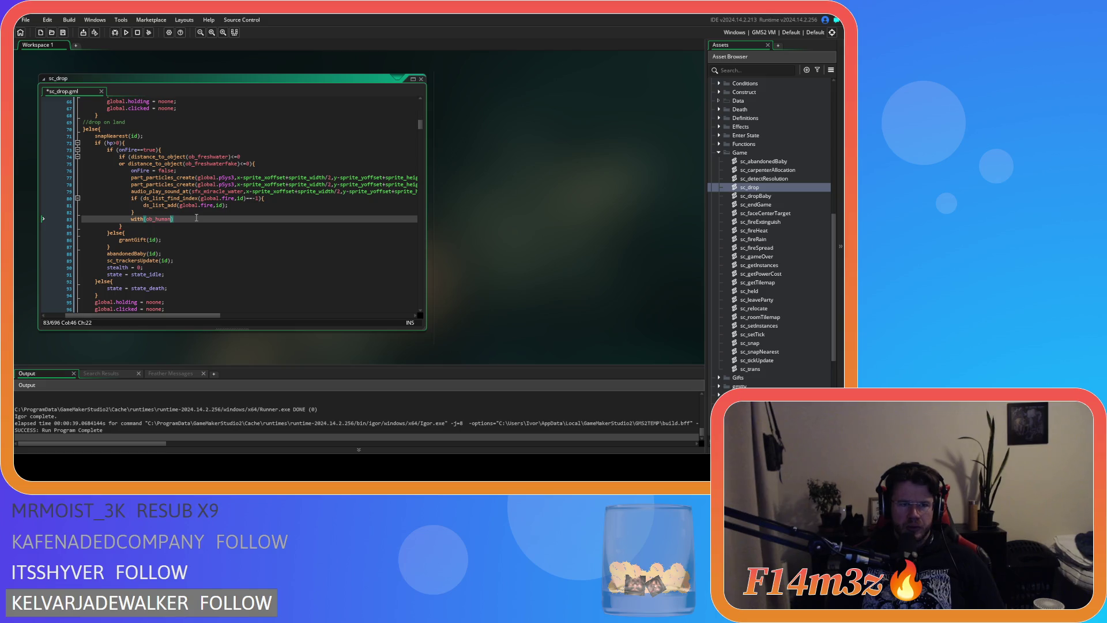
key("Up")
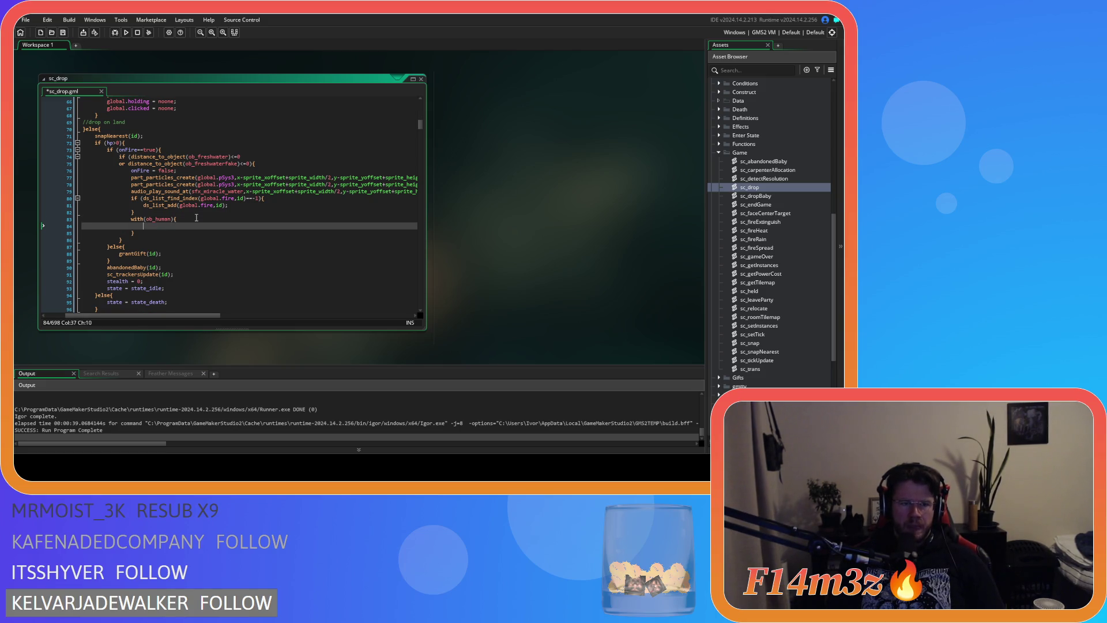
type("if ()")
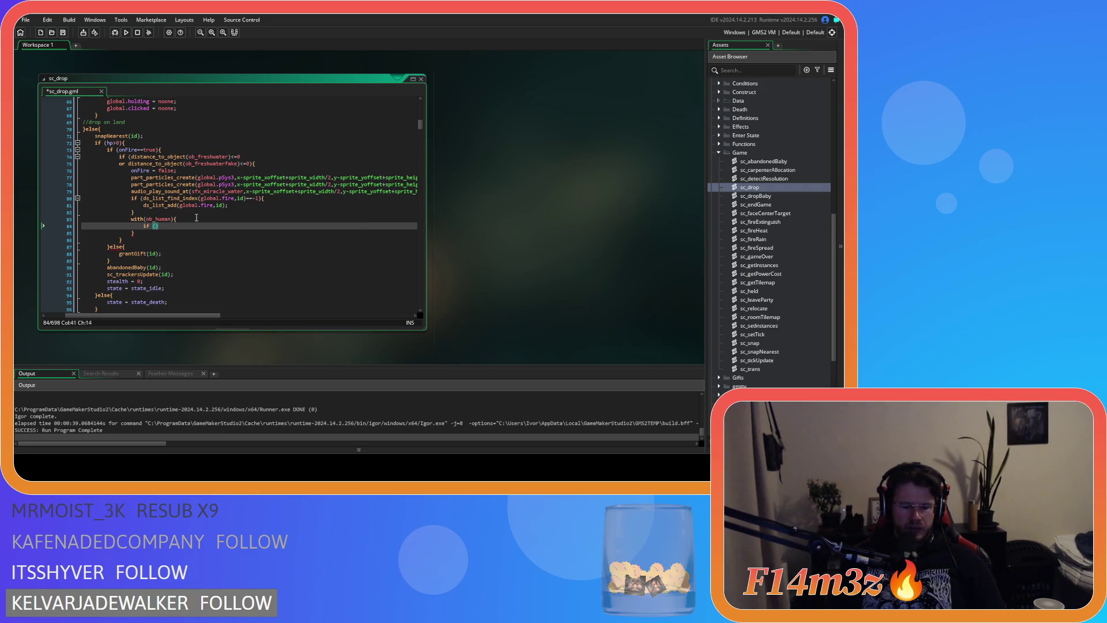
type("fire==")
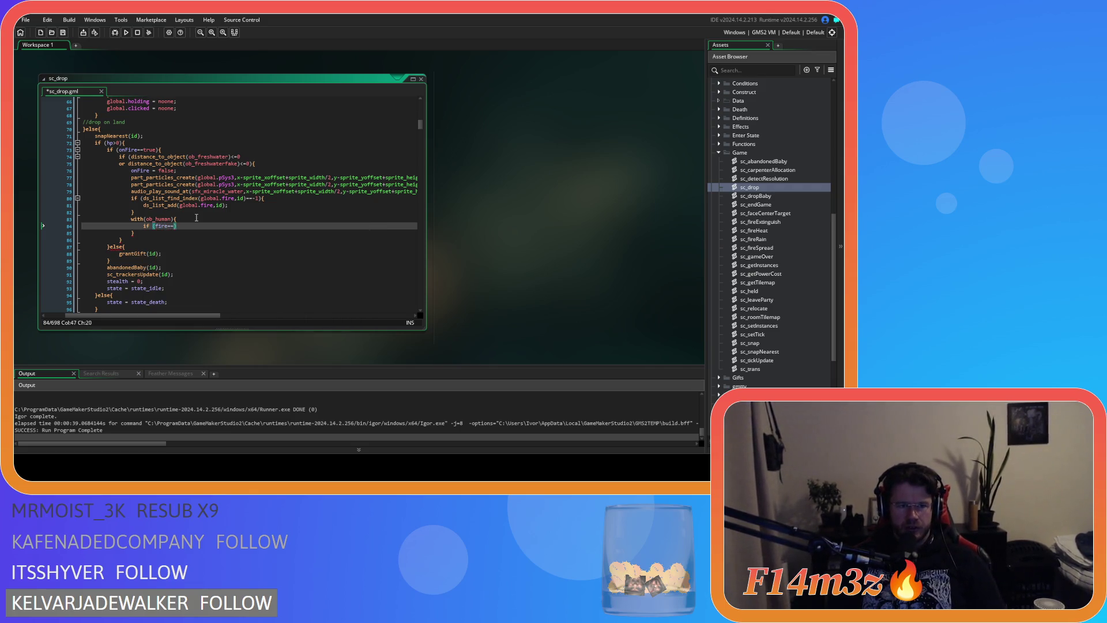
type("id)")
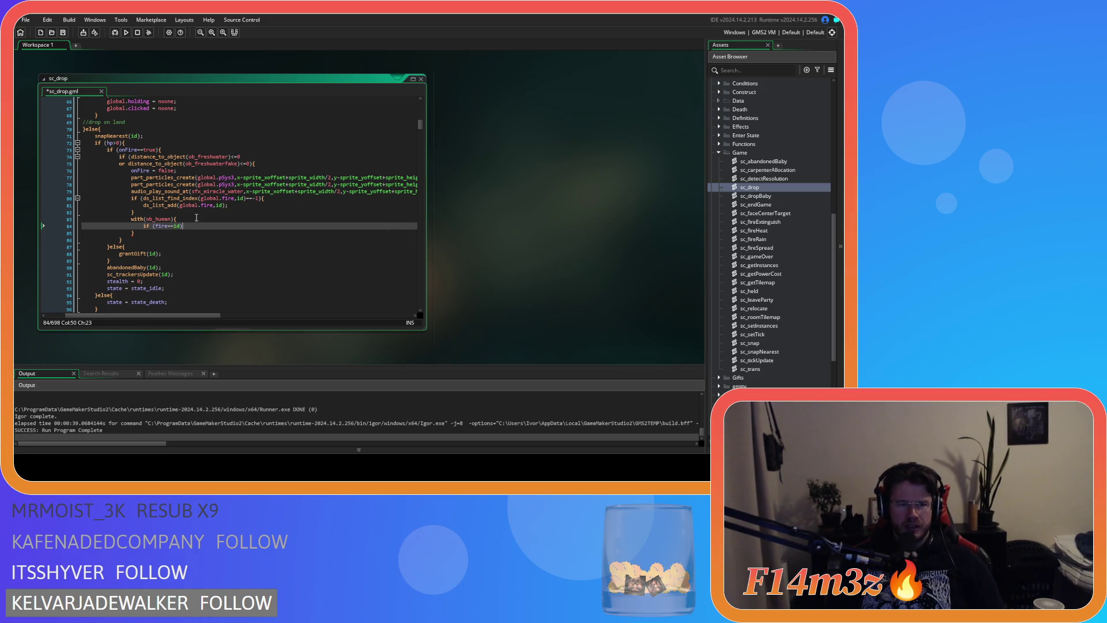
type("{")
key("Return")
key("Return")
type("}")
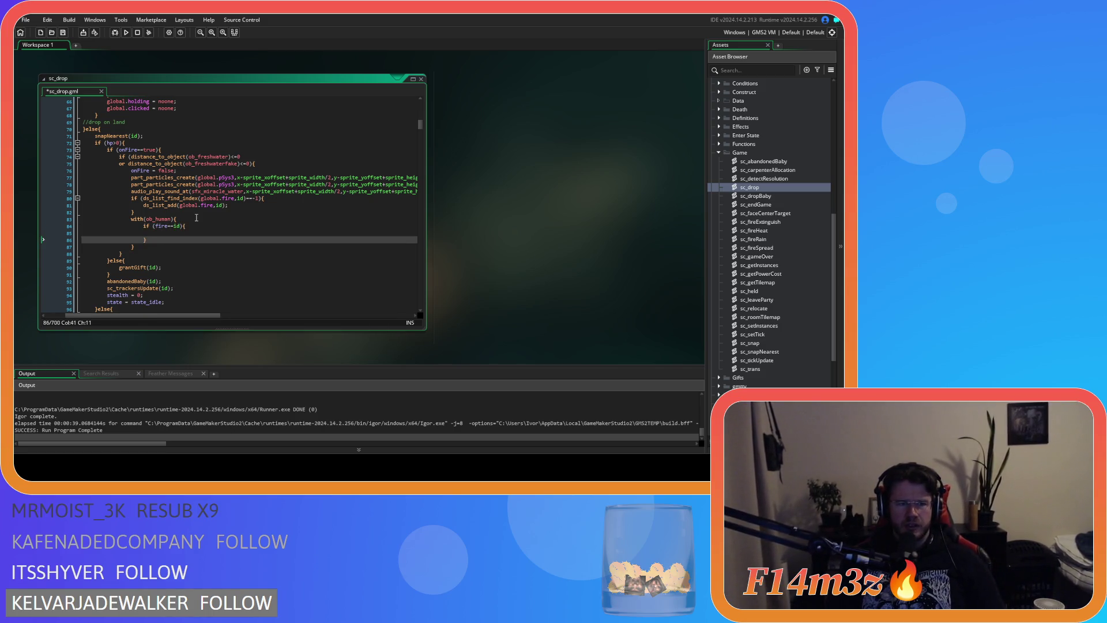
left_click(181, 234)
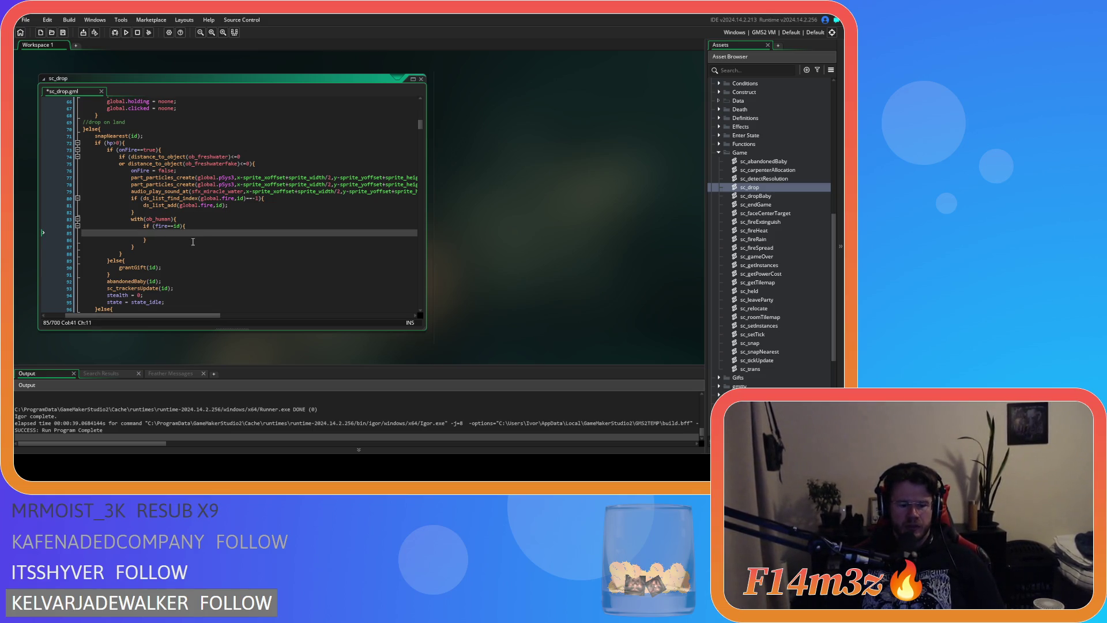
type("fire = noone;")
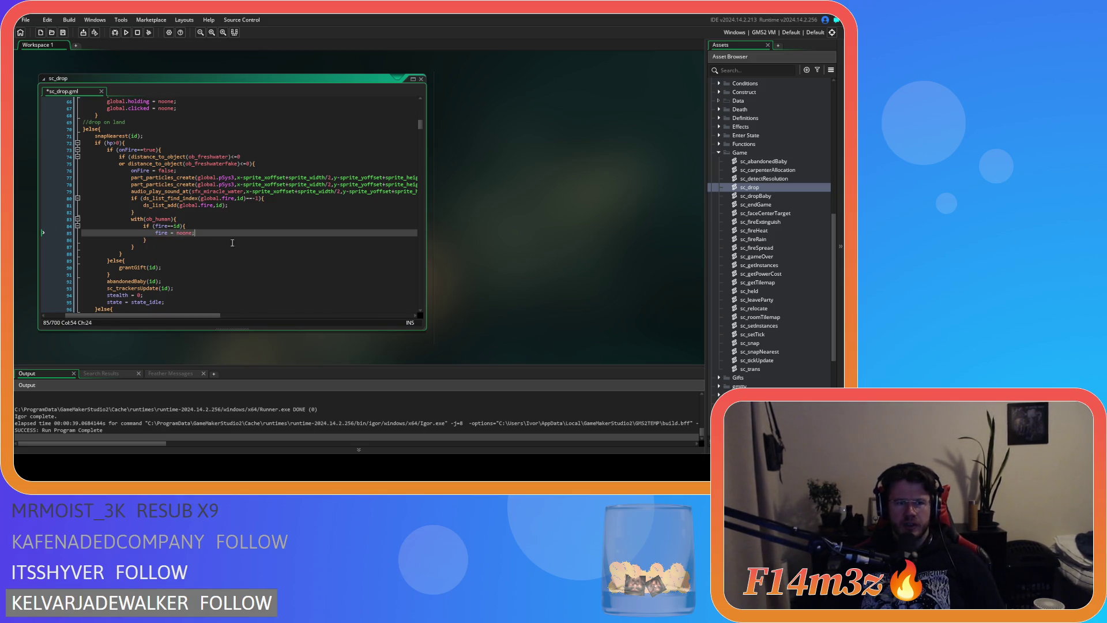
key("ctrl+s")
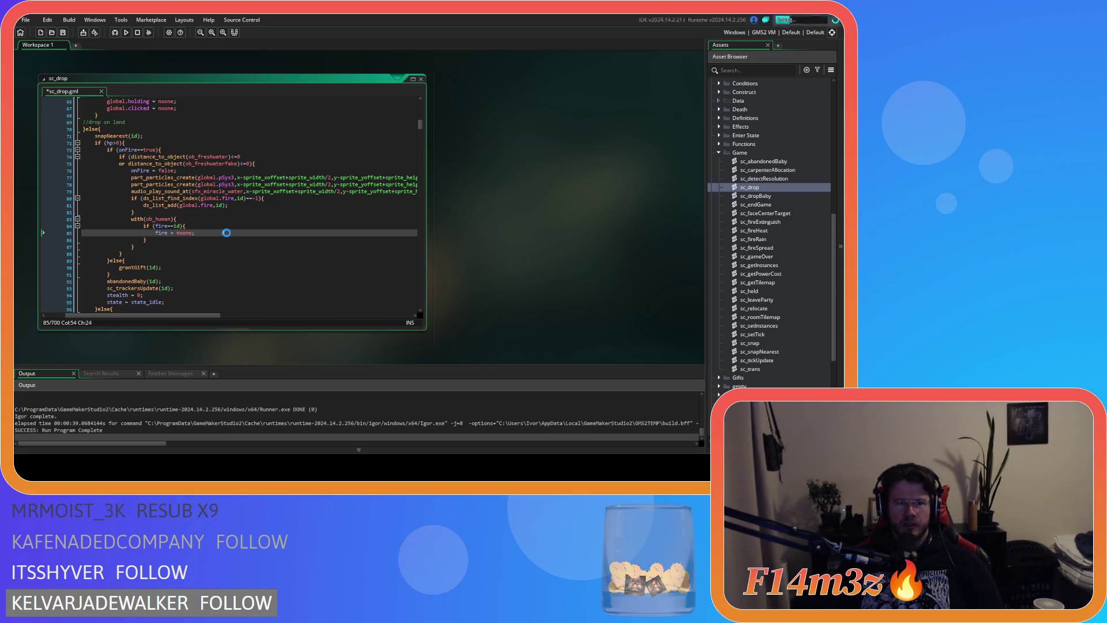
scroll(787, 227, "up", 5)
Step: Copy the with(ob_human) block into the not-forbidden-tile branch and reduce its indentation
scroll(784, 230, "up", 5)
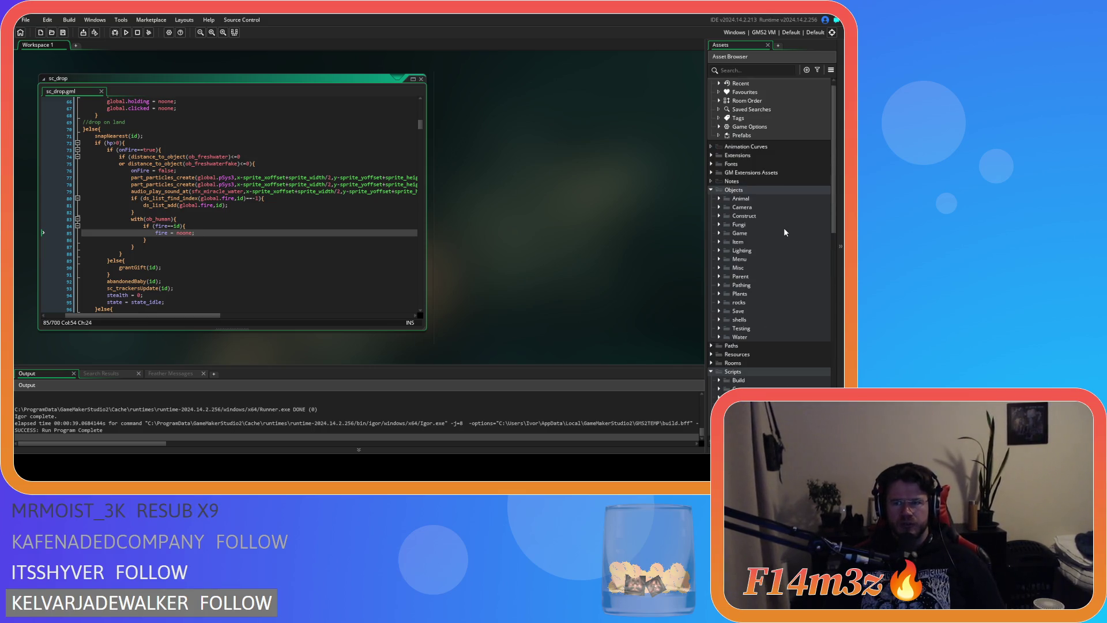
scroll(148, 234, "down", 3)
left_click_drag(143, 191, 127, 165)
scroll(184, 268, "down", 5)
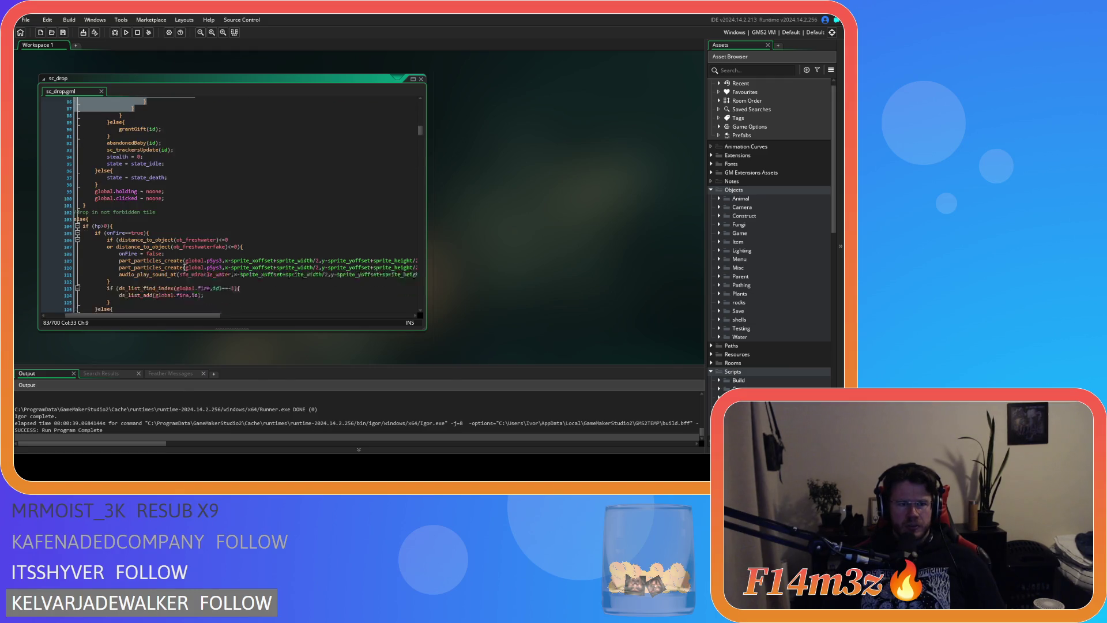
scroll(172, 286, "down", 3)
left_click(113, 231)
key("ctrl+v")
left_click_drag(139, 263, 70, 250)
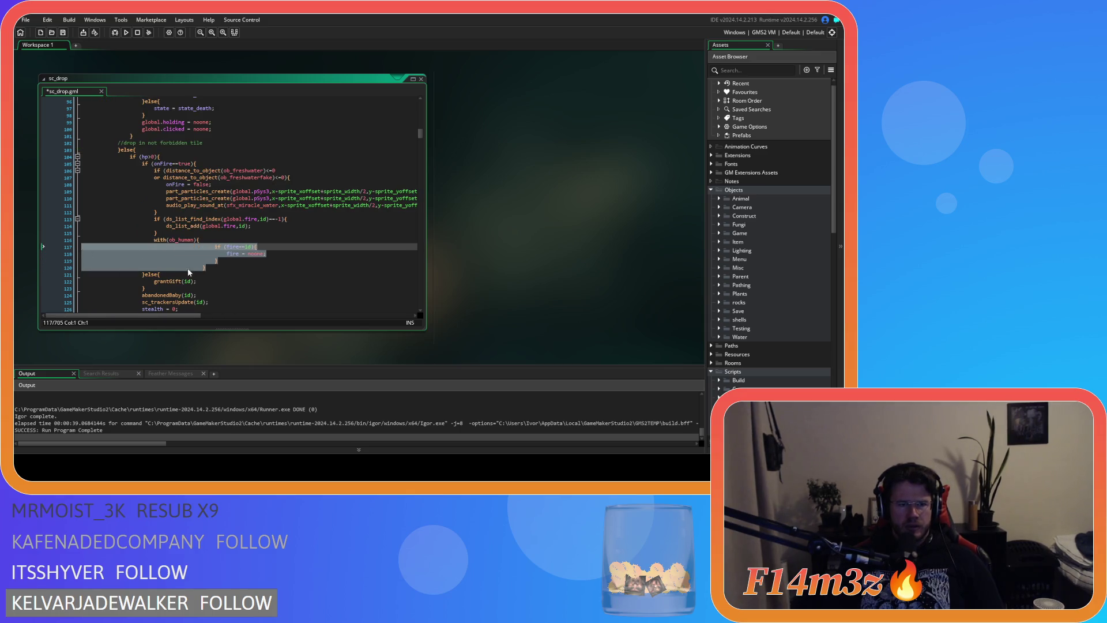
key("shift+Tab")
key("shift+Tab")
key("shift+Tab")
Step: Move the ds_list and with(ob_human) blocks into that branch's freshwater check, indent, save, and run
left_click_drag(157, 265, 154, 219)
key("ctrl+c")
key("Delete")
key("BackSpace")
key("BackSpace")
key("BackSpace")
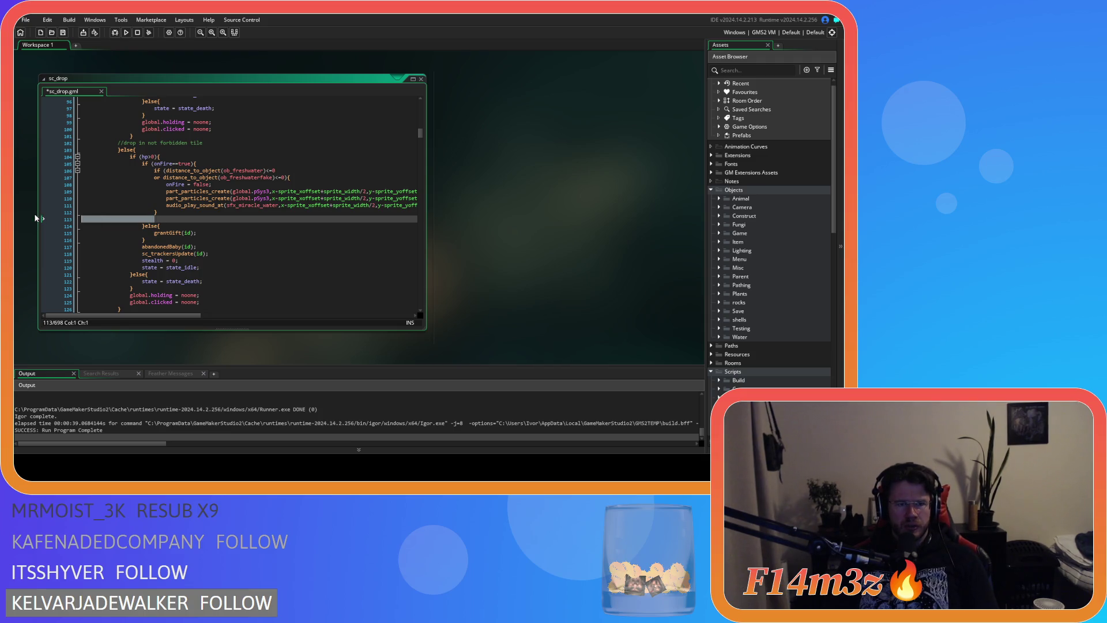
key("Up")
key("End")
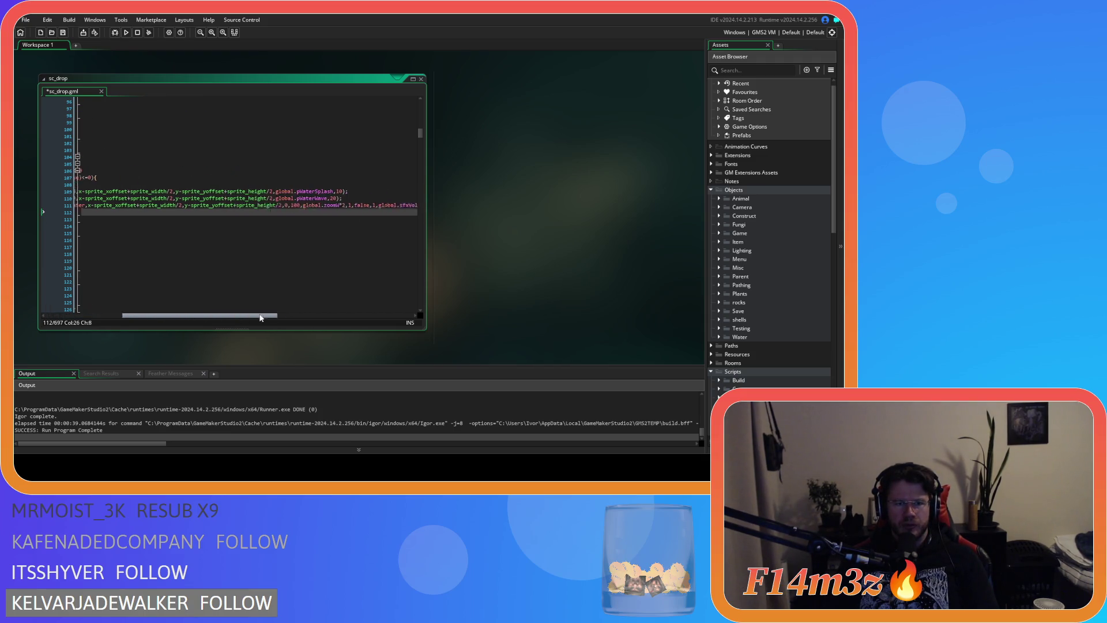
key("Return")
key("ctrl+v")
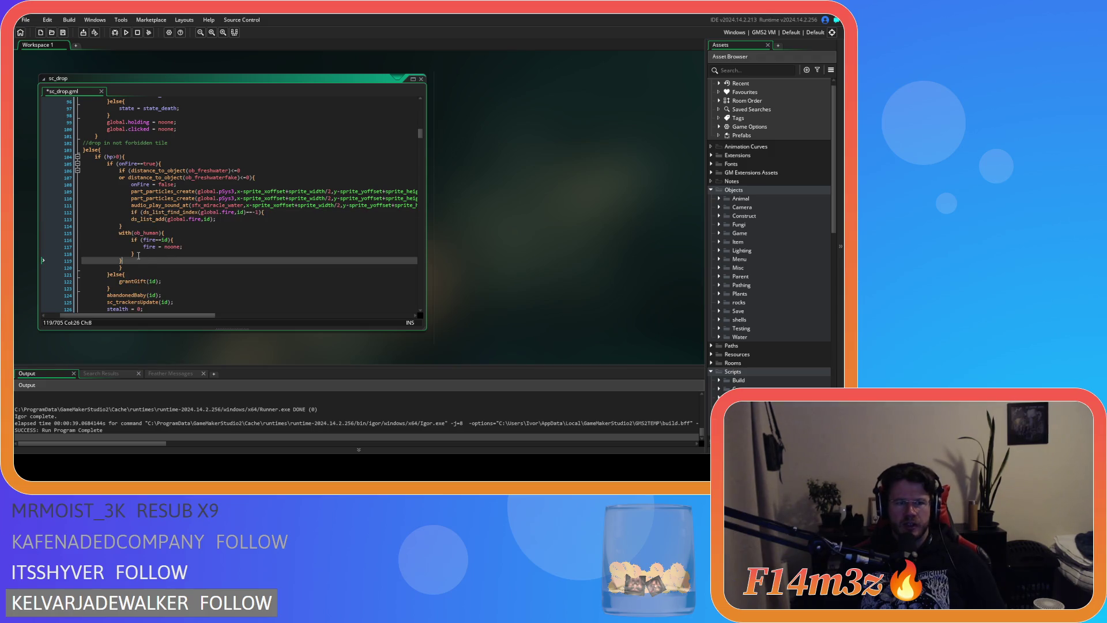
mouse_move(131, 261)
left_mouse_down()
mouse_move(83, 230)
mouse_move(86, 216)
left_mouse_up()
key("Tab")
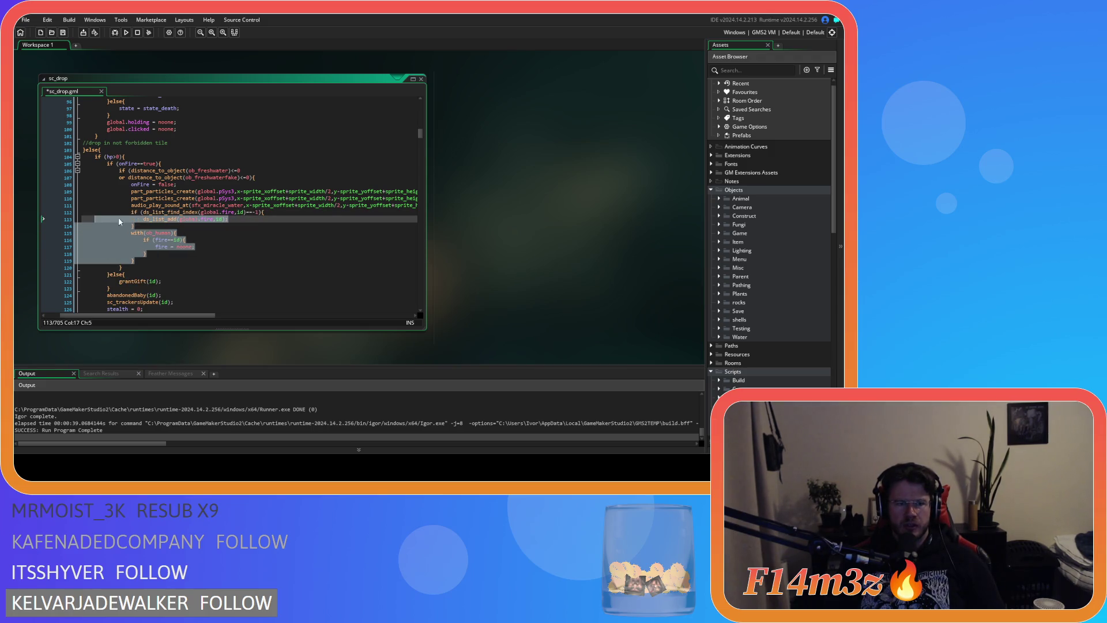
left_click(230, 240)
key("ctrl+s")
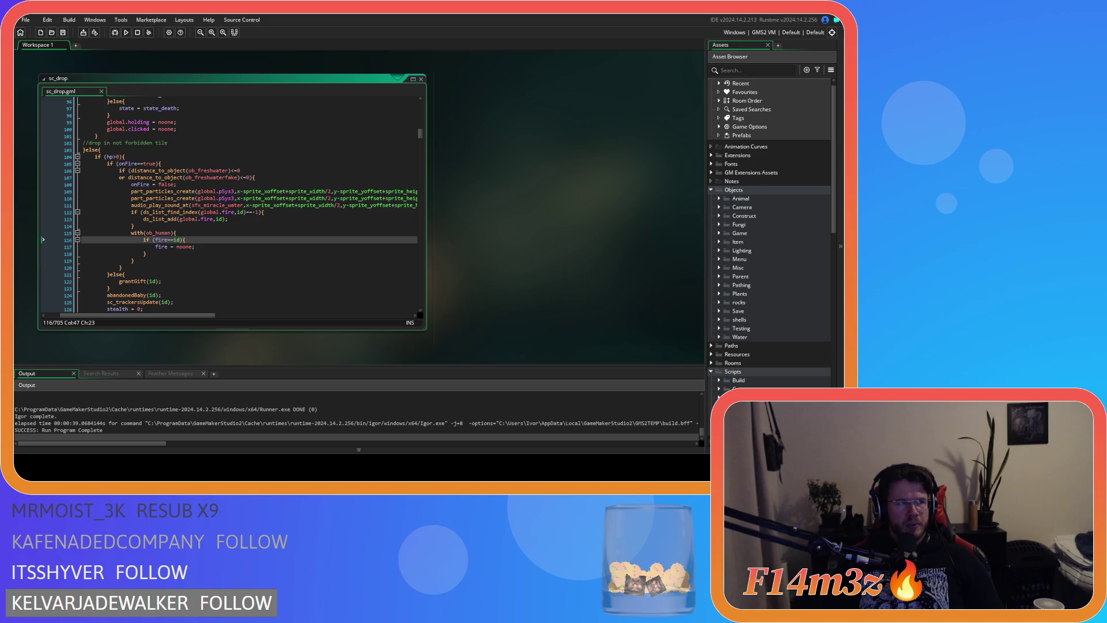
left_click(318, 153)
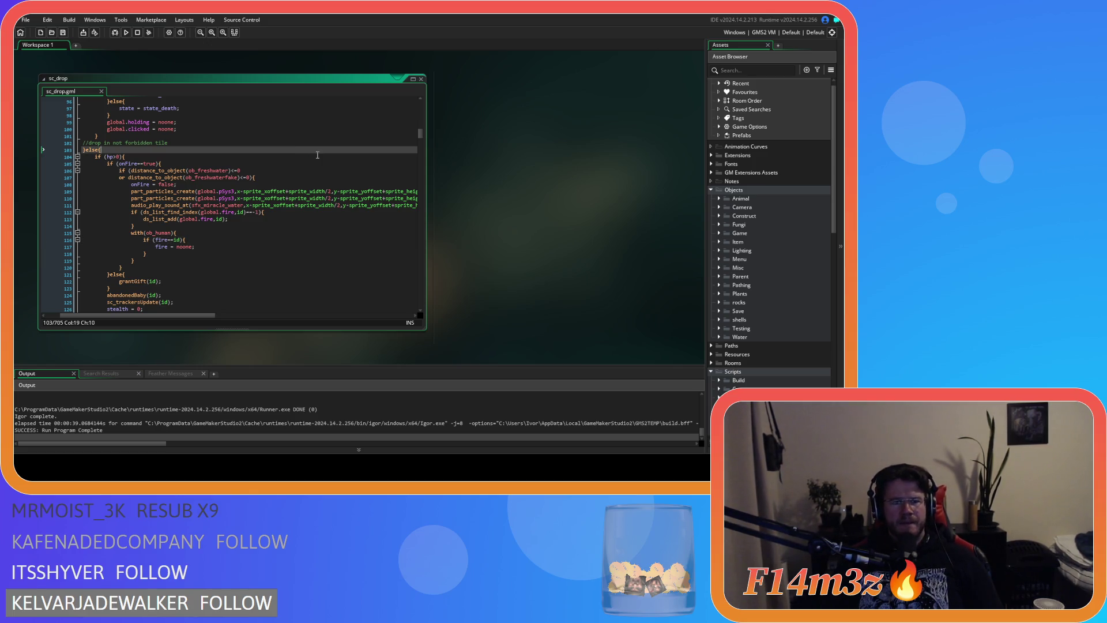
key("F5")
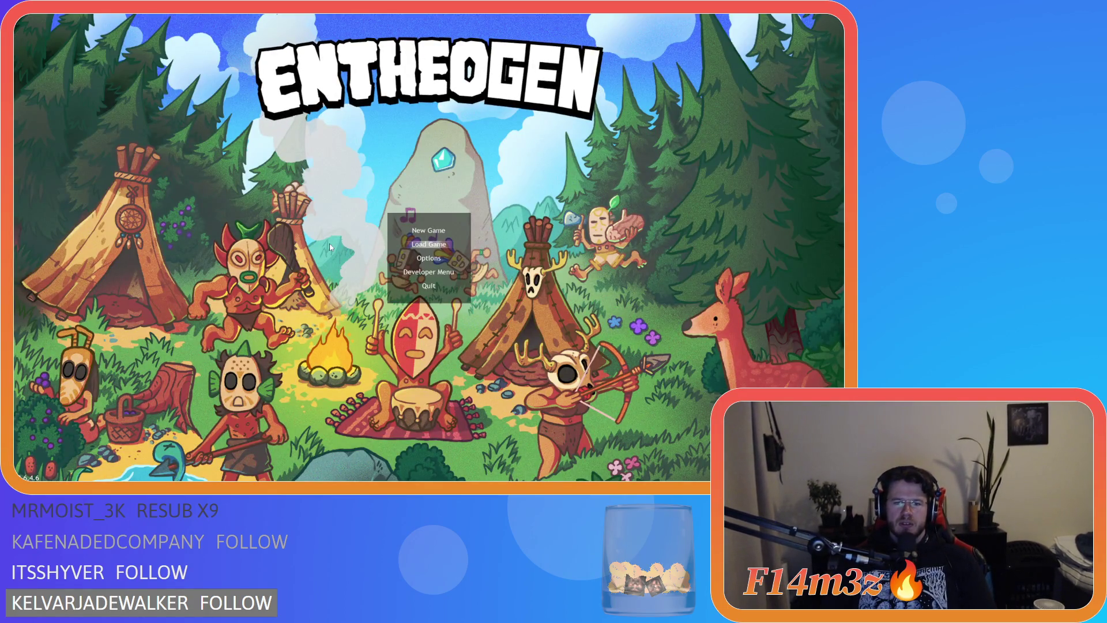
Step: Load the saved game, carry a villager down, and check the tribe panel
left_click(429, 244)
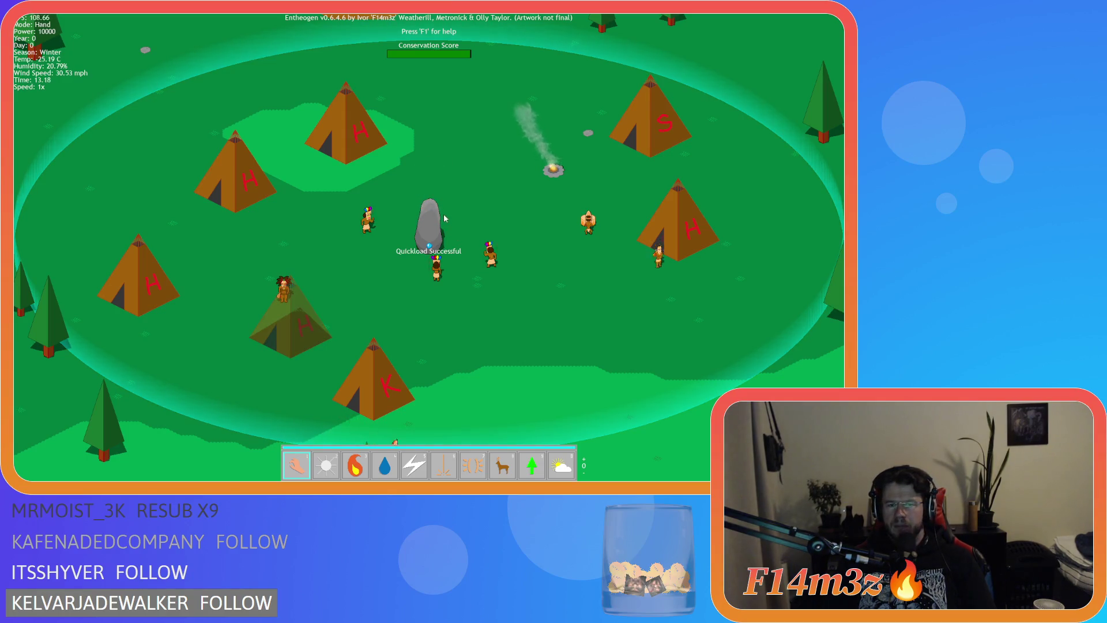
mouse_move(491, 265)
left_mouse_down()
mouse_move(465, 306)
mouse_move(439, 316)
mouse_move(484, 324)
mouse_move(504, 311)
mouse_move(505, 326)
mouse_move(507, 296)
mouse_move(528, 405)
left_mouse_up()
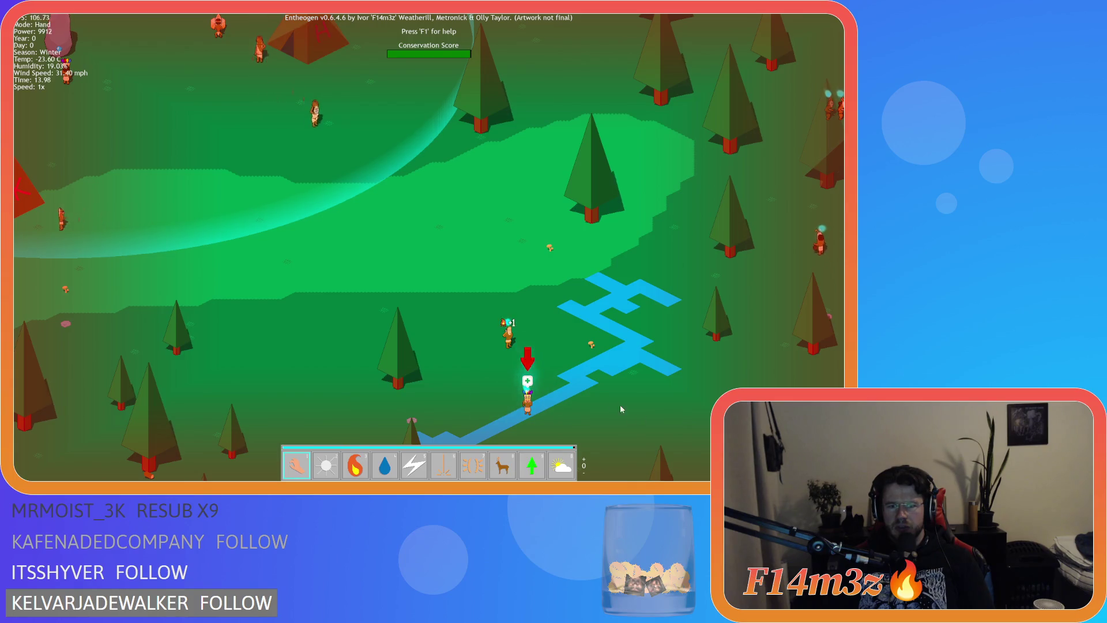
key("w")
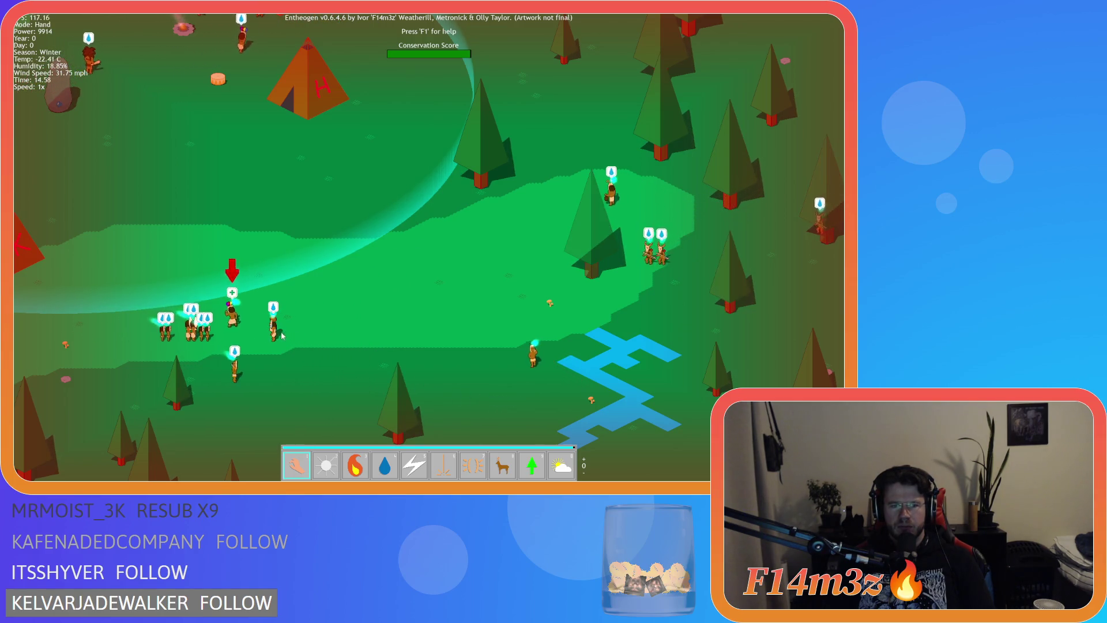
key("t")
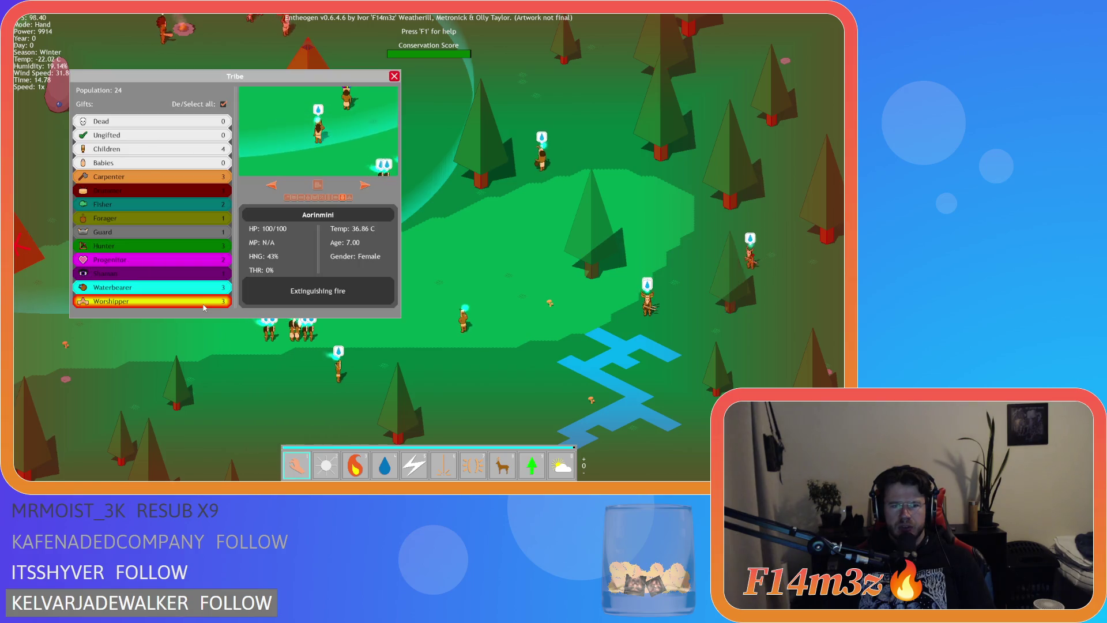
left_click(395, 77)
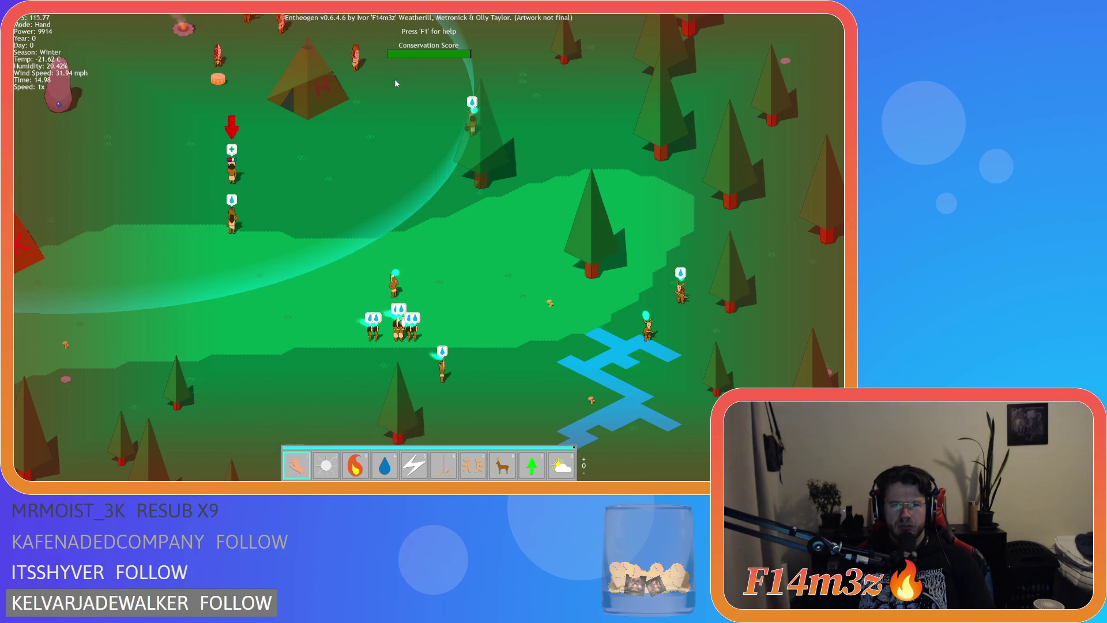
Step: Pan toward the tents, then quit to the title screen and close the game window
key("w")
key("a")
key("w")
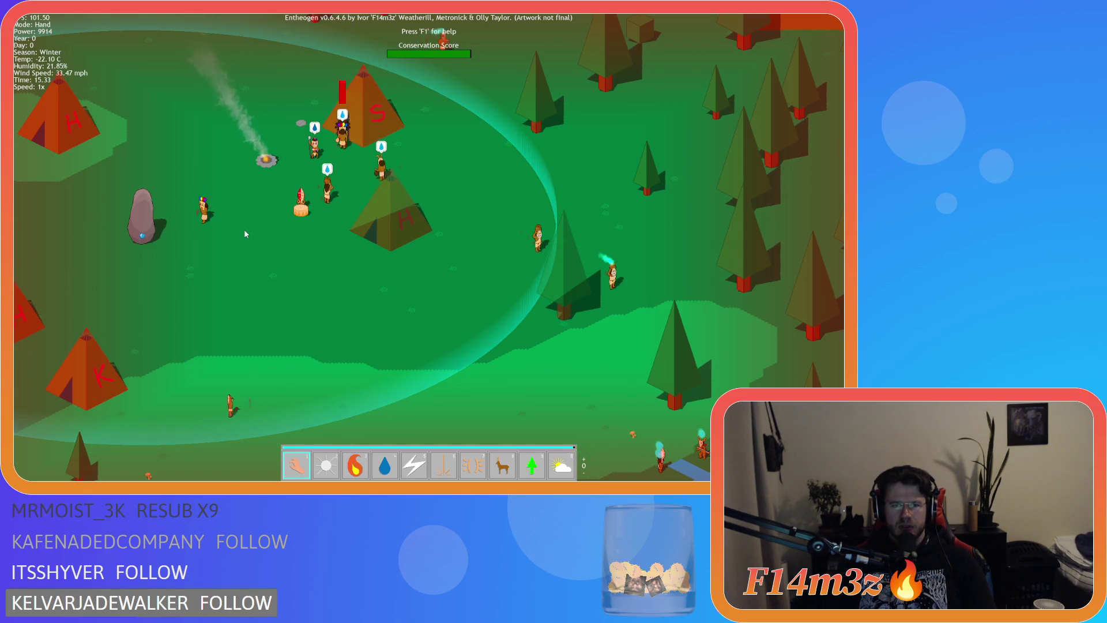
key("Escape")
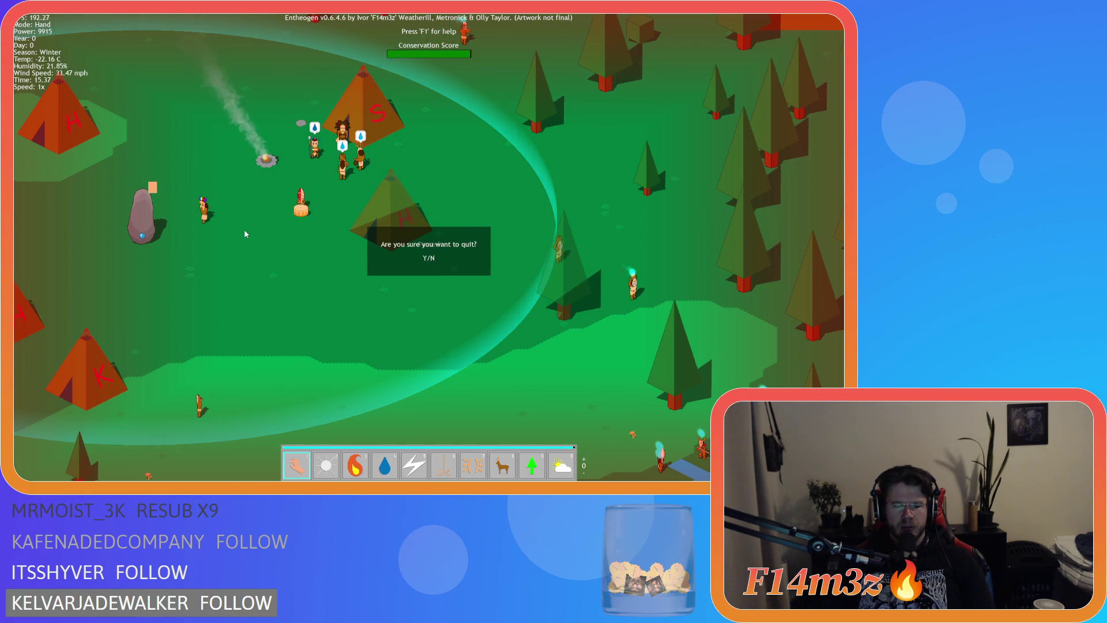
key("Return")
key("alt+F4")
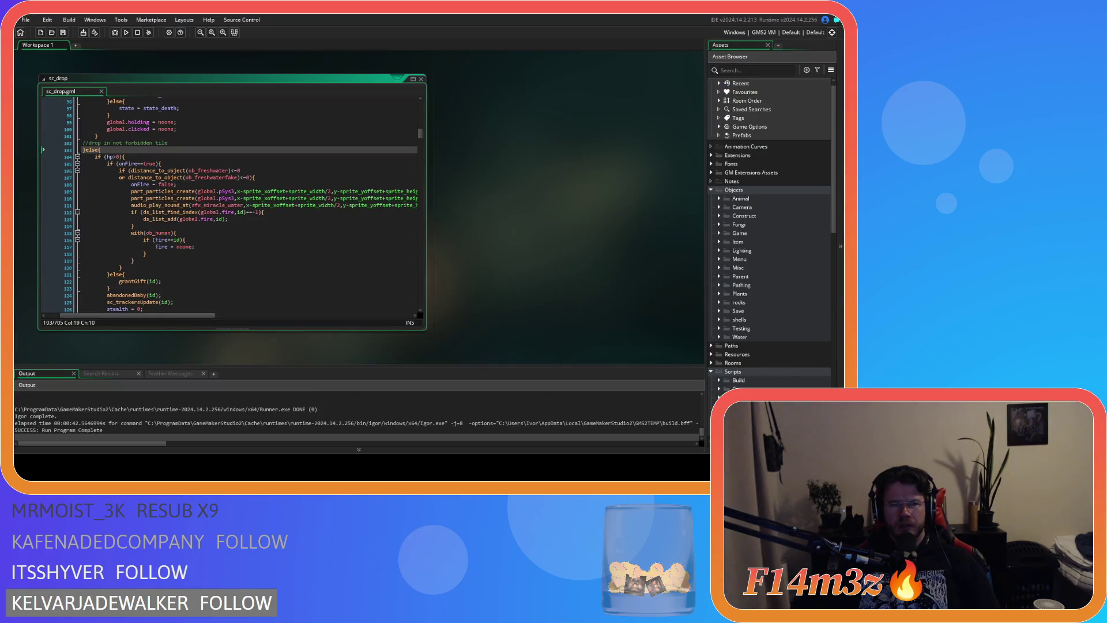
Step: Cut the block that adds the fire to global.fire from sc_drop
left_click(206, 260)
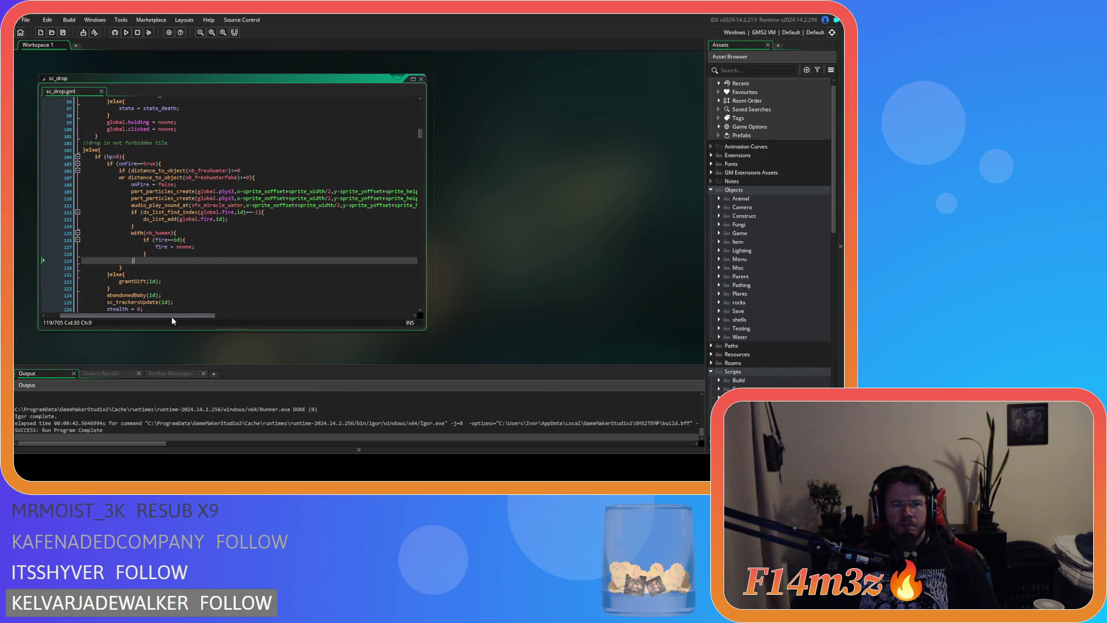
left_click_drag(165, 314, 149, 314)
left_click(301, 178)
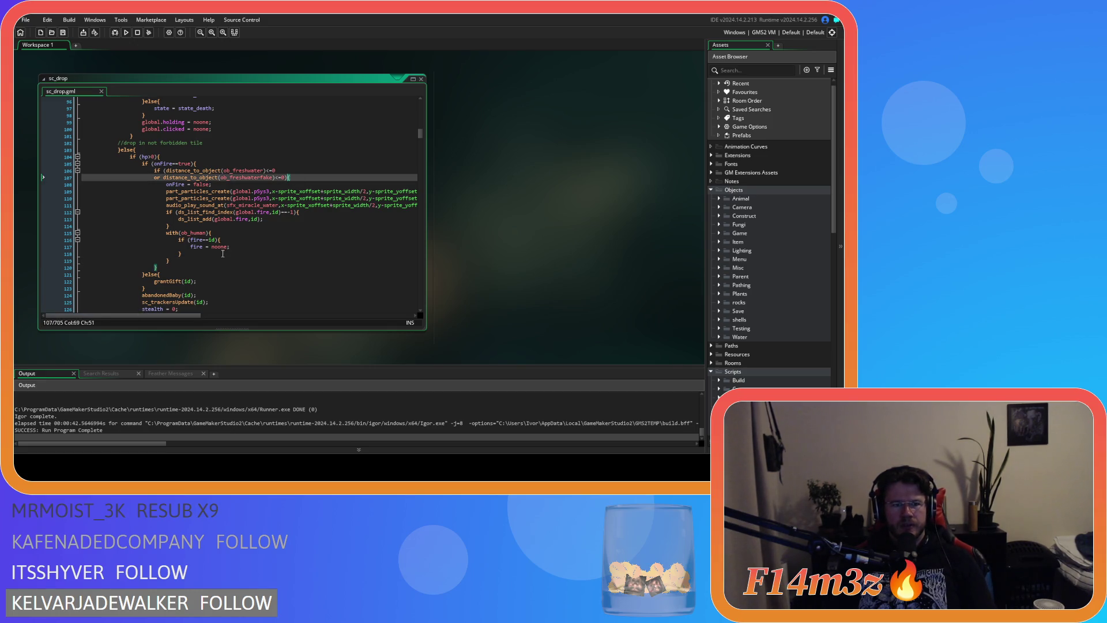
left_click(245, 232)
left_click(234, 240)
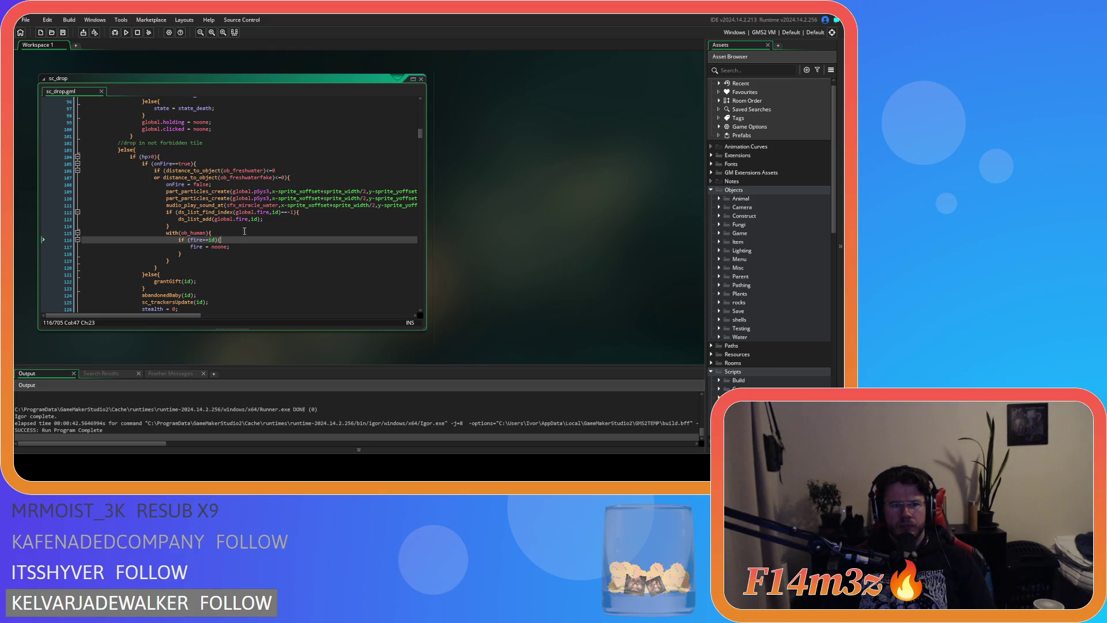
left_click_drag(164, 225, 166, 212)
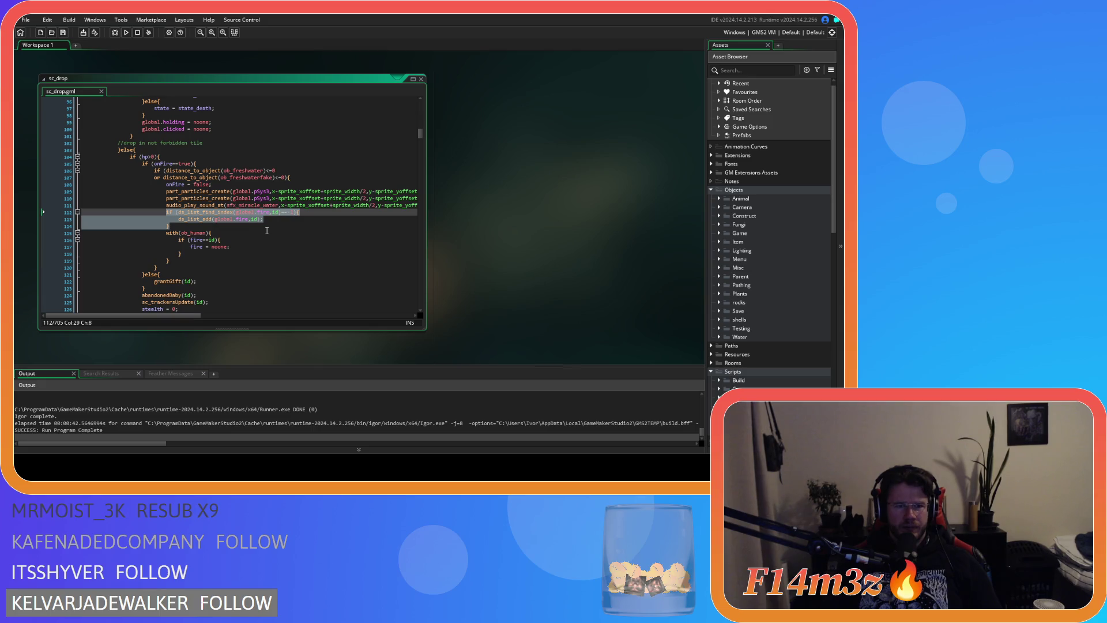
key("BackSpace")
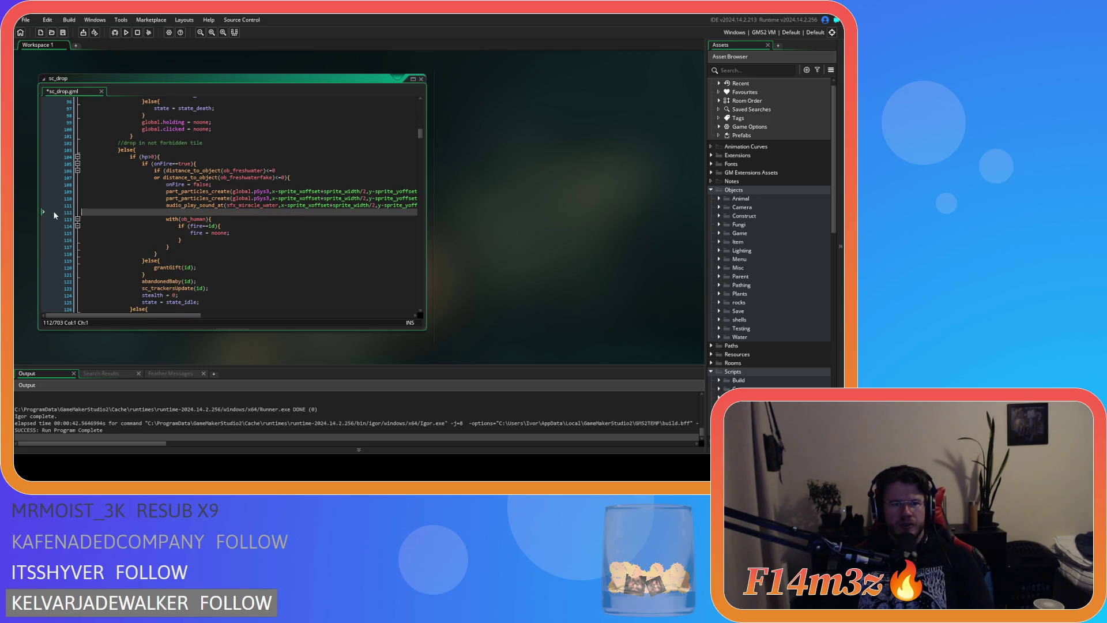
key("BackSpace")
Step: Put the global.fire add check after the water block and run the game again
left_click_drag(216, 316, 111, 316)
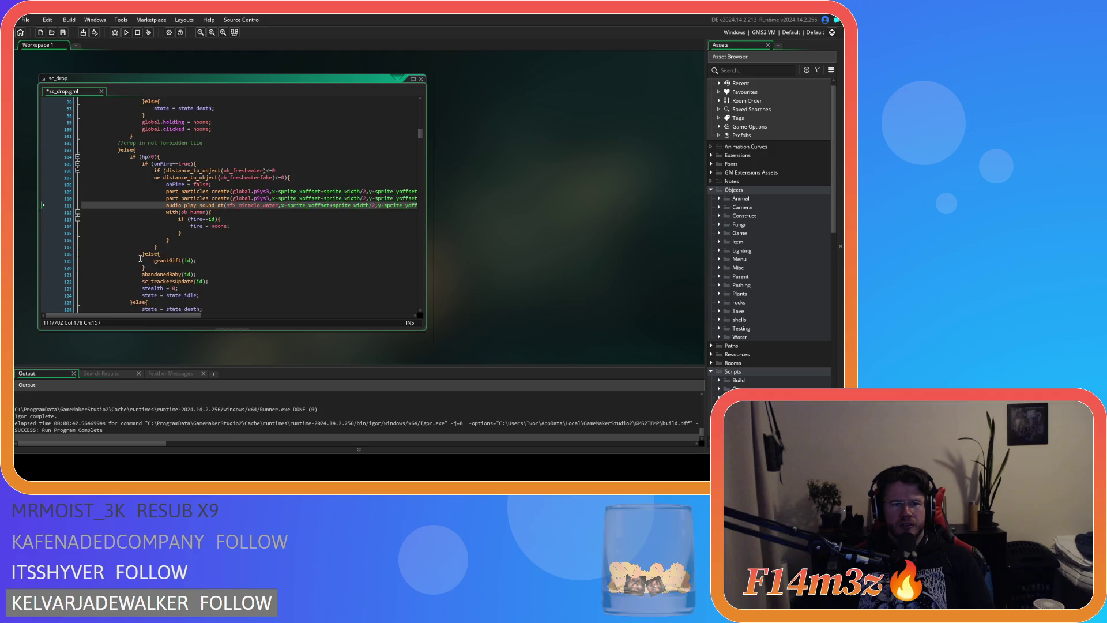
scroll(176, 212, "down", 2)
left_click(216, 126)
key("ctrl+z")
key("ctrl+z")
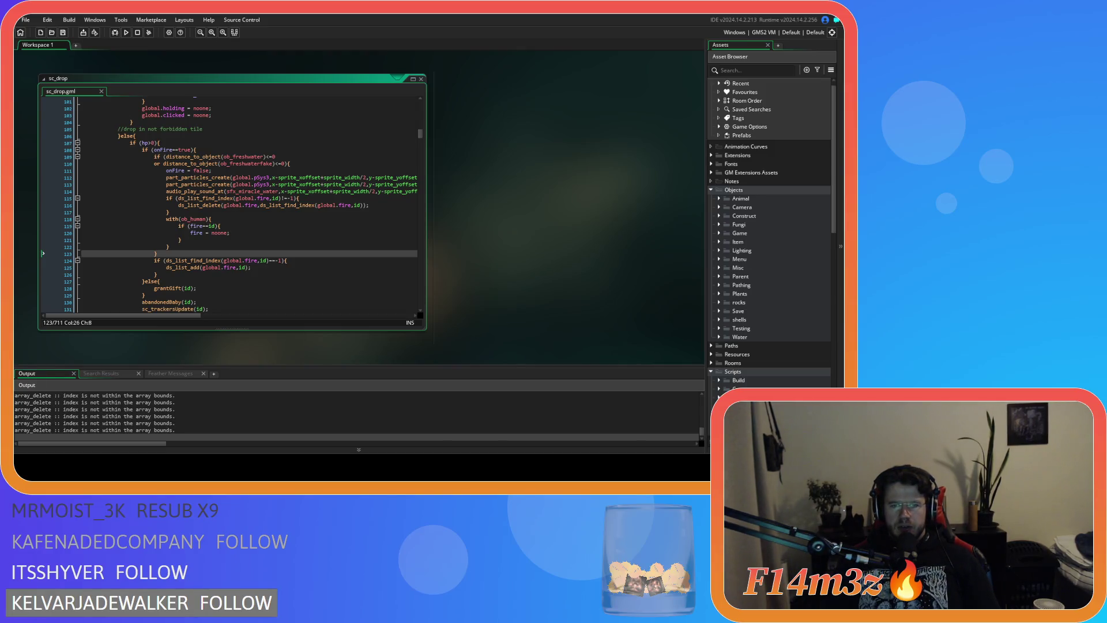
key("alt+Tab")
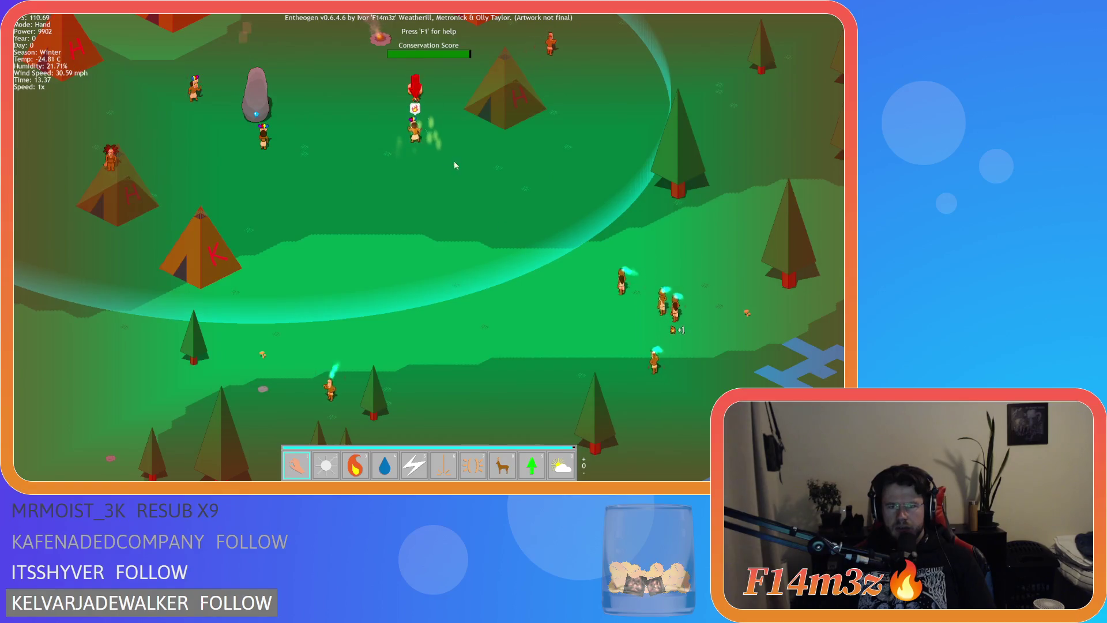
Step: Pan the map, view and close the tribe panel, then quit and close the game window
key("Down")
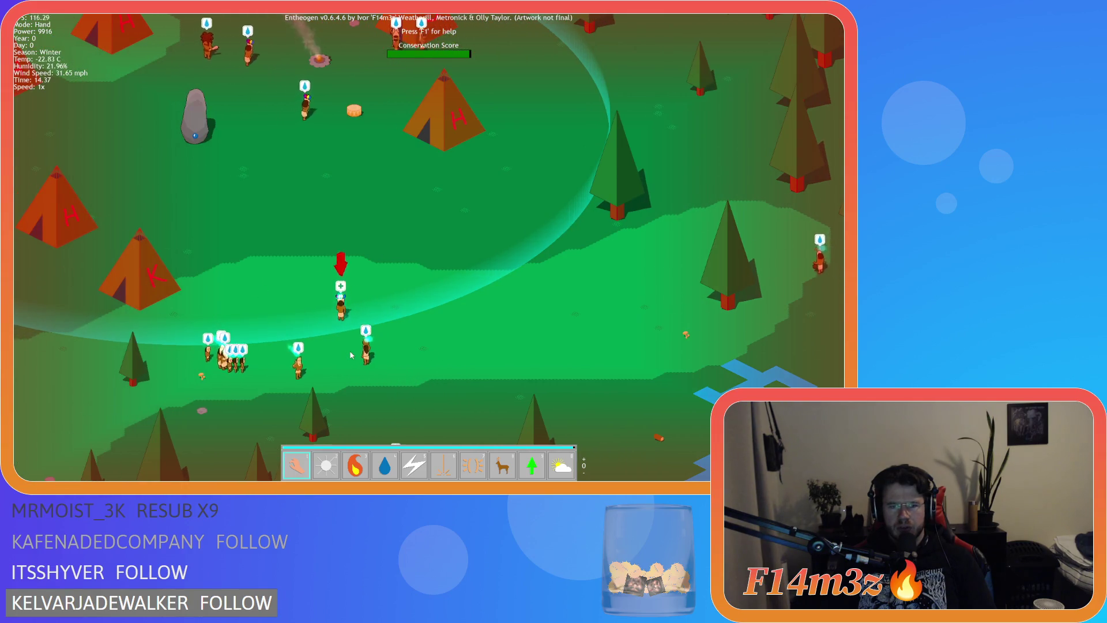
left_click(349, 350)
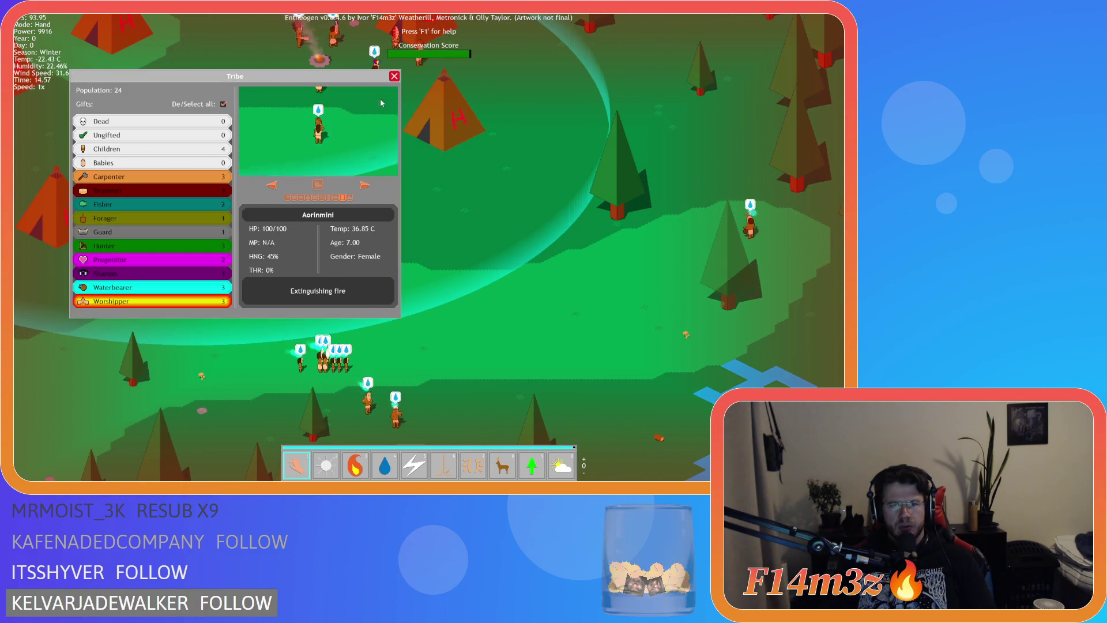
left_click(394, 76)
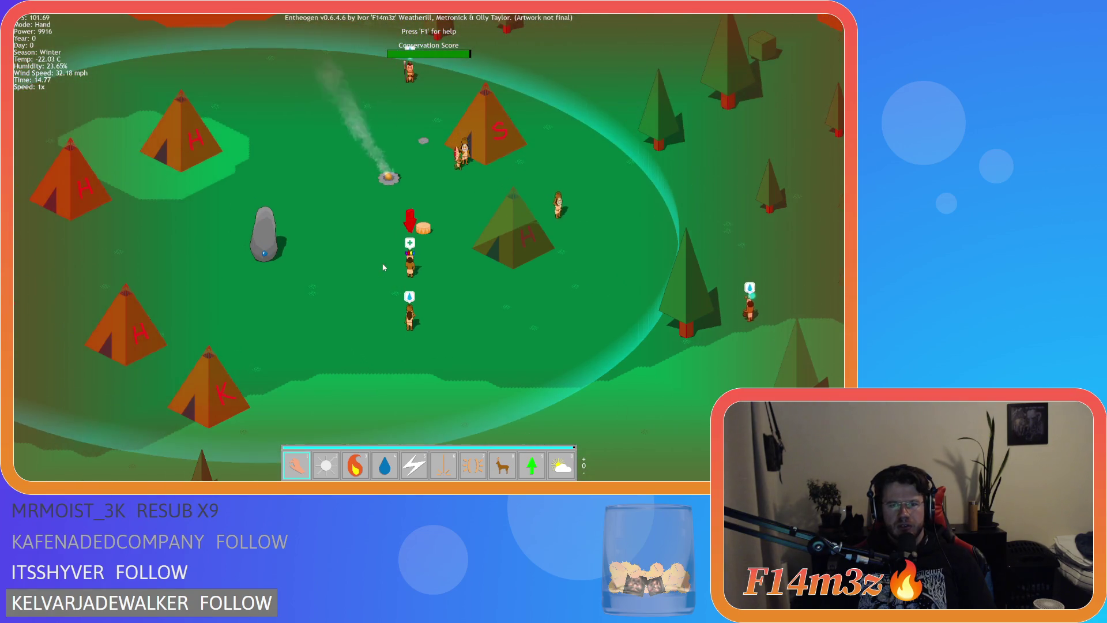
key("Escape")
key("Return")
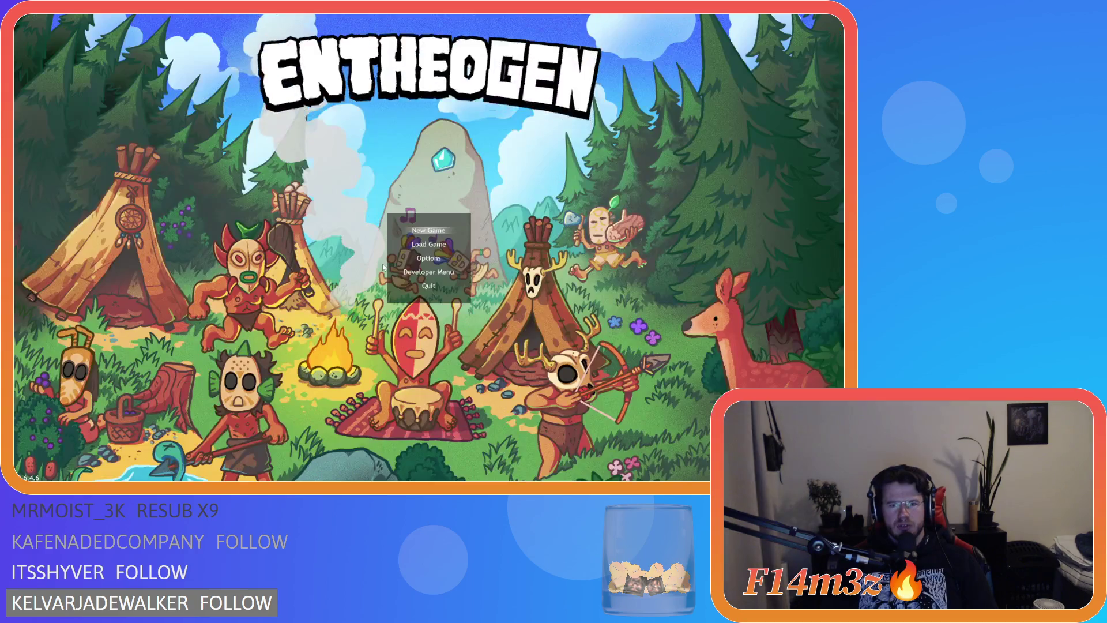
key("alt+F4")
left_click(243, 149)
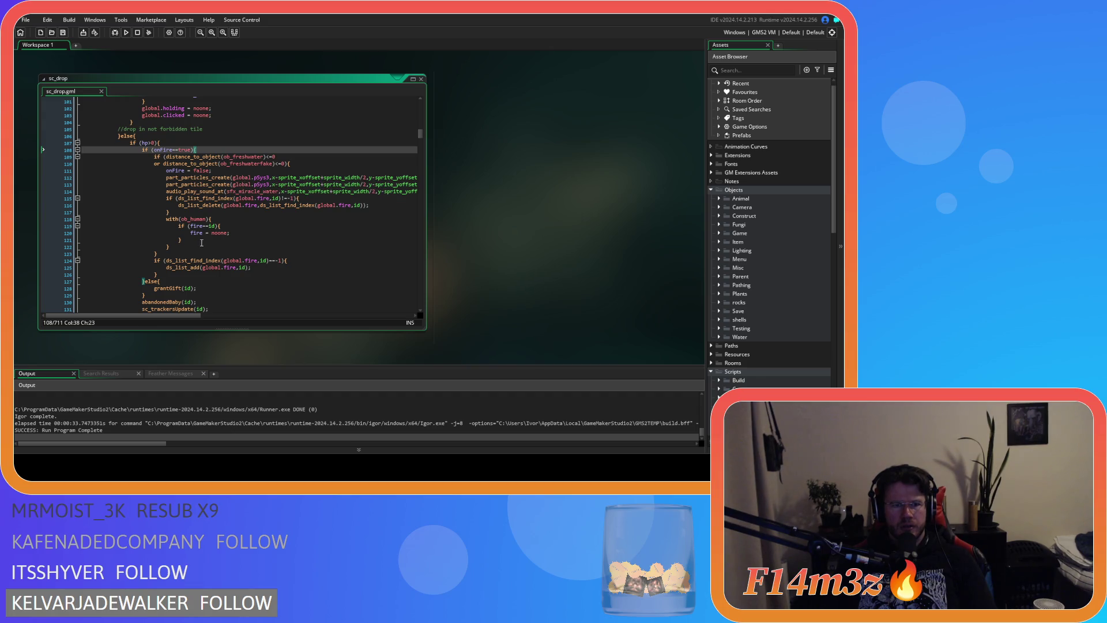
left_click_drag(160, 275, 153, 263)
key("BackSpace")
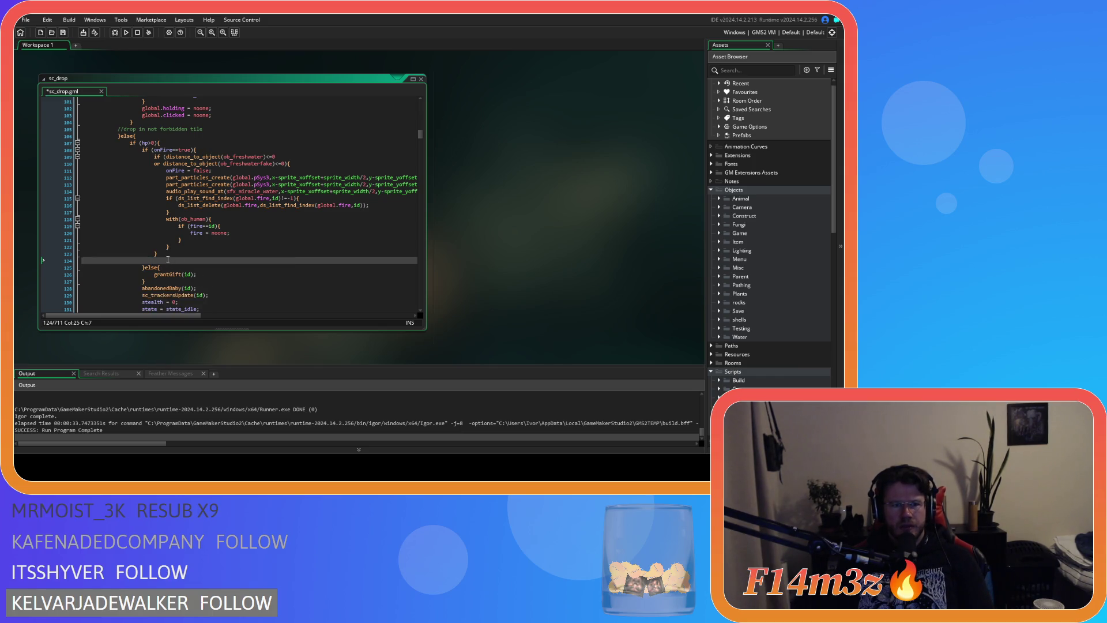
key("ctrl+z")
left_click(207, 273)
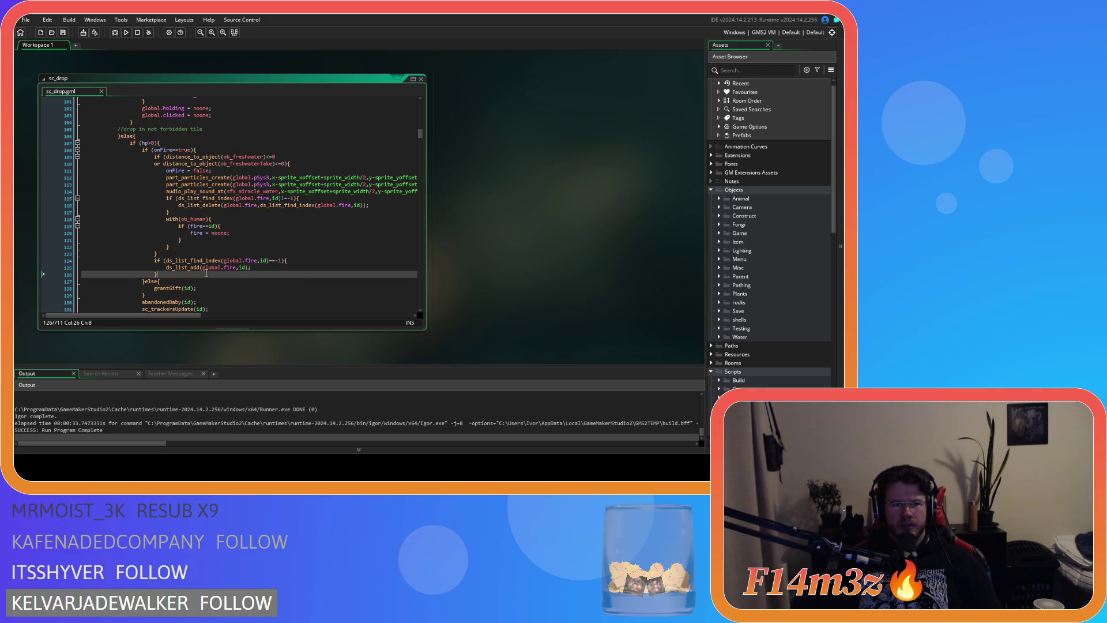
left_click(292, 163)
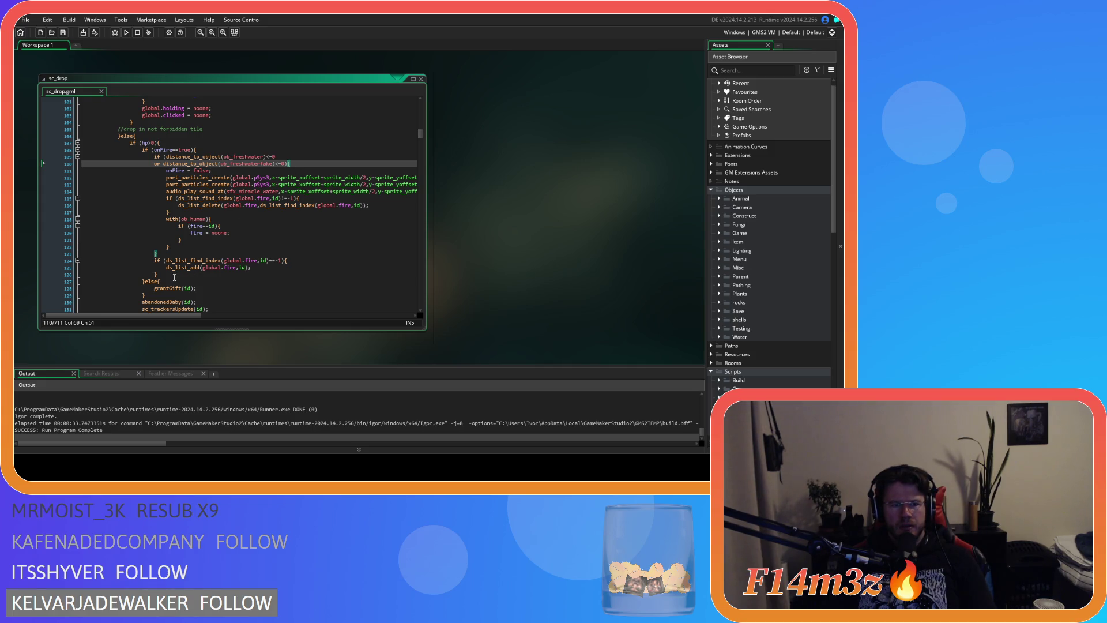
Step: Scroll sc_drop up to the hp check line
scroll(174, 277, "up", 6)
scroll(176, 277, "up", 5)
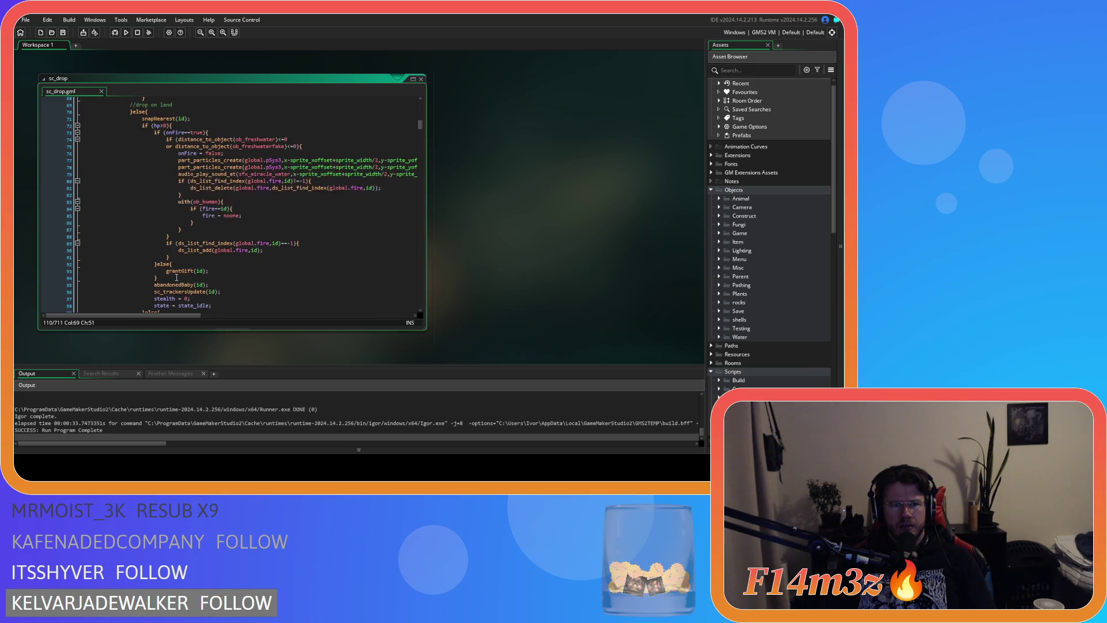
scroll(177, 277, "up", 3)
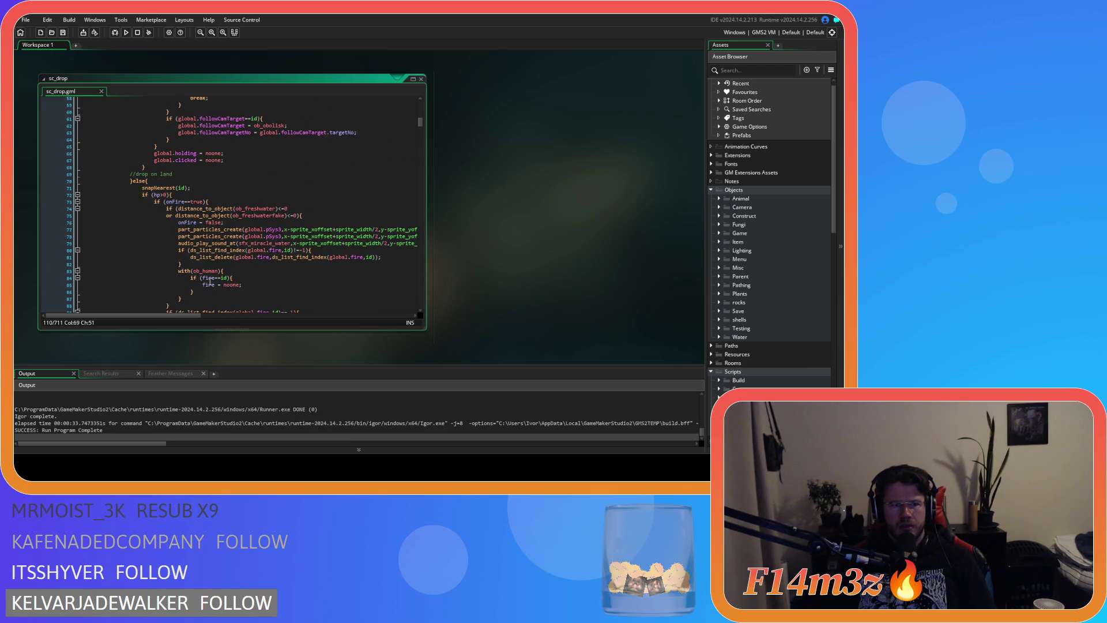
scroll(205, 281, "up", 9)
scroll(214, 282, "down", 12)
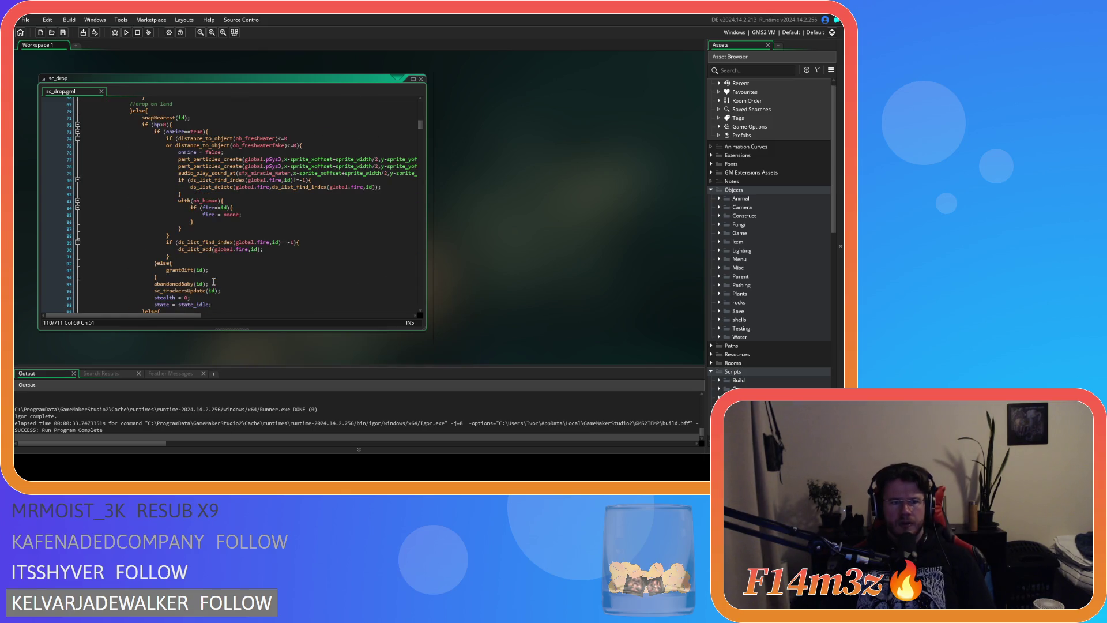
left_click(222, 141)
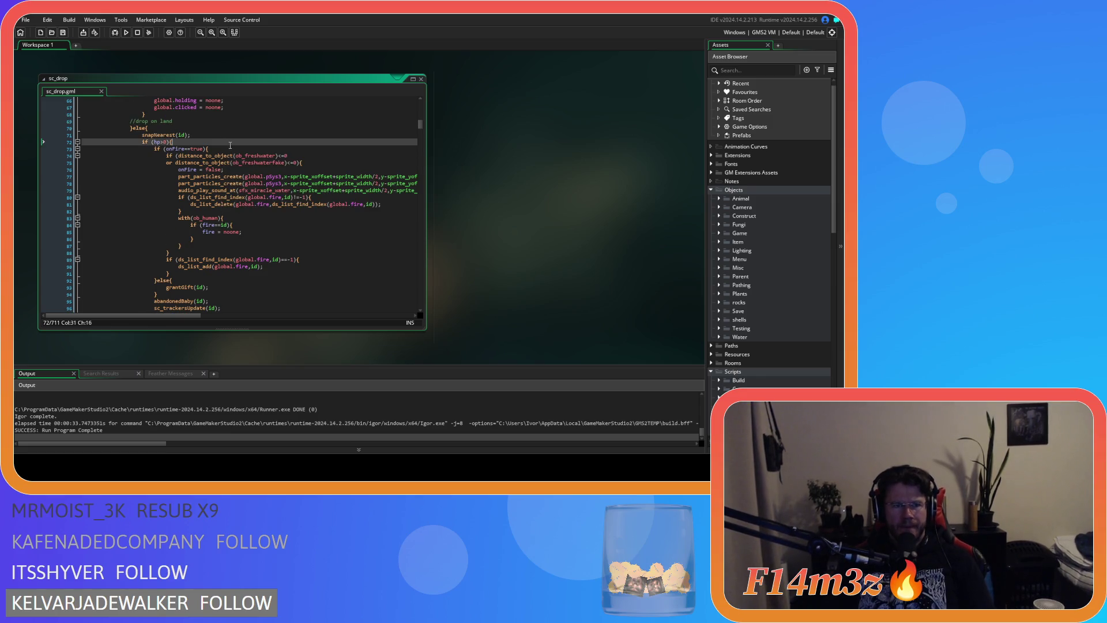
Step: Locate the enterStateDrowning(id) call and open sc_enterStateDrowning from it
scroll(283, 181, "up", 13)
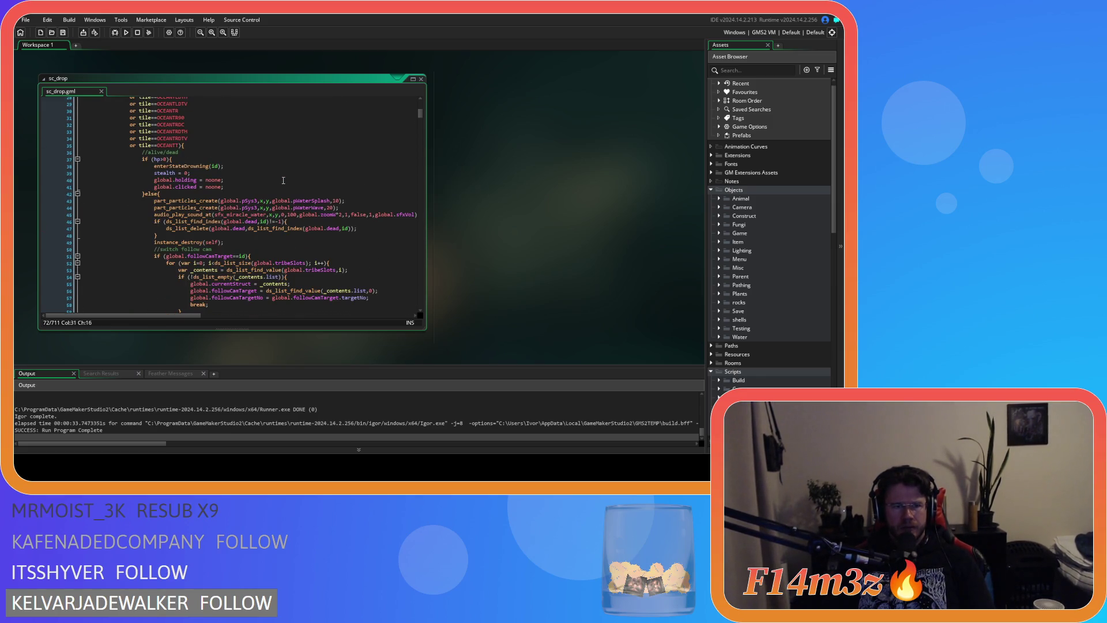
scroll(283, 181, "down", 2)
scroll(283, 181, "down", 4)
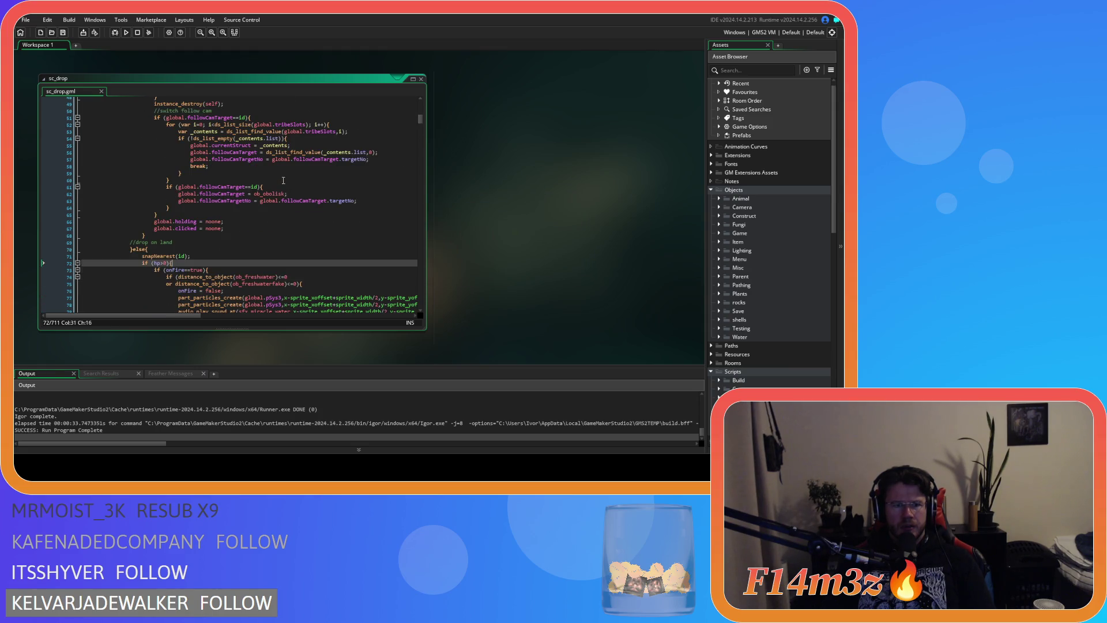
scroll(283, 181, "up", 3)
scroll(304, 197, "up", 4)
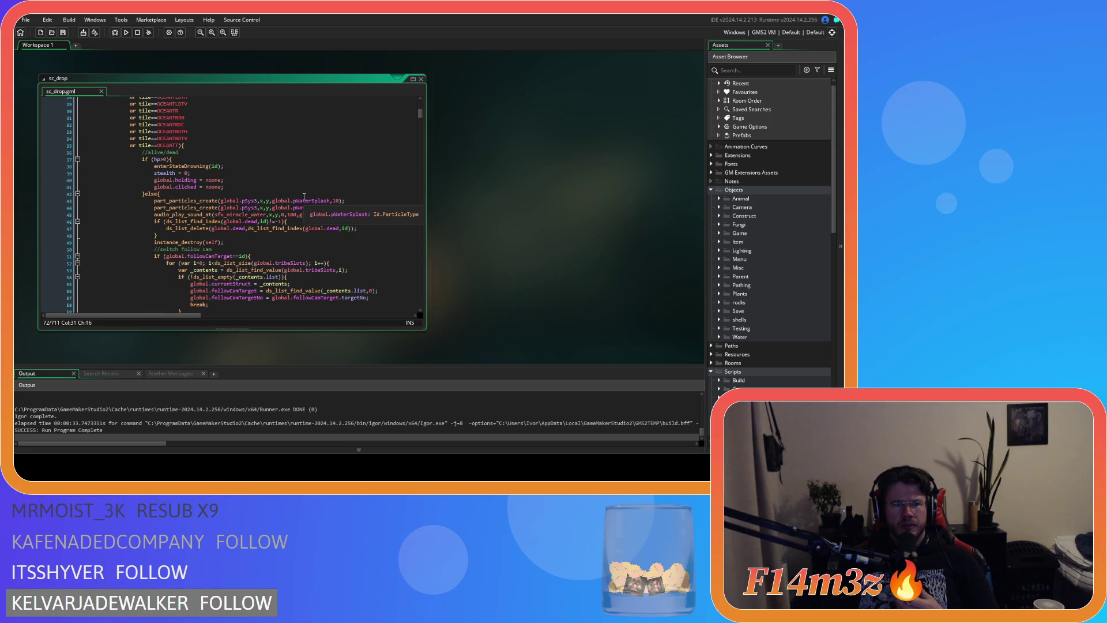
scroll(304, 197, "up", 3)
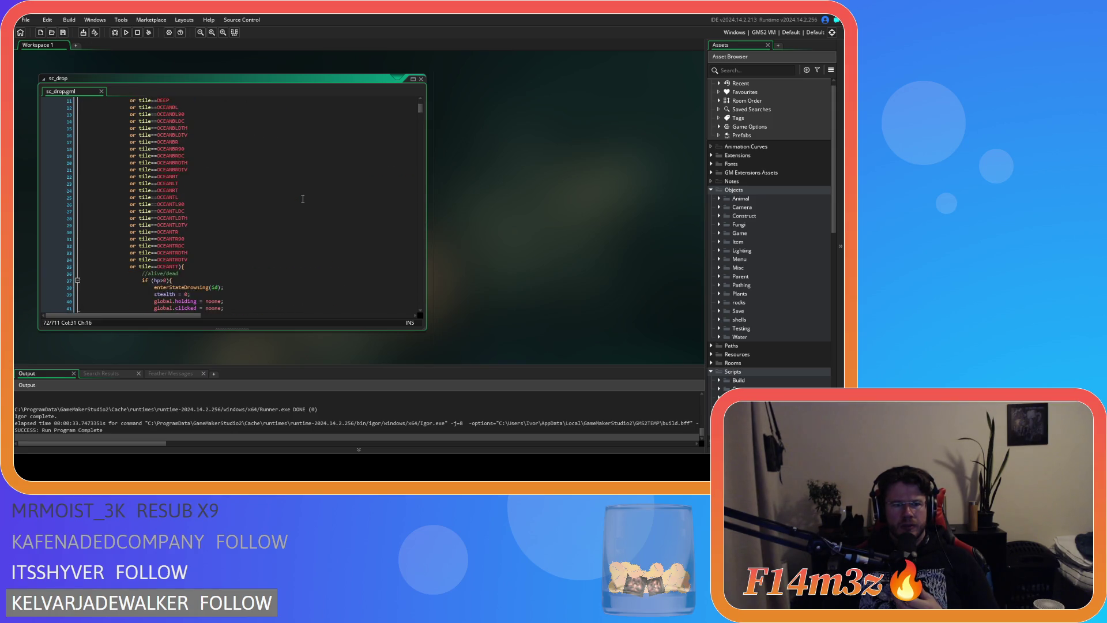
scroll(303, 198, "down", 3)
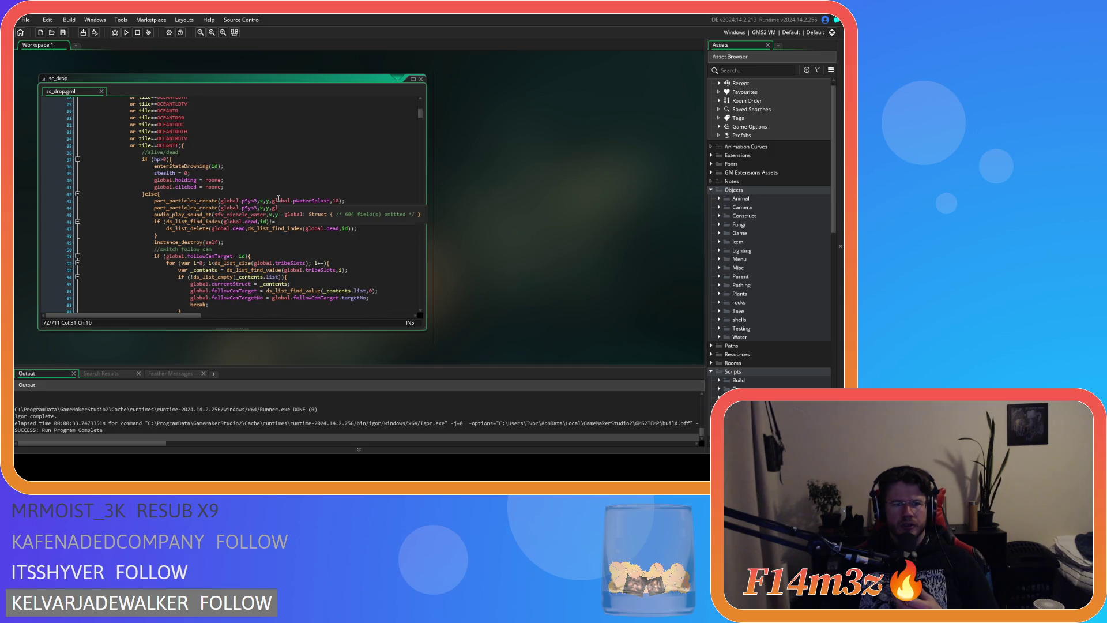
left_click(195, 158)
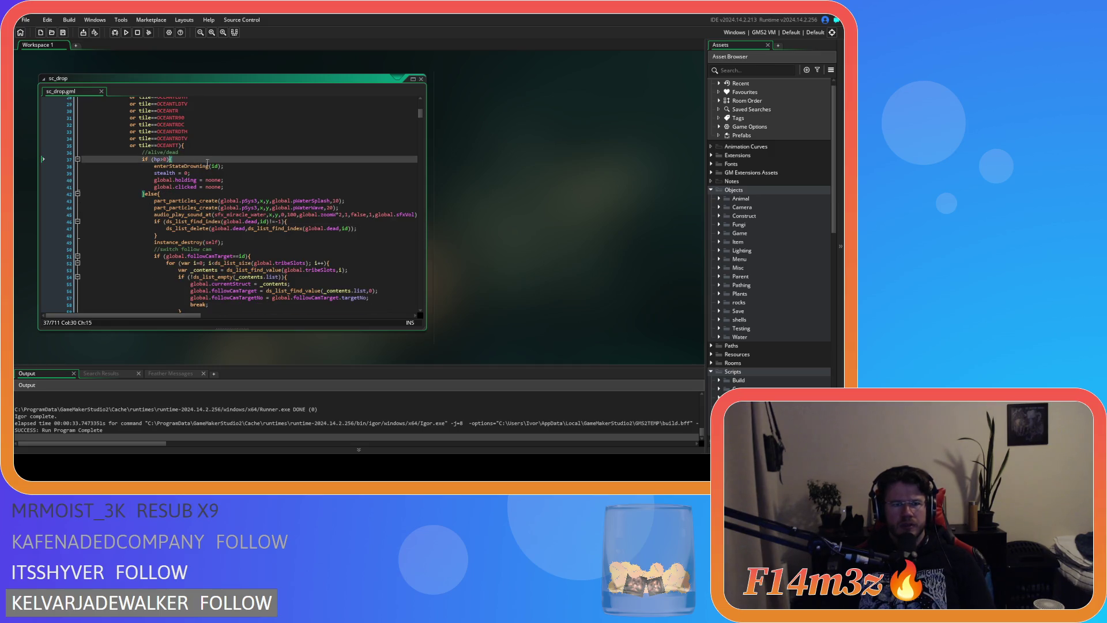
middle_click(206, 165)
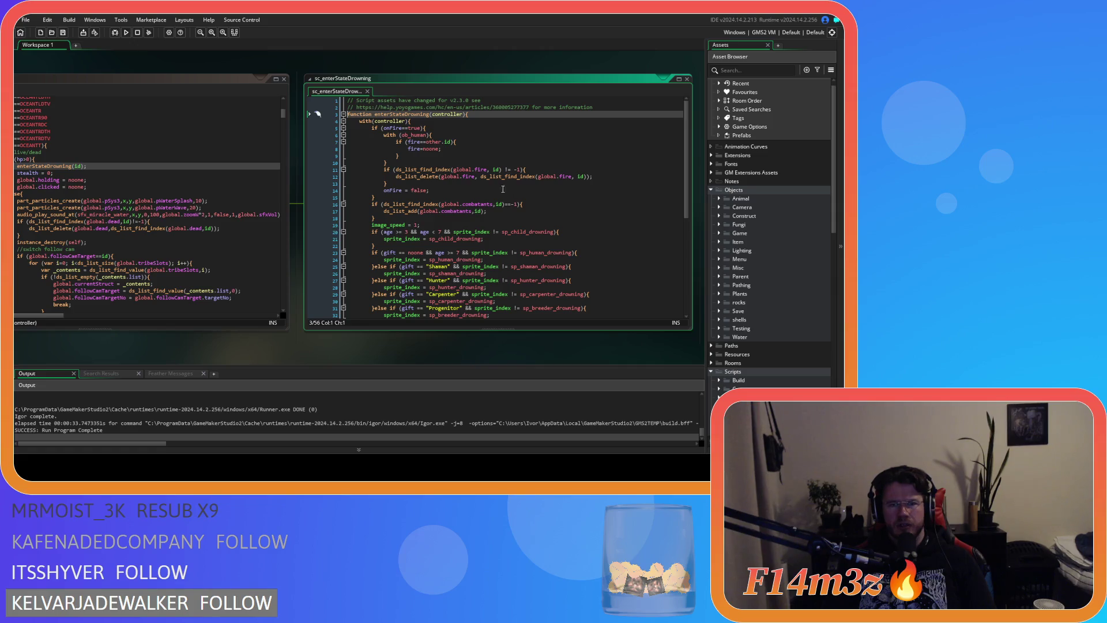
Step: Tidy the spacing of the equals sign in the fire=noone line of sc_enterStateDrowning, then save
left_click(443, 130)
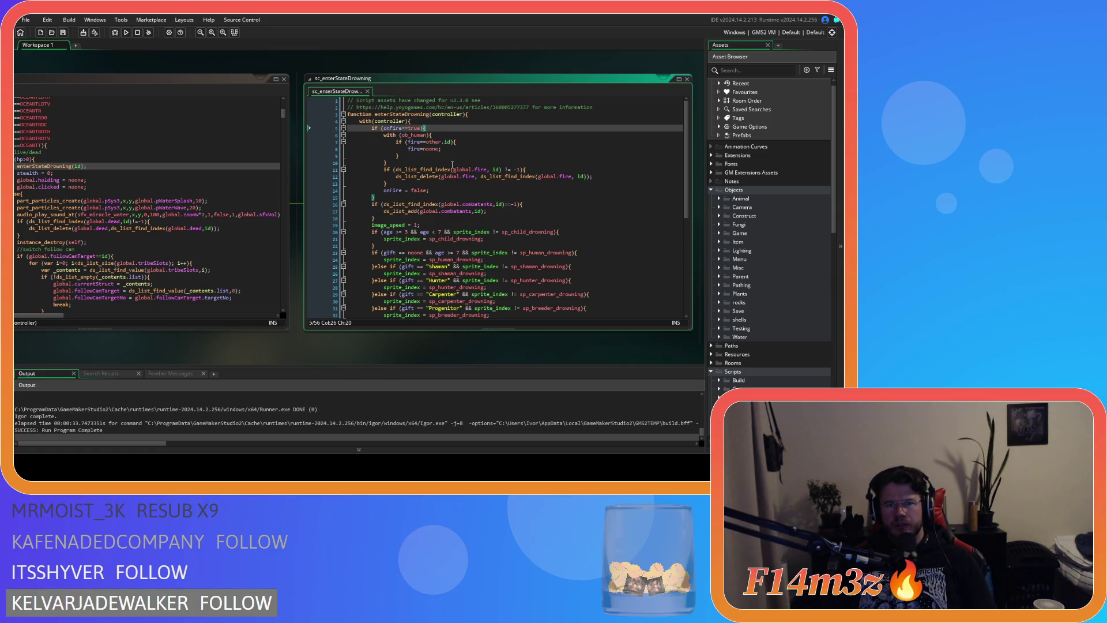
double_click(432, 141)
mouse_move(158, 347)
left_mouse_down()
mouse_move(306, 333)
mouse_move(188, 343)
mouse_move(327, 321)
mouse_move(198, 338)
left_mouse_up()
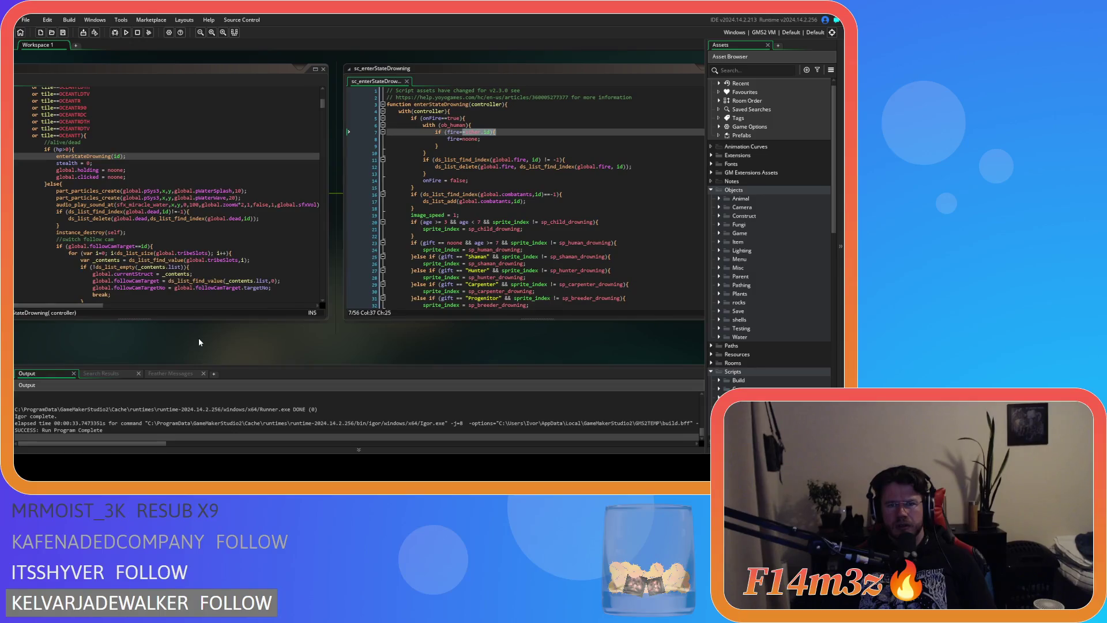
left_click(462, 139)
key("BackSpace")
type("=")
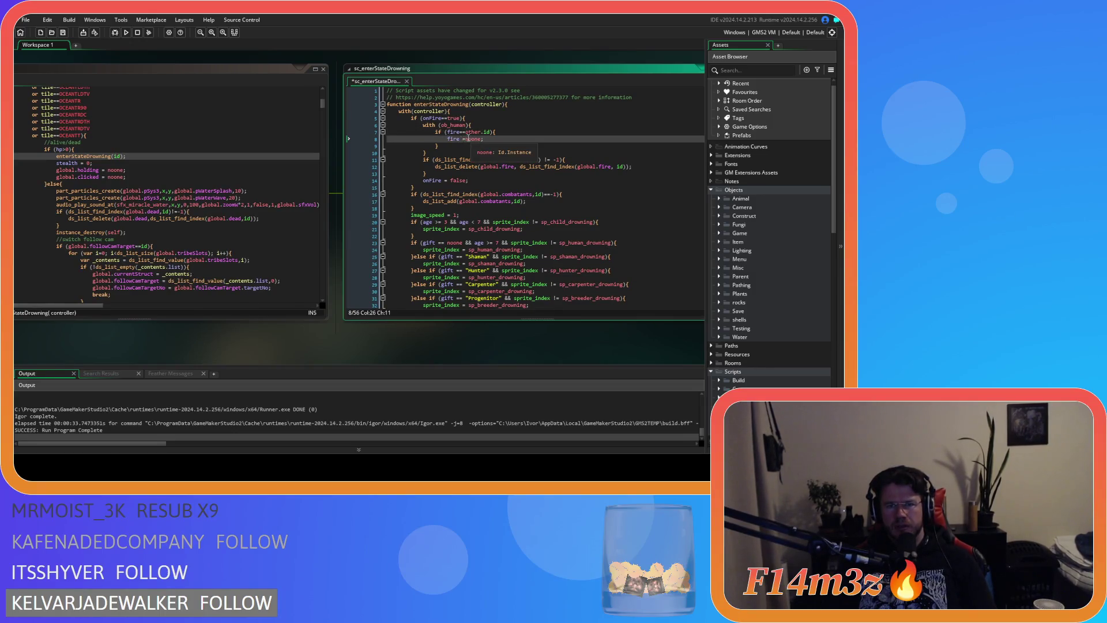
key("ctrl+s")
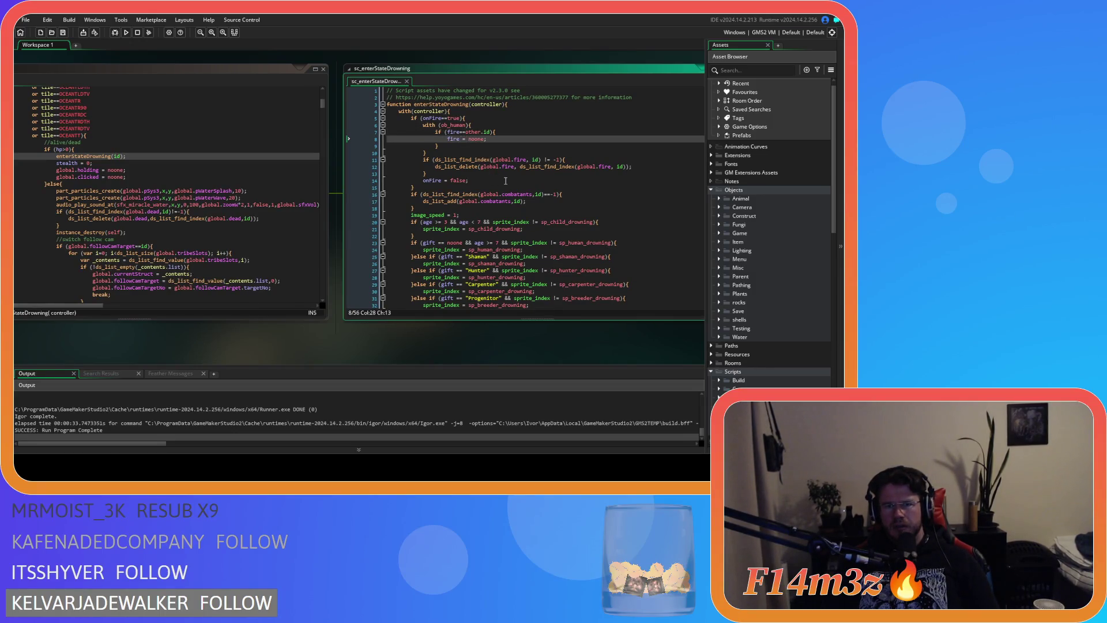
Step: Remove stray spaces in the list-index check and after global.fire on line 12, then save
key("BackSpace")
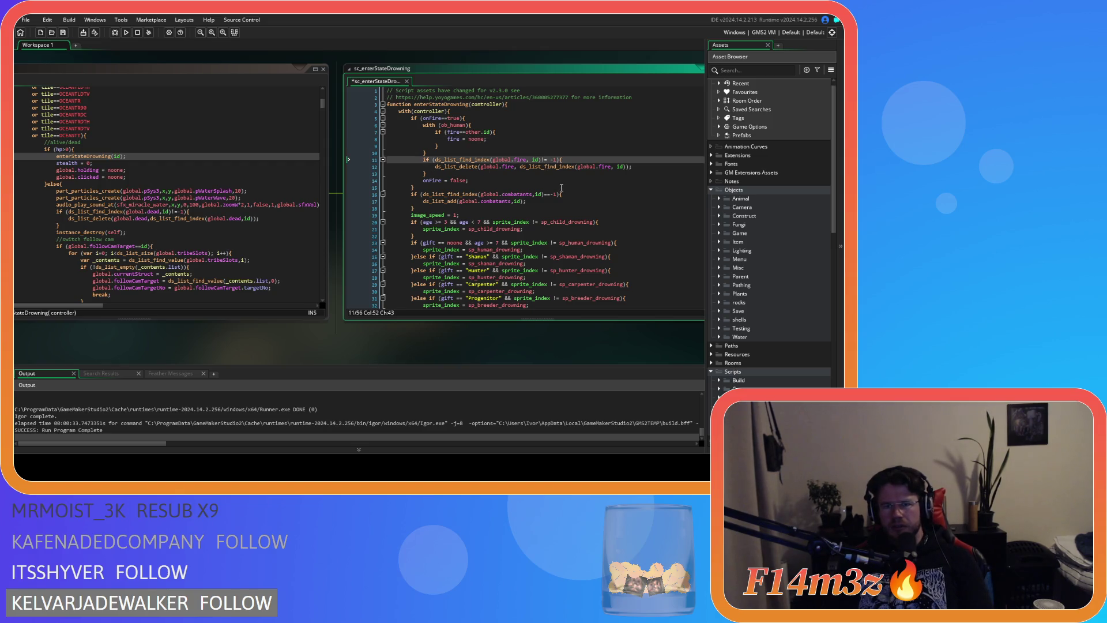
left_click(520, 166)
key("BackSpace")
left_click(612, 168)
key("ctrl+s")
Step: Review the sc_drop code around line 48 and close the sc_enterStateDrowning editor
left_click_drag(162, 338, 320, 340)
scroll(328, 237, "down", 1)
scroll(328, 237, "down", 7)
scroll(328, 237, "up", 7)
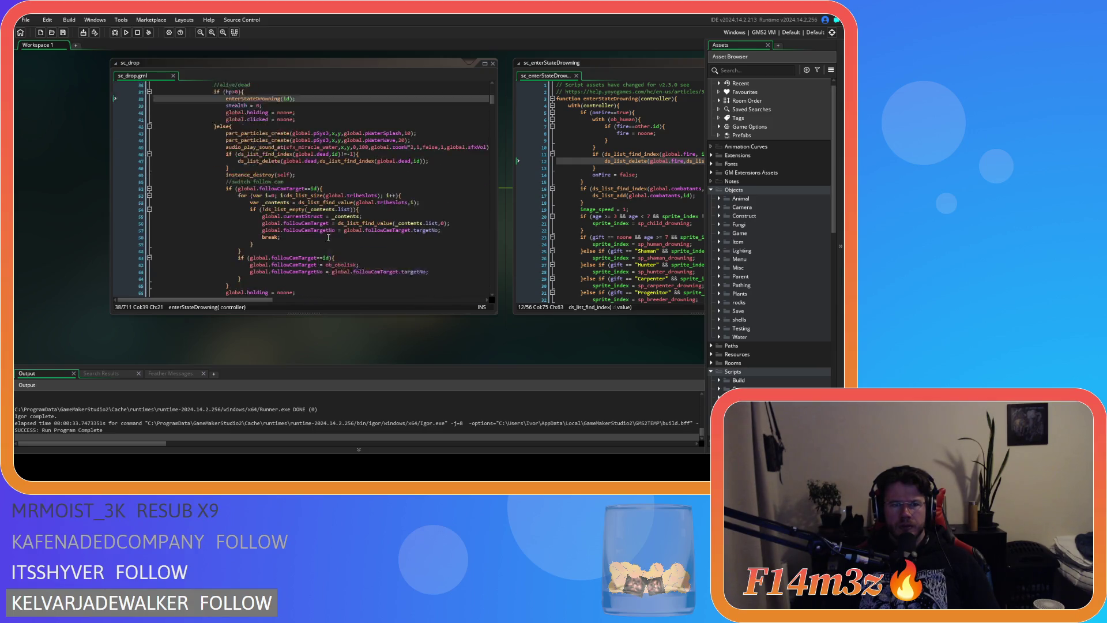
scroll(328, 213, "down", 2)
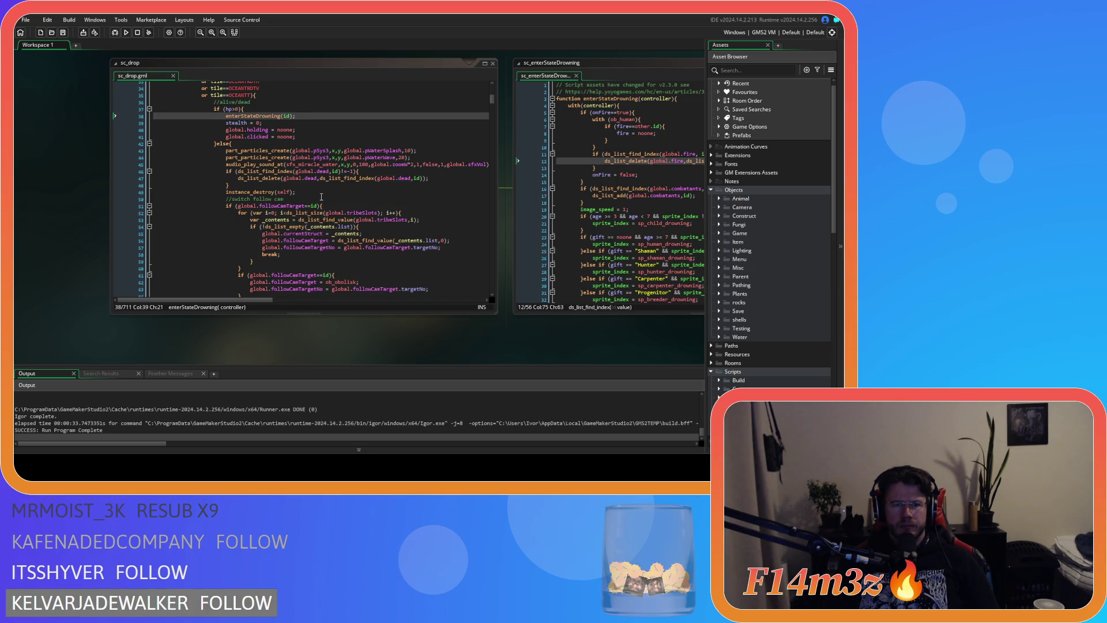
scroll(321, 197, "up", 2)
left_click(296, 221)
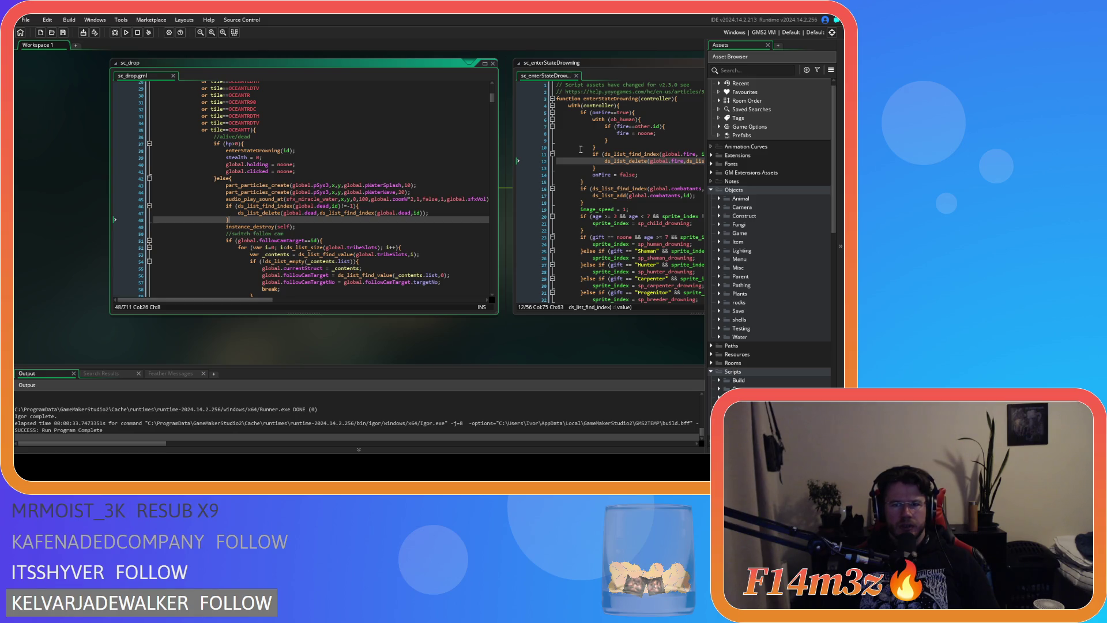
left_click_drag(510, 362, 349, 364)
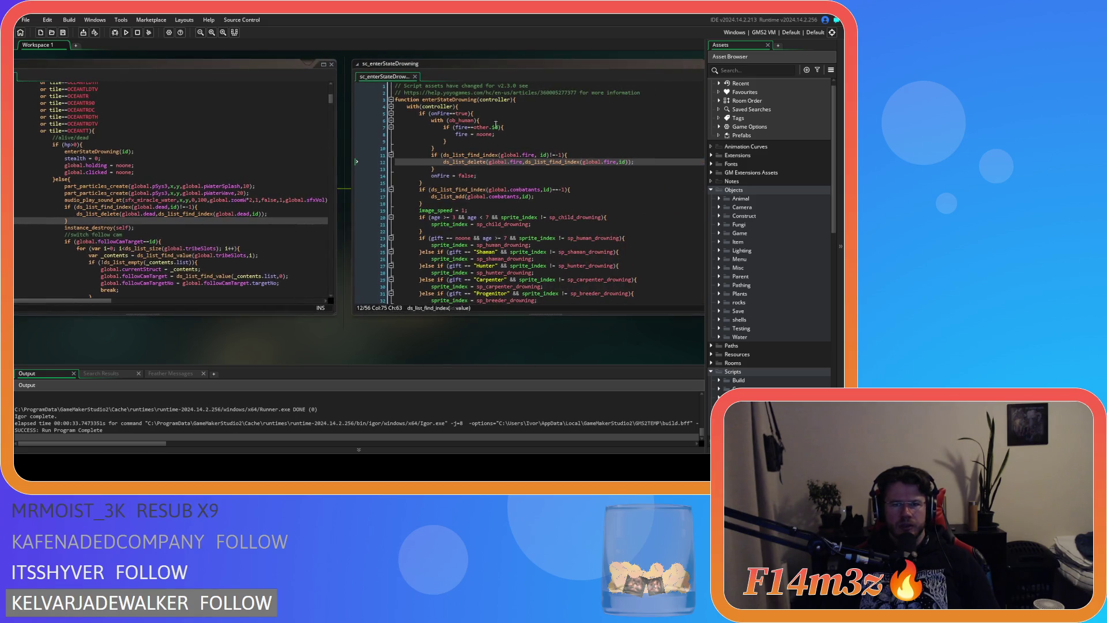
left_click(414, 76)
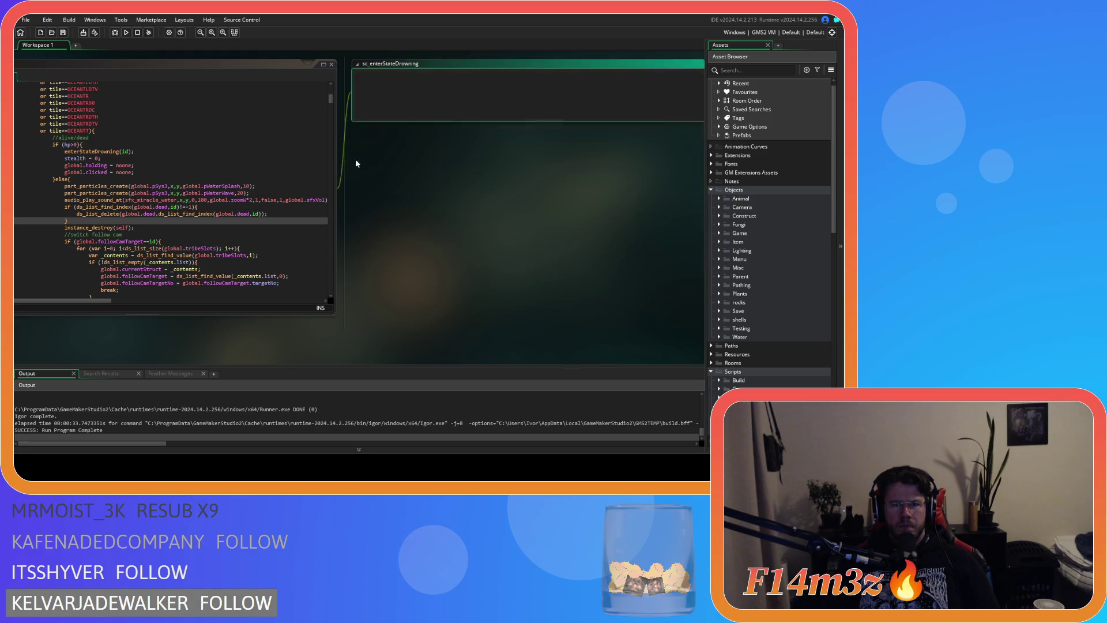
scroll(291, 213, "down", 12)
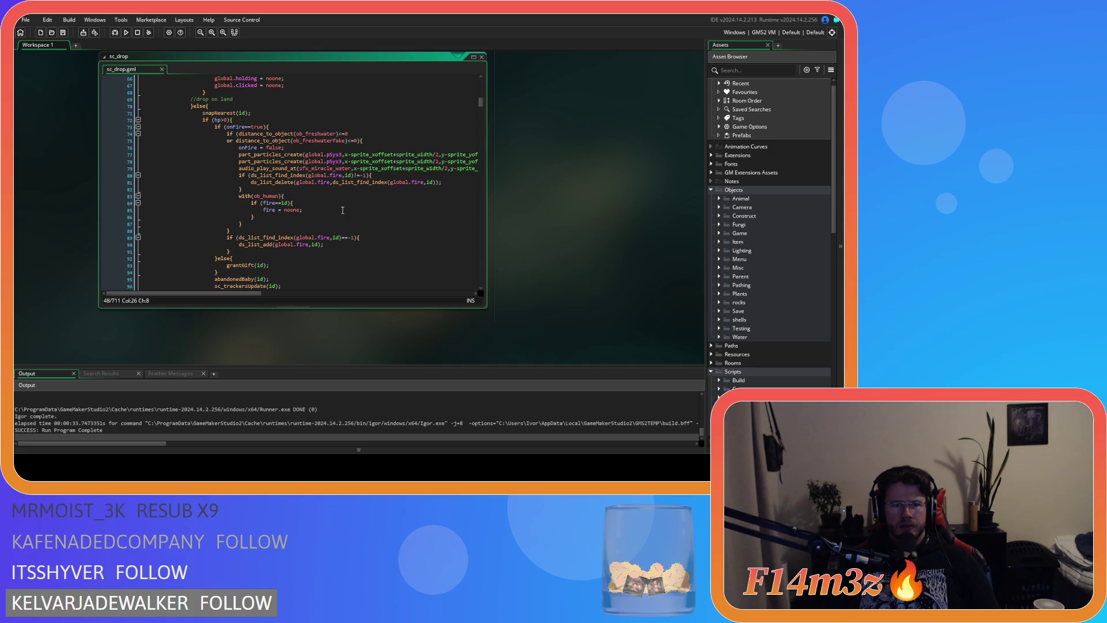
left_click(391, 139)
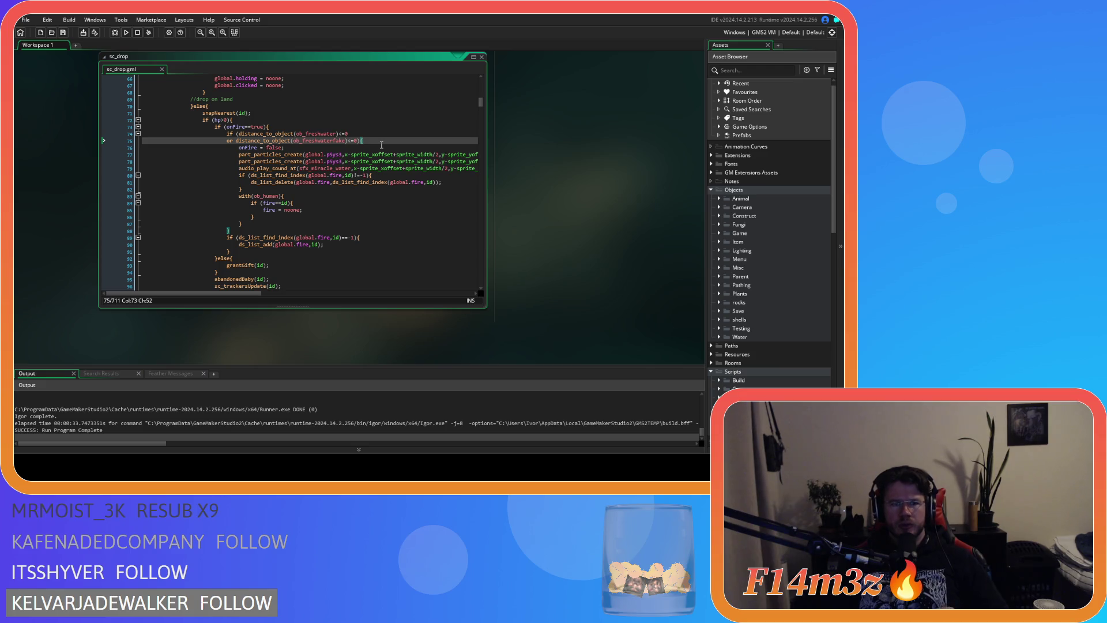
left_click(289, 149)
key("shift+Left")
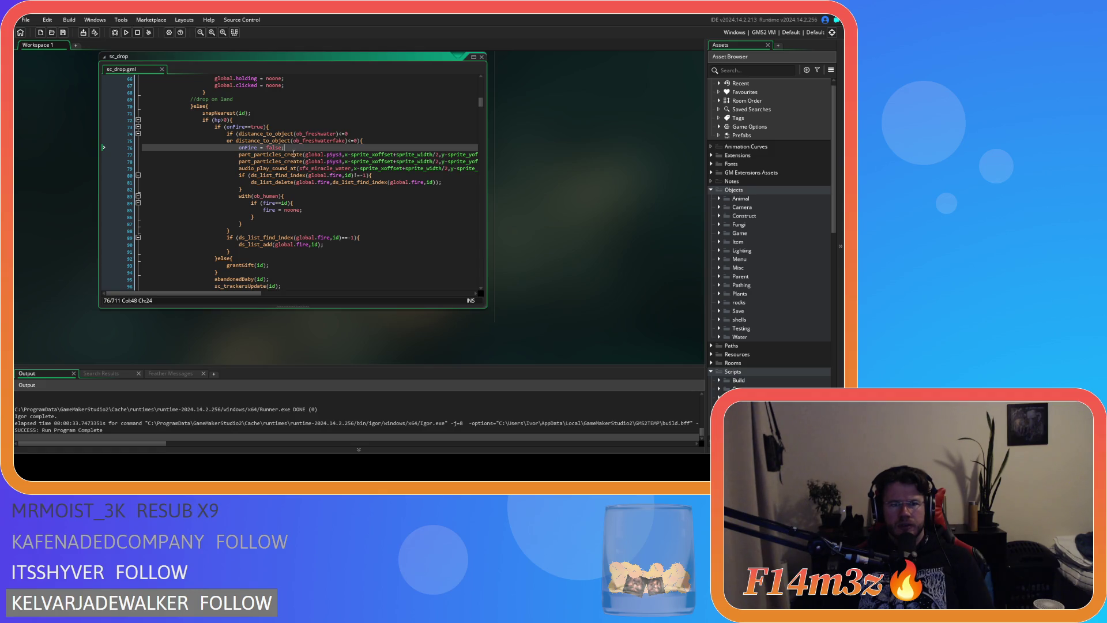
left_click(284, 182)
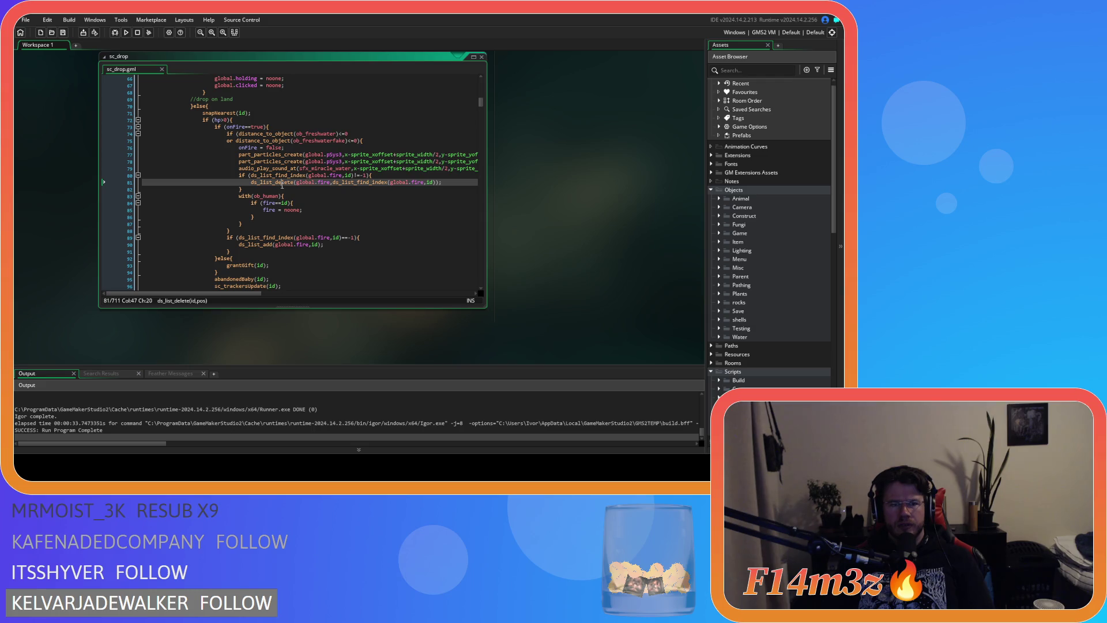
left_click(282, 175)
double_click(336, 176)
left_click(347, 175)
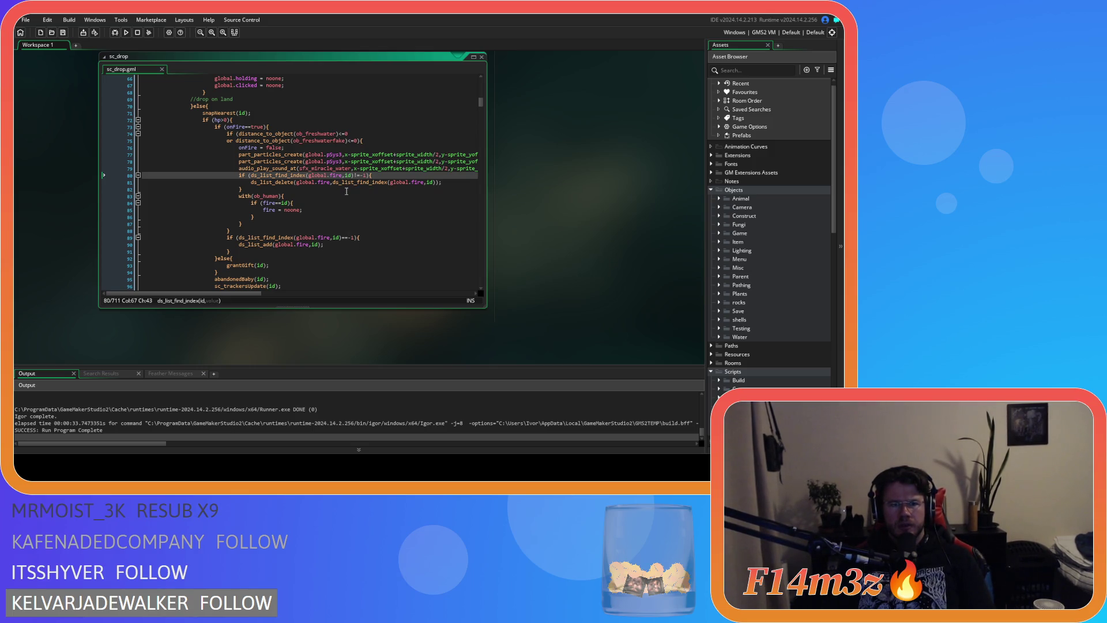
left_click(357, 176)
left_click(310, 193)
left_click(310, 182)
mouse_move(362, 185)
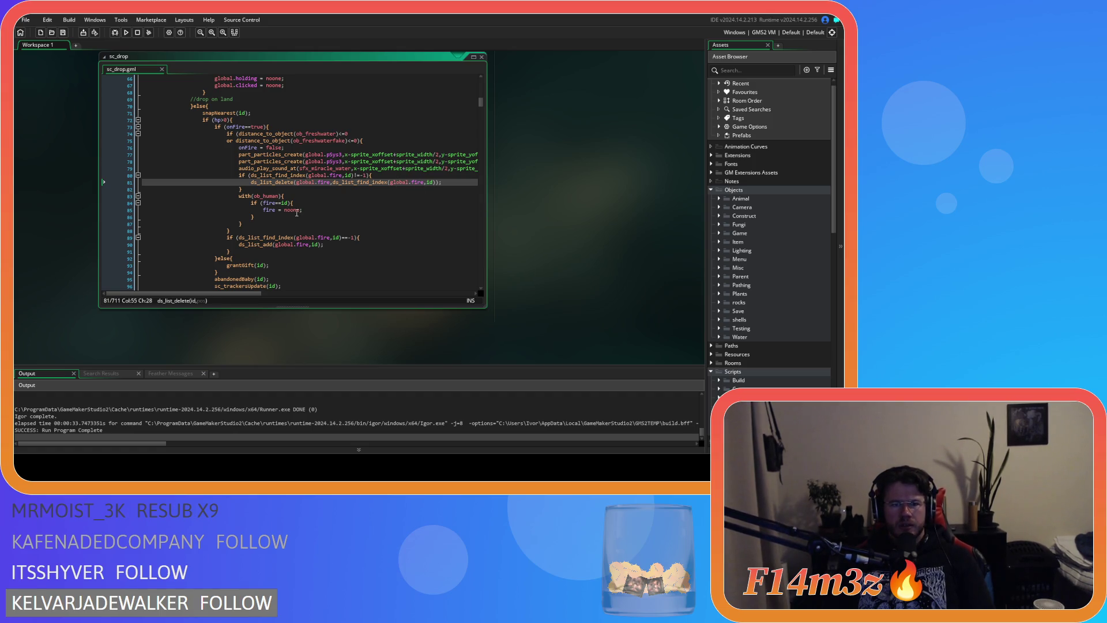
left_click(304, 198)
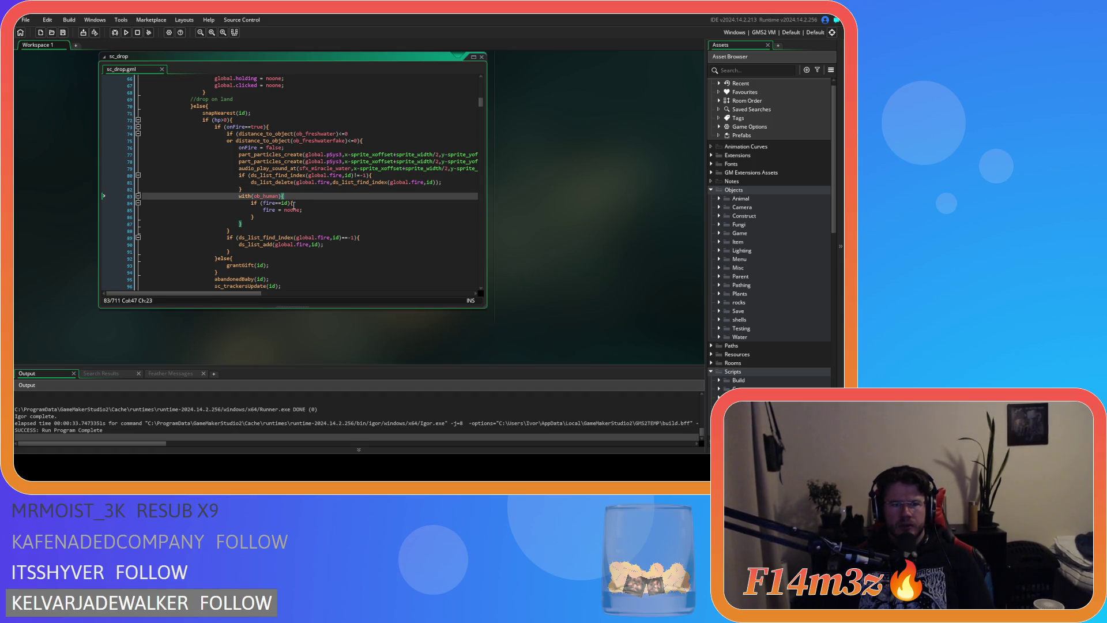
left_click(278, 203)
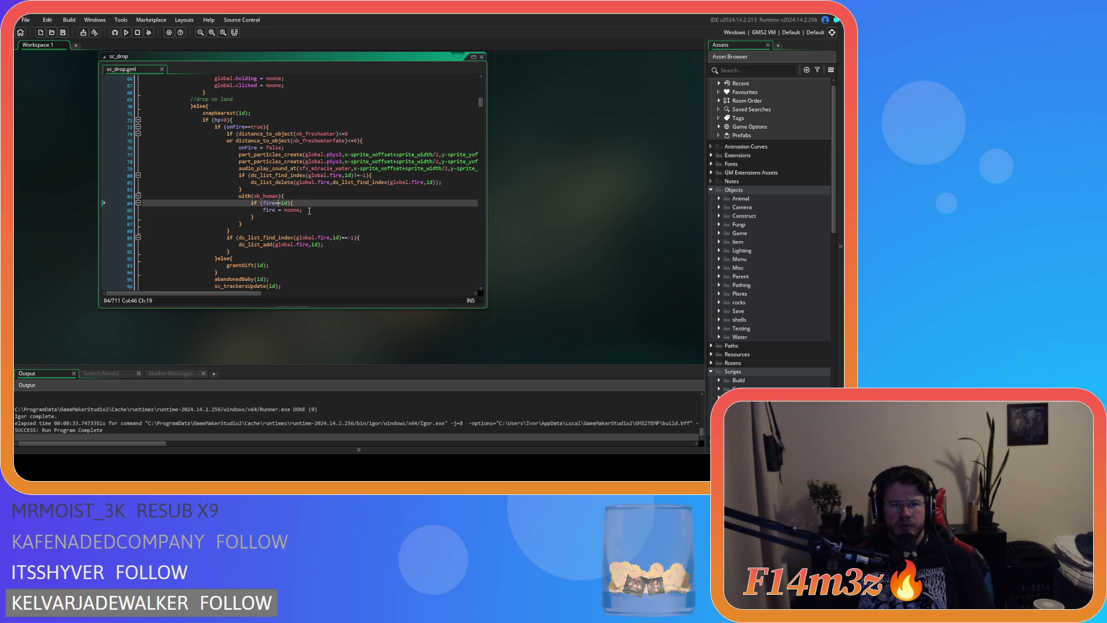
scroll(516, 252, "up", 3)
scroll(519, 259, "down", 3)
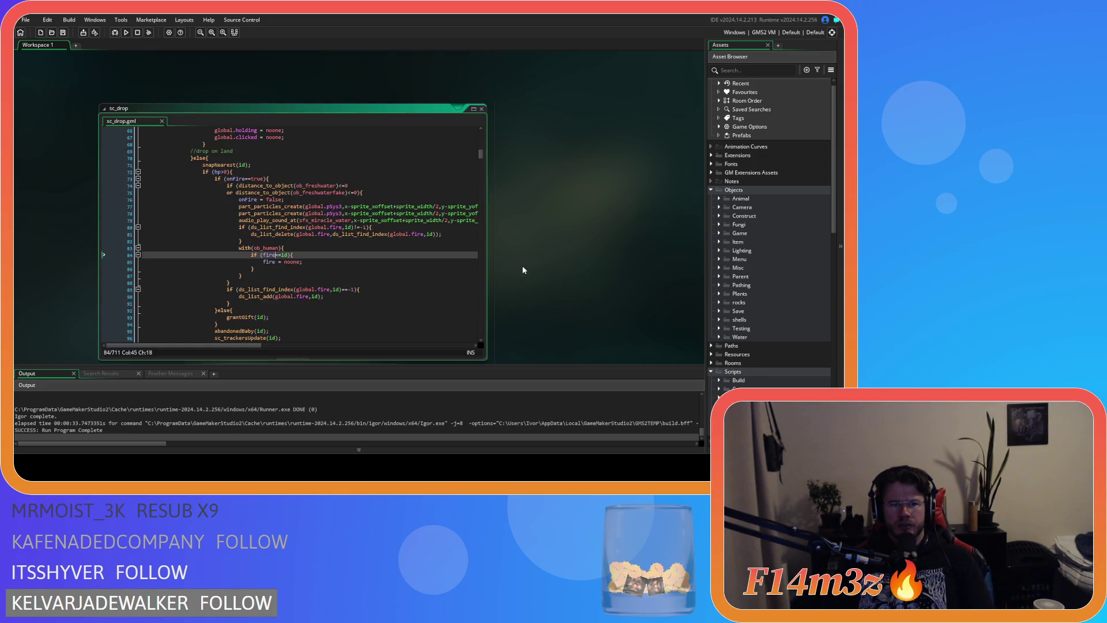
Step: Make both ob_human fire checks in sc_drop compare fire==other.id, then save and run with F5
scroll(523, 270, "up", 1)
key("Right")
key("Right")
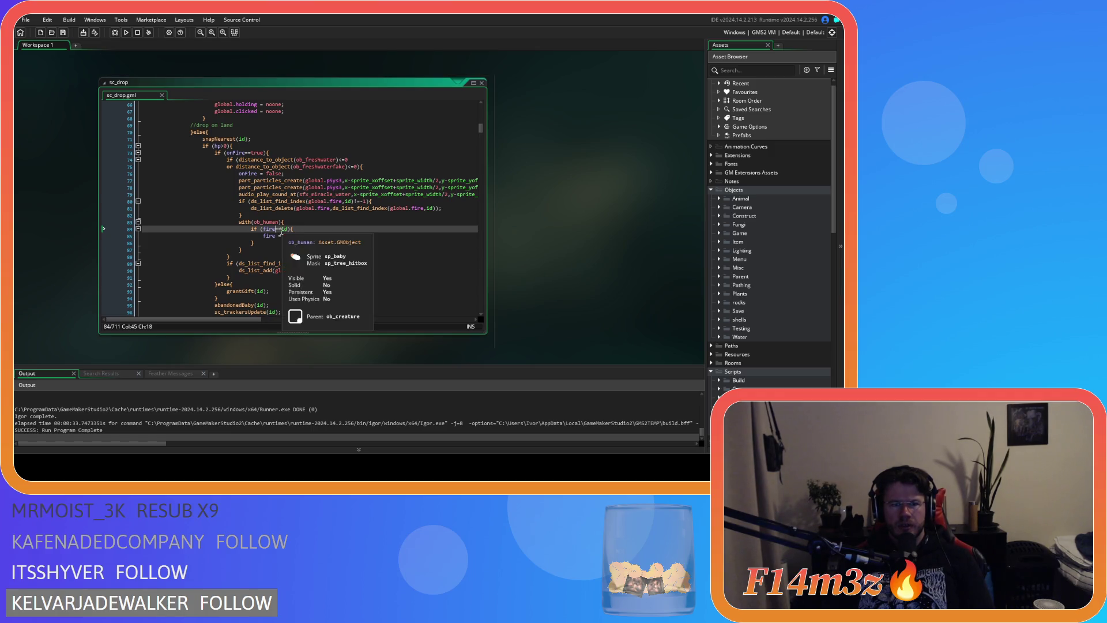
type("other")
type("r.")
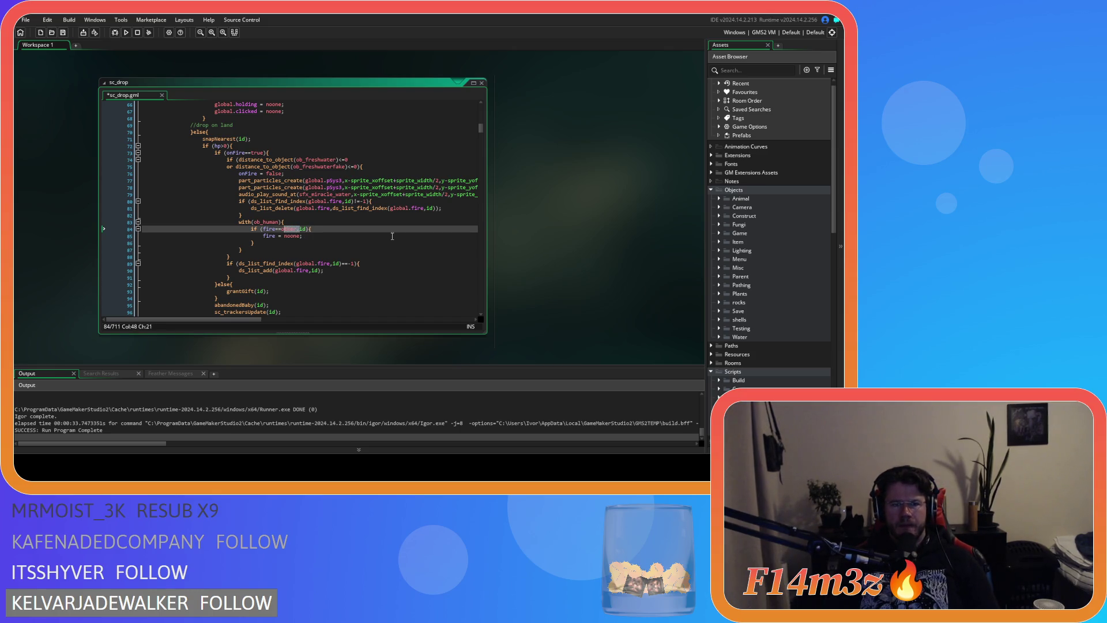
scroll(392, 236, "down", 10)
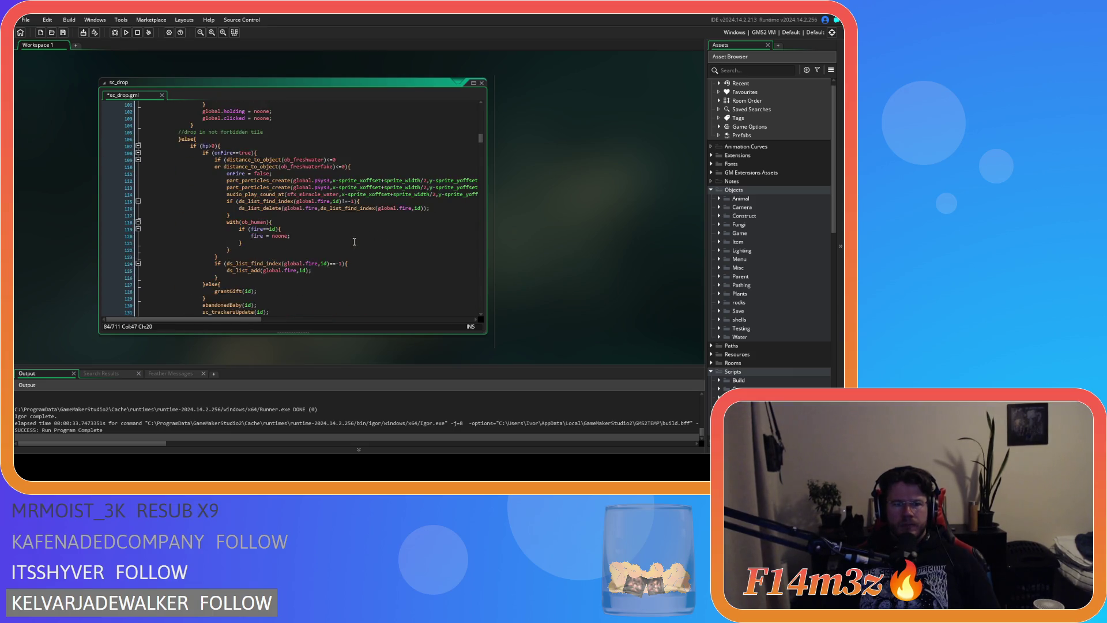
left_click(267, 194)
type("other.")
key("F5")
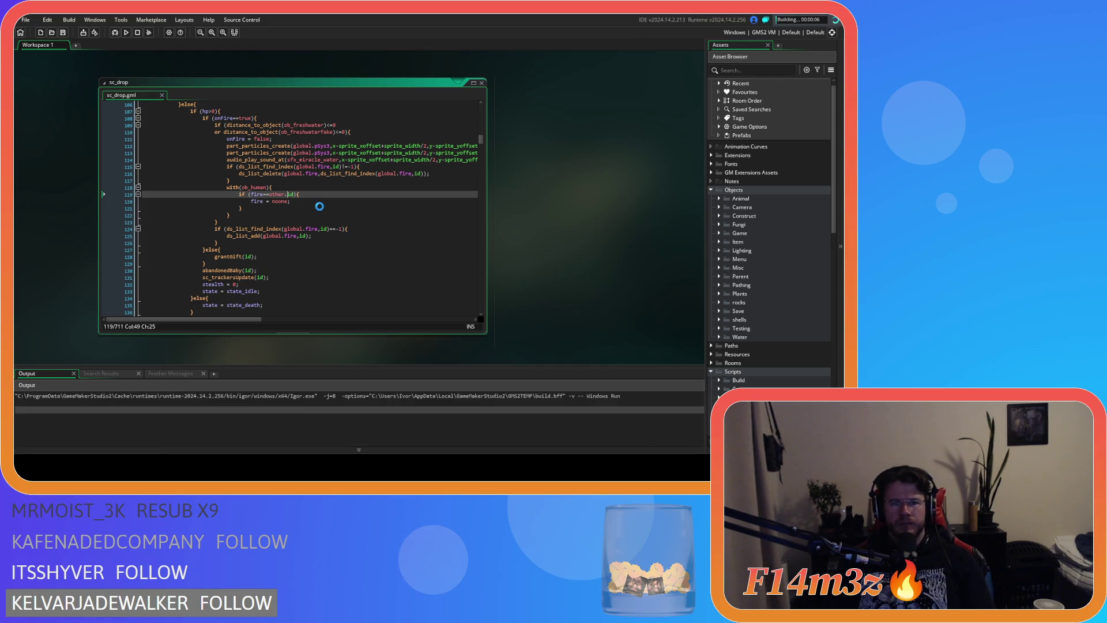
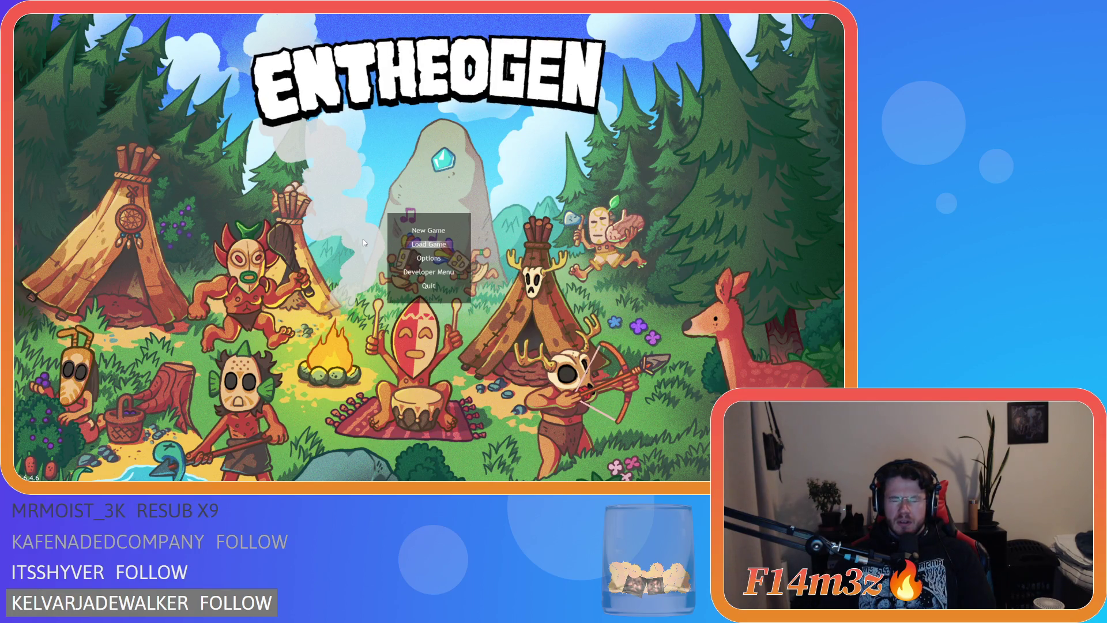
Step: Quickload the saved game and drop a villager beside the river
key("F9")
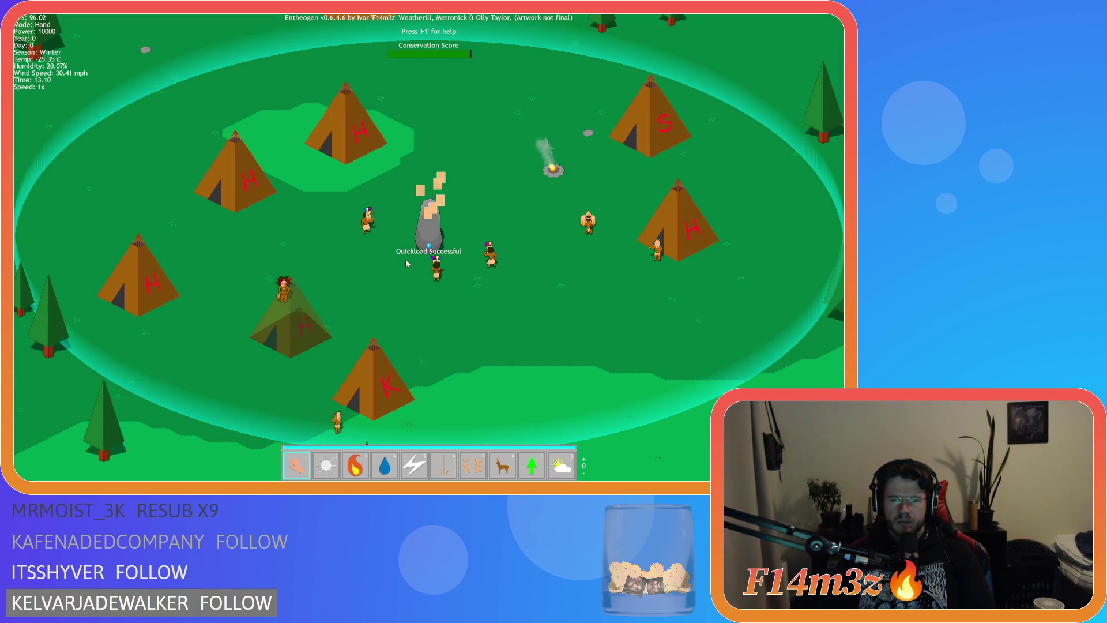
left_click(490, 258)
mouse_move(491, 284)
left_mouse_down()
mouse_move(503, 266)
mouse_move(525, 340)
mouse_move(577, 304)
mouse_move(553, 337)
mouse_move(562, 353)
mouse_move(541, 348)
left_mouse_up()
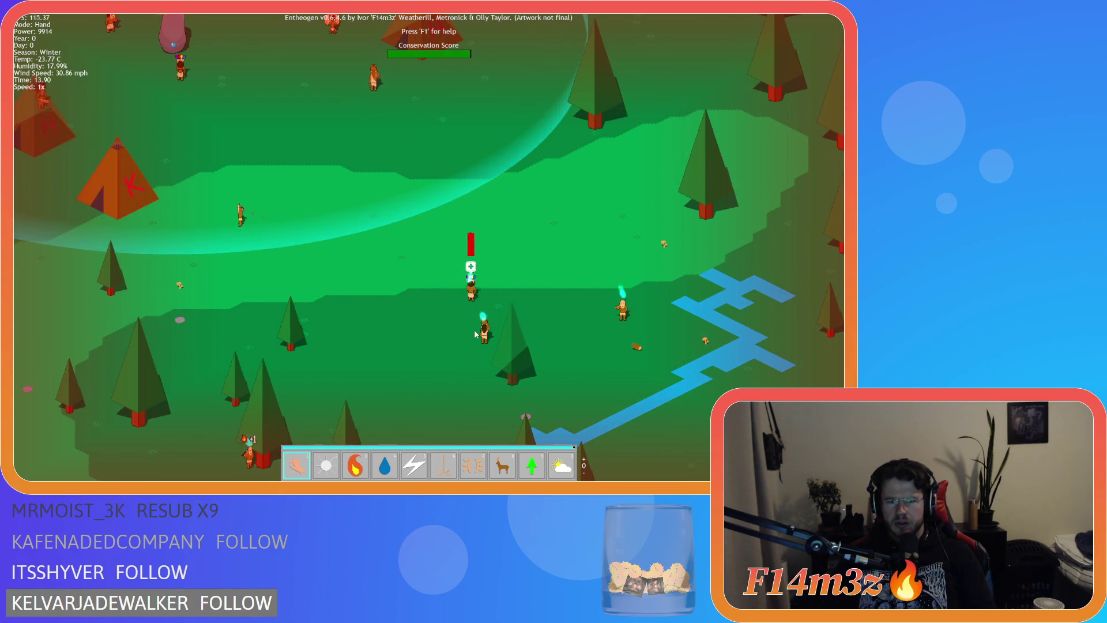
Step: Confirm in the Tribe overview that the villager is extinguishing fire, then quit the game
key("t")
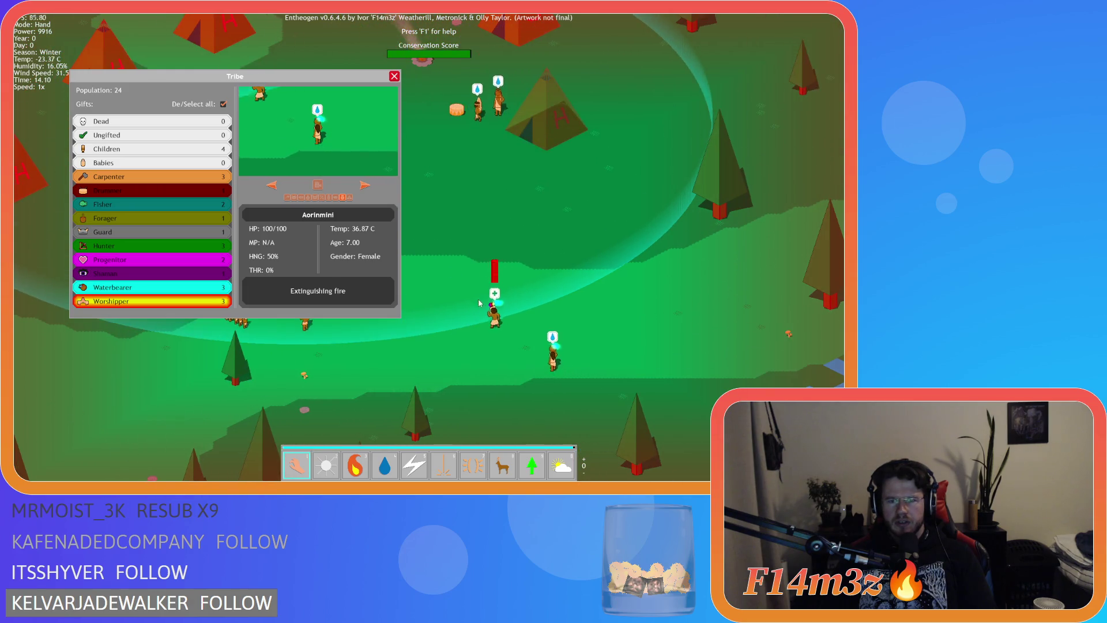
left_click(394, 76)
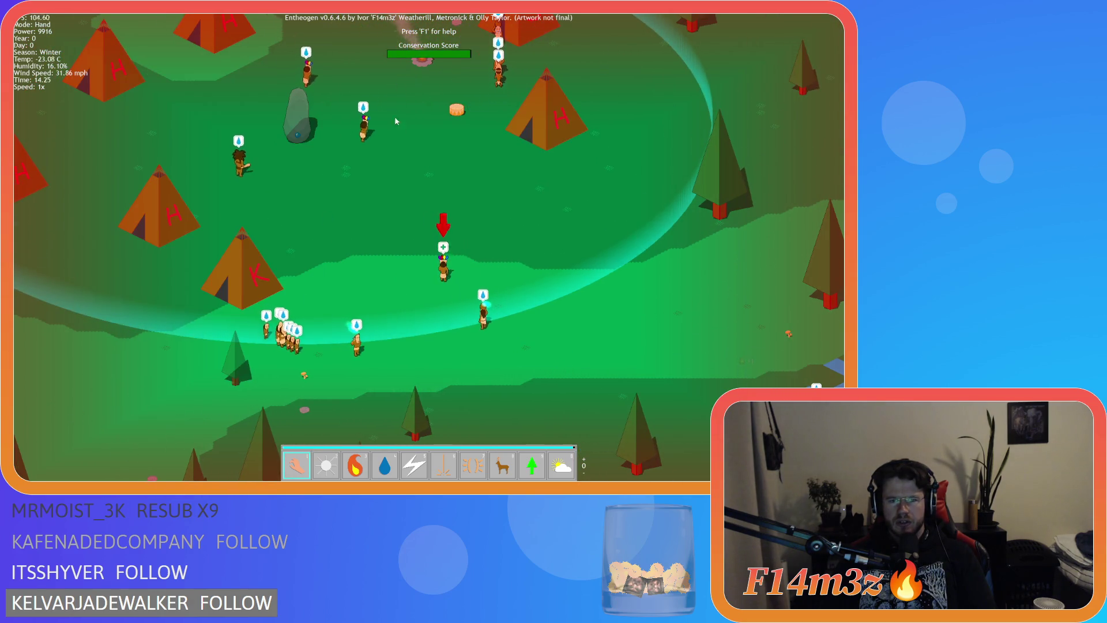
key("Escape")
left_click(427, 254)
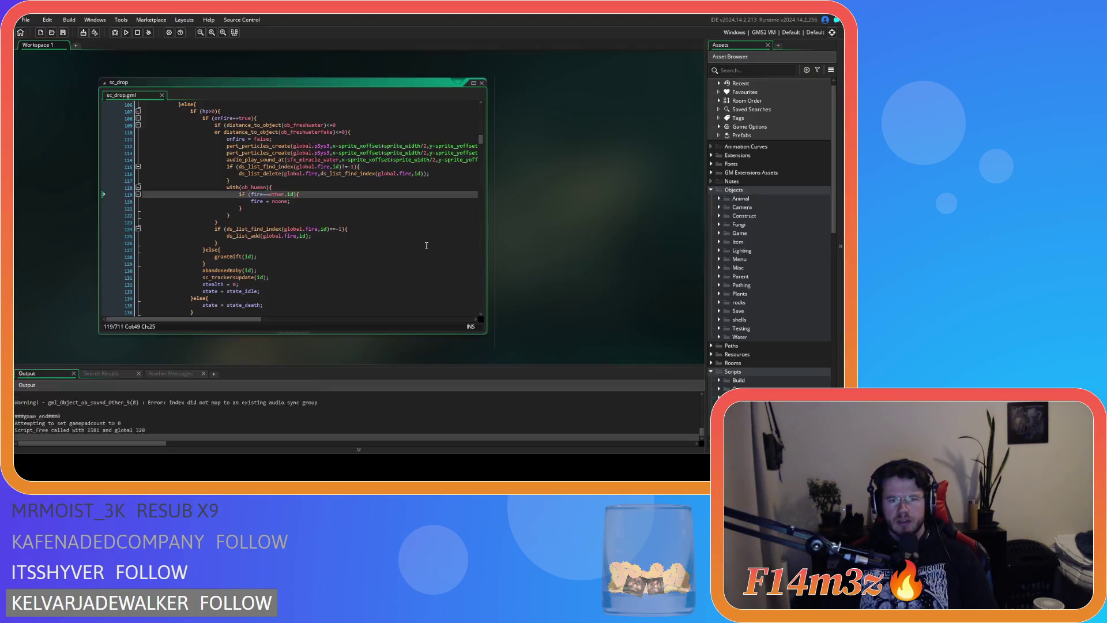
Step: Review sc_drop around lines 120–123, then expand the Objects > Game folder
left_click(282, 221)
left_click(320, 198)
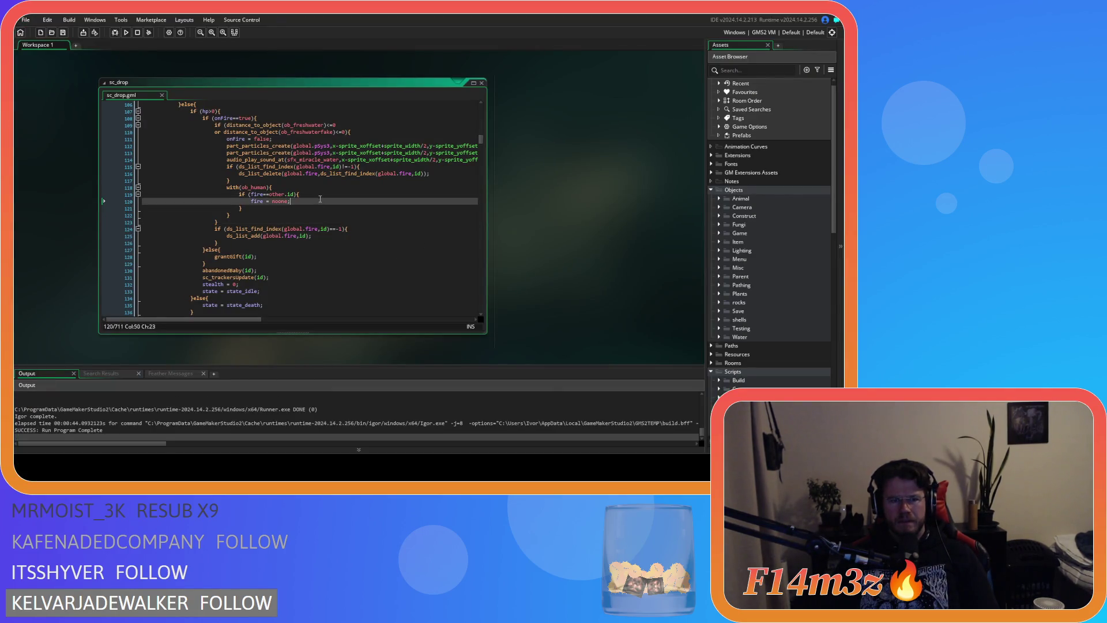
scroll(316, 215, "up", 2)
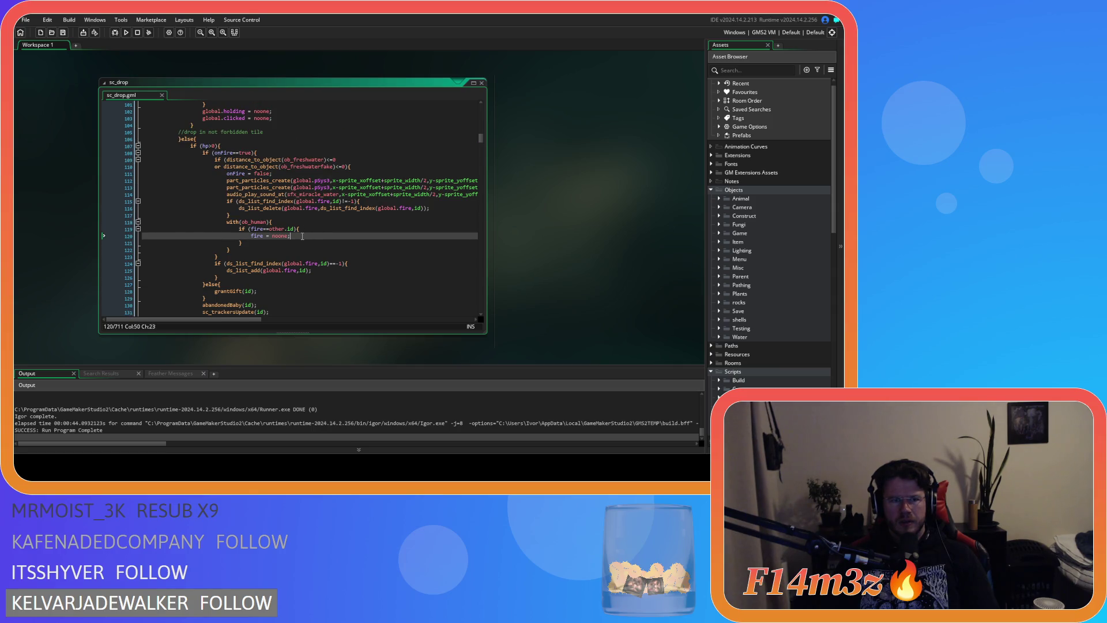
scroll(302, 236, "up", 20)
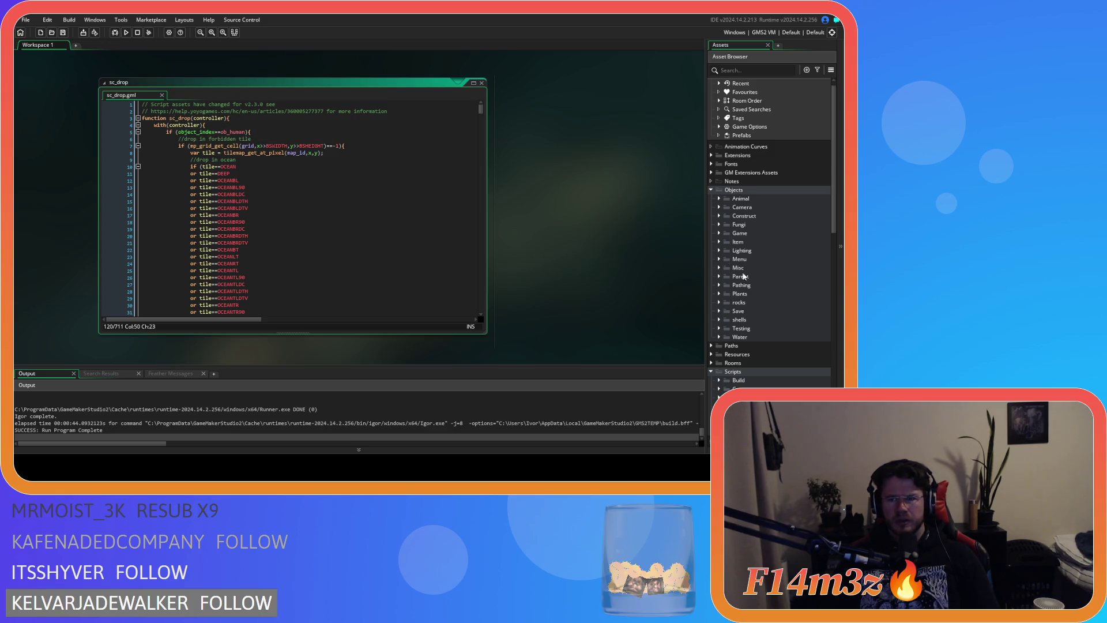
left_click(719, 233)
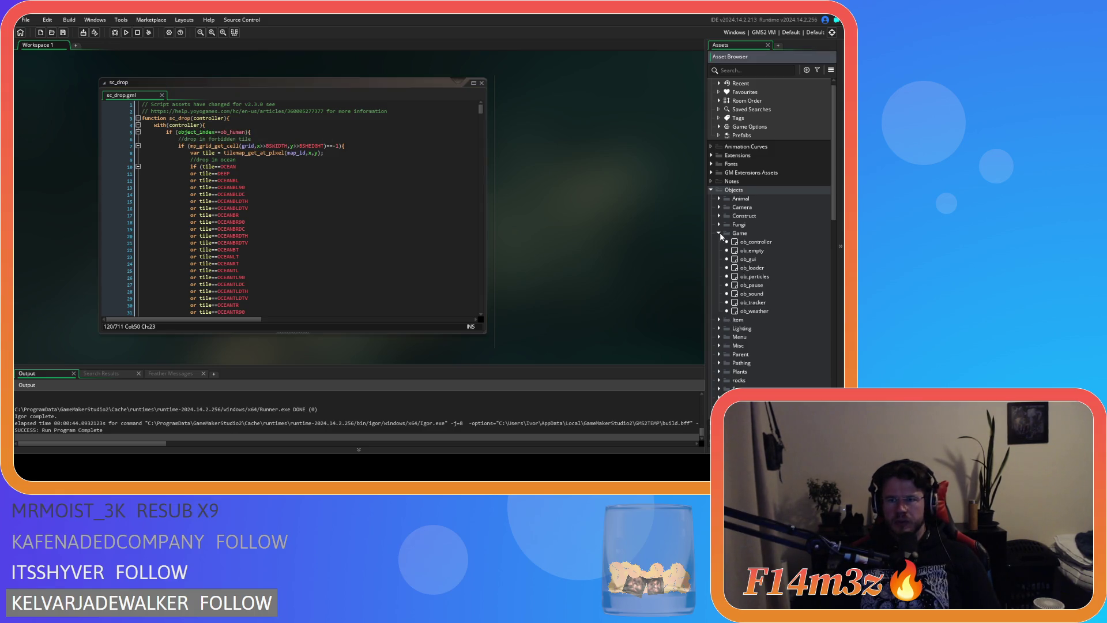
Step: Open ob_controller, view its Global Left Pressed event and close the extra event tabs
double_click(747, 242)
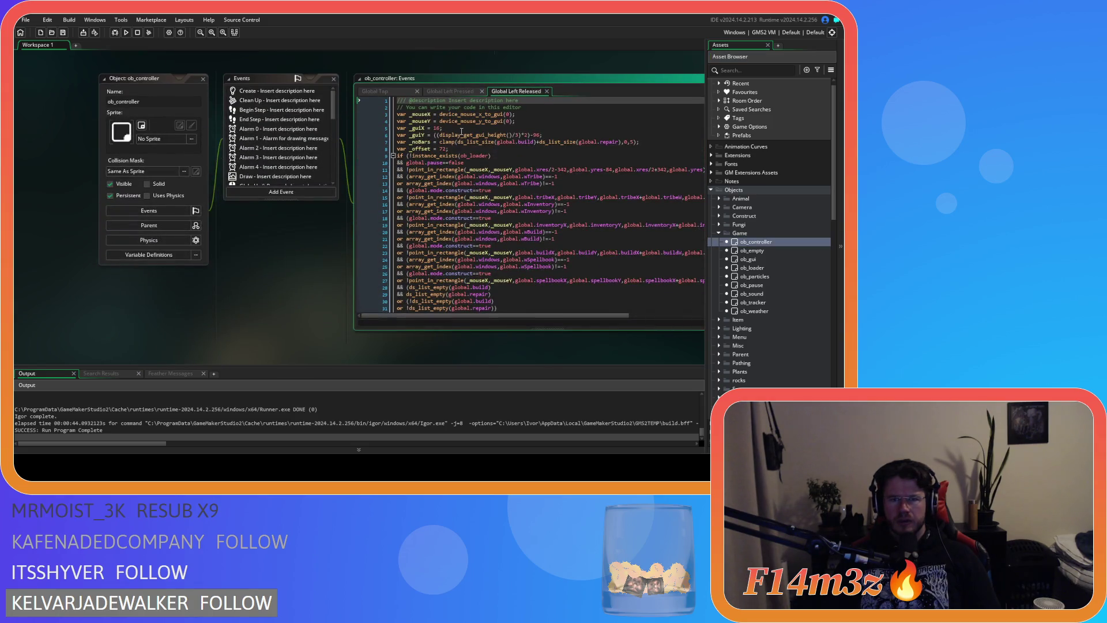
left_click(462, 92)
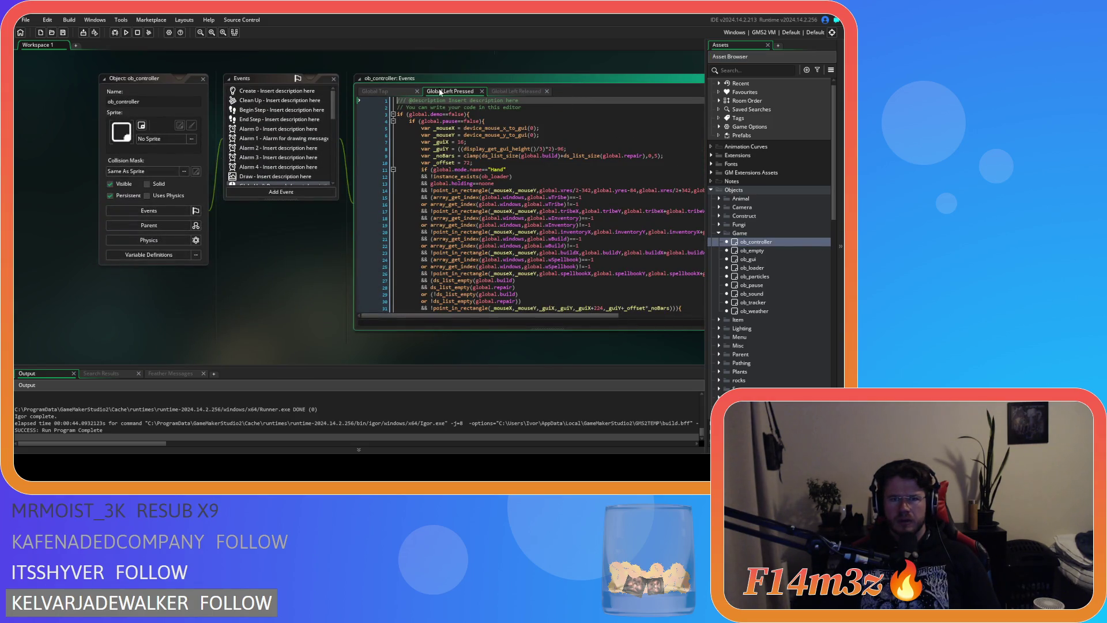
left_click(417, 91)
left_click(417, 90)
scroll(519, 219, "down", 5)
scroll(494, 268, "down", 2)
scroll(496, 190, "up", 1)
Step: Select the argument of the sc_drop(global.holding) call and jump to the sc_drop script
left_click(453, 197)
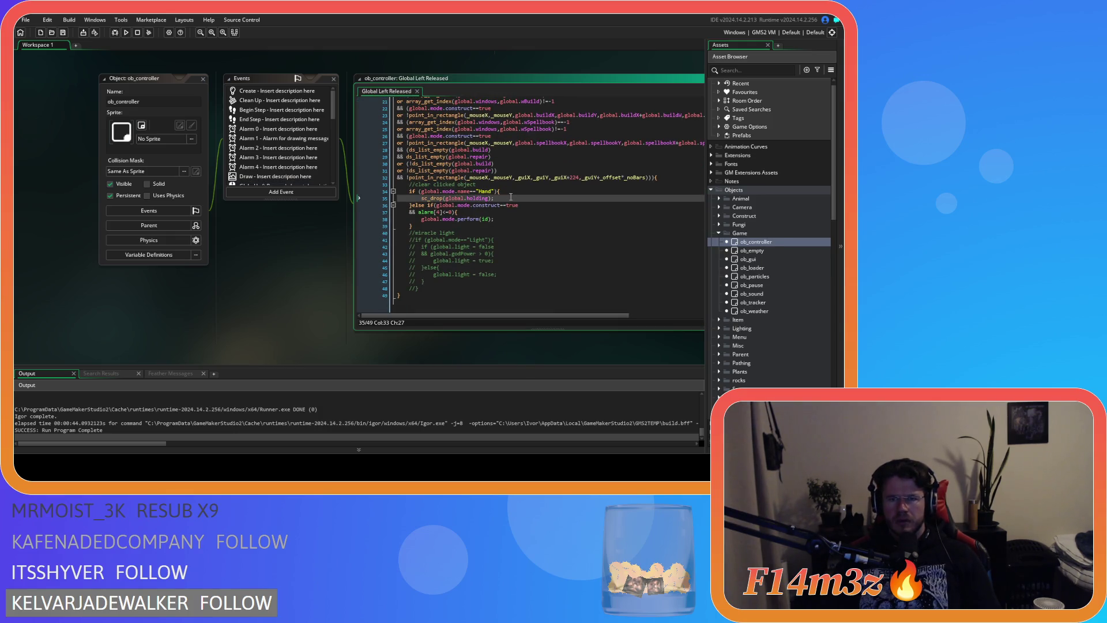
left_click_drag(453, 198, 483, 198)
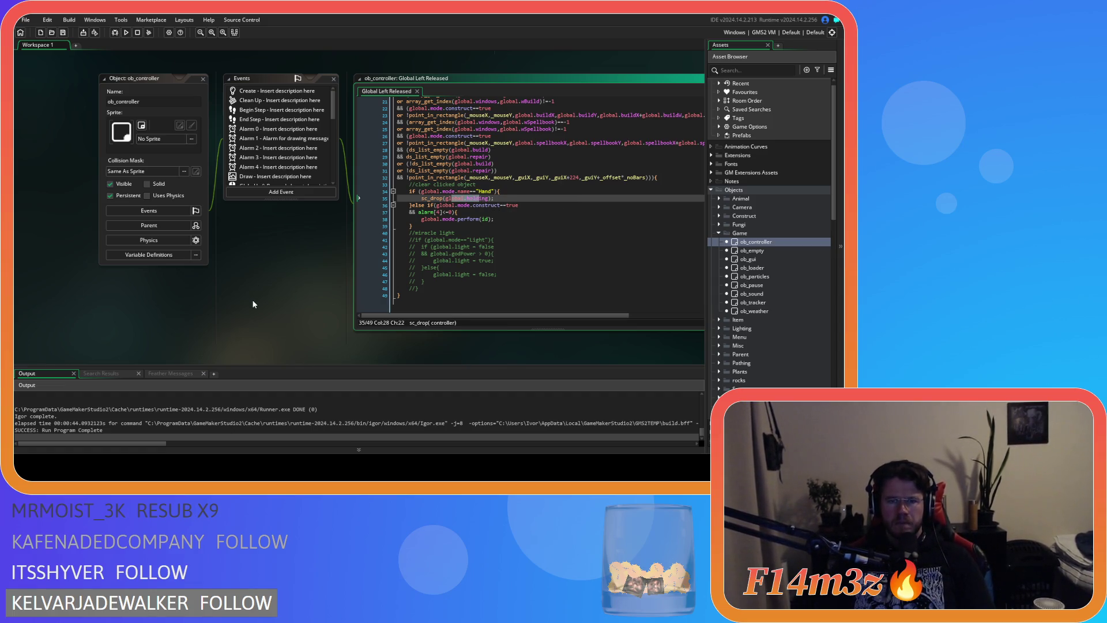
middle_click(432, 198)
left_click(352, 216)
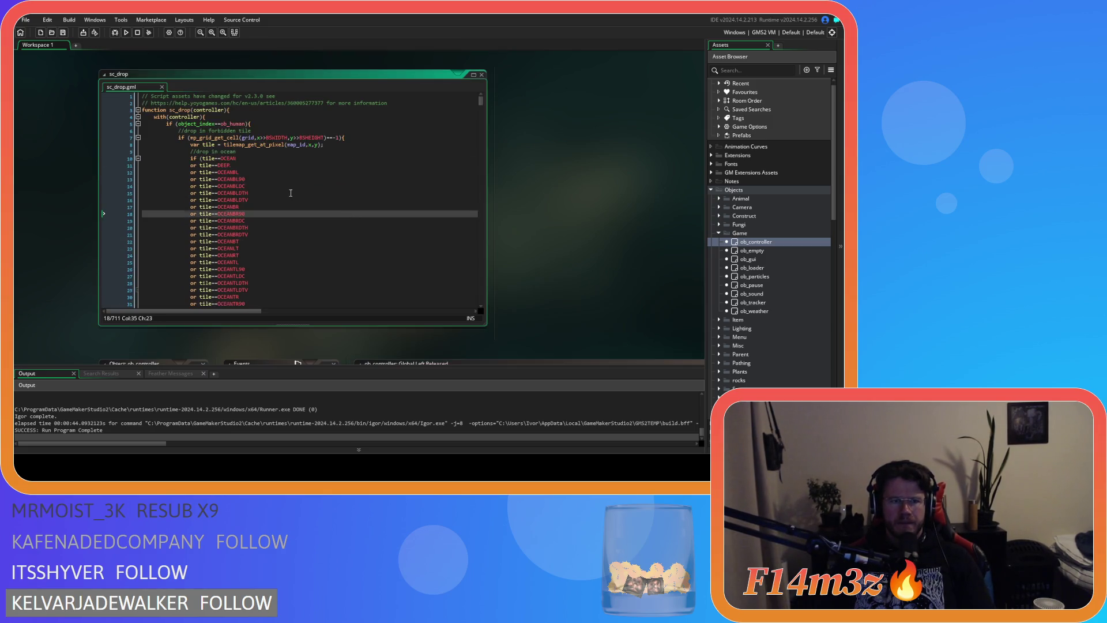
scroll(291, 192, "down", 10)
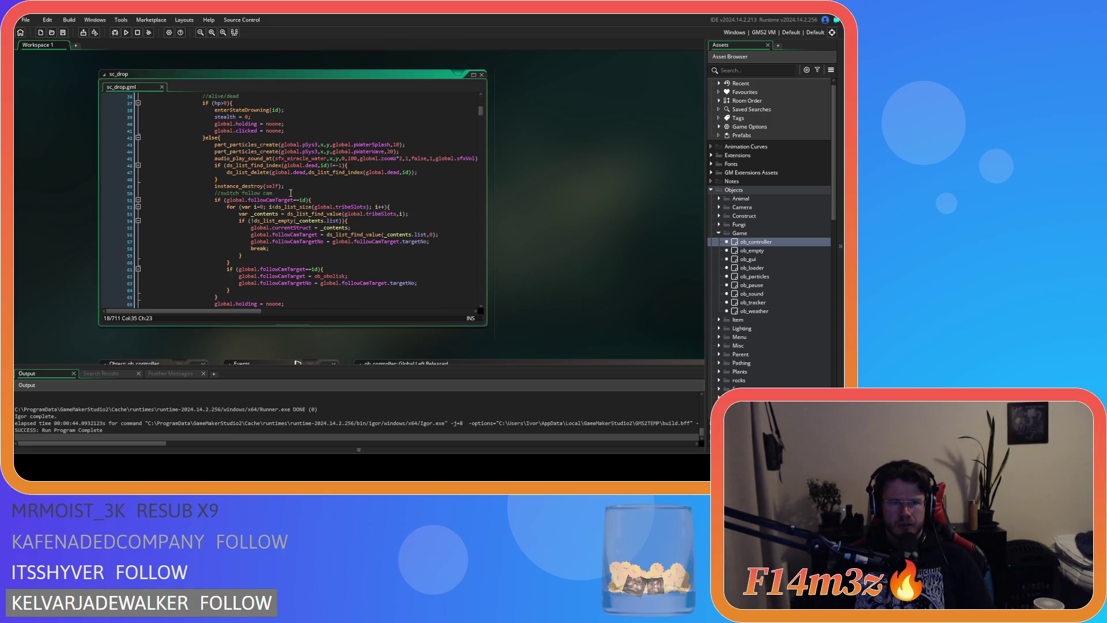
scroll(322, 194, "up", 1)
scroll(360, 196, "down", 2)
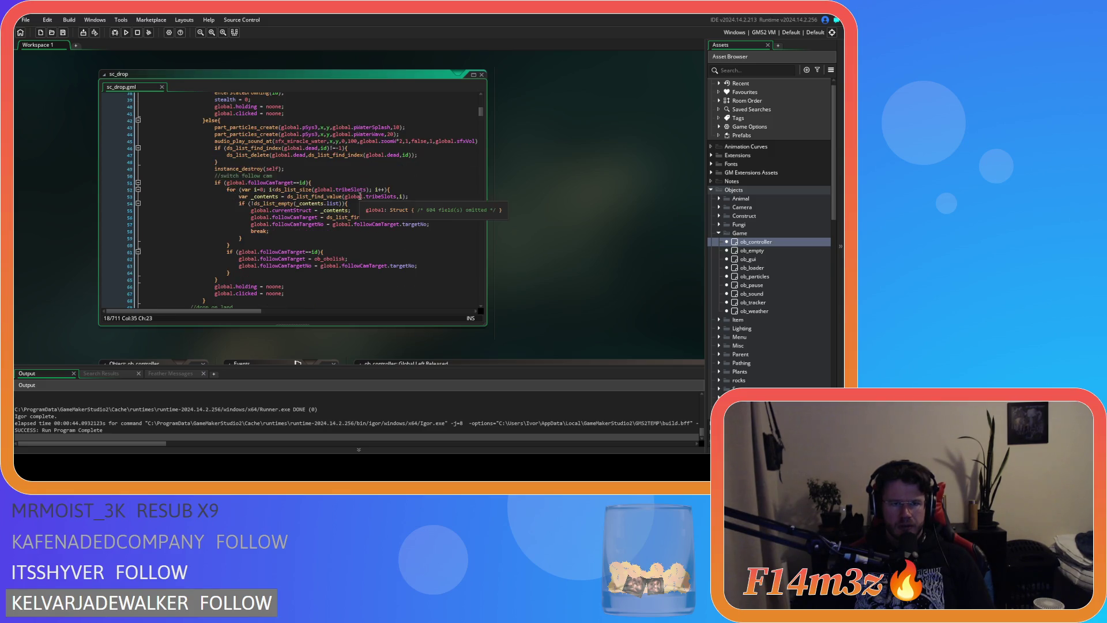
scroll(360, 196, "down", 1)
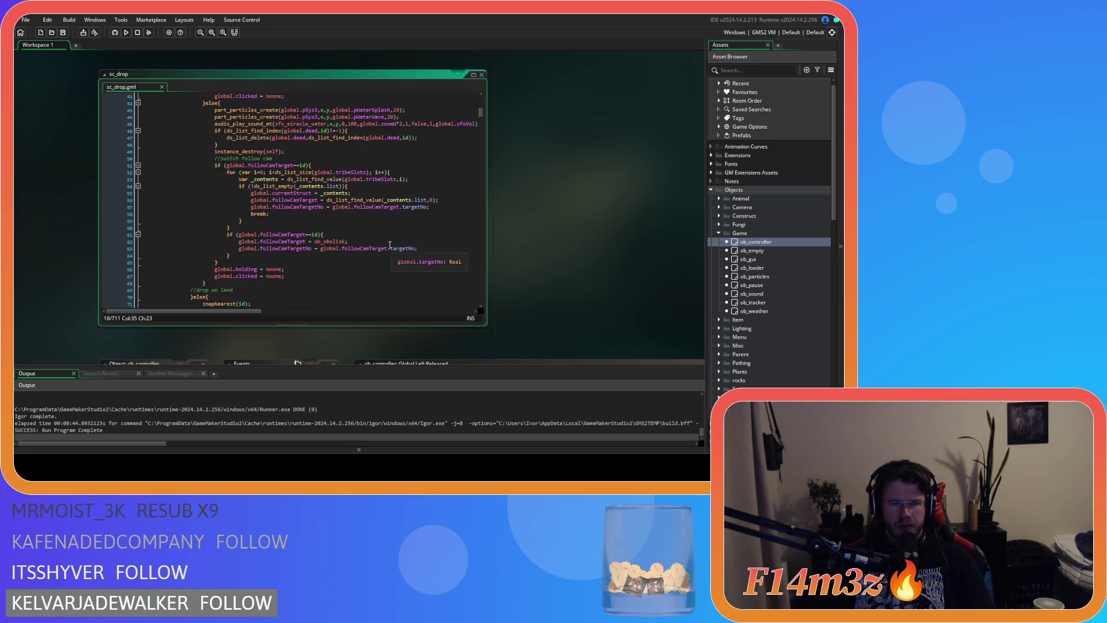
scroll(375, 237, "up", 4)
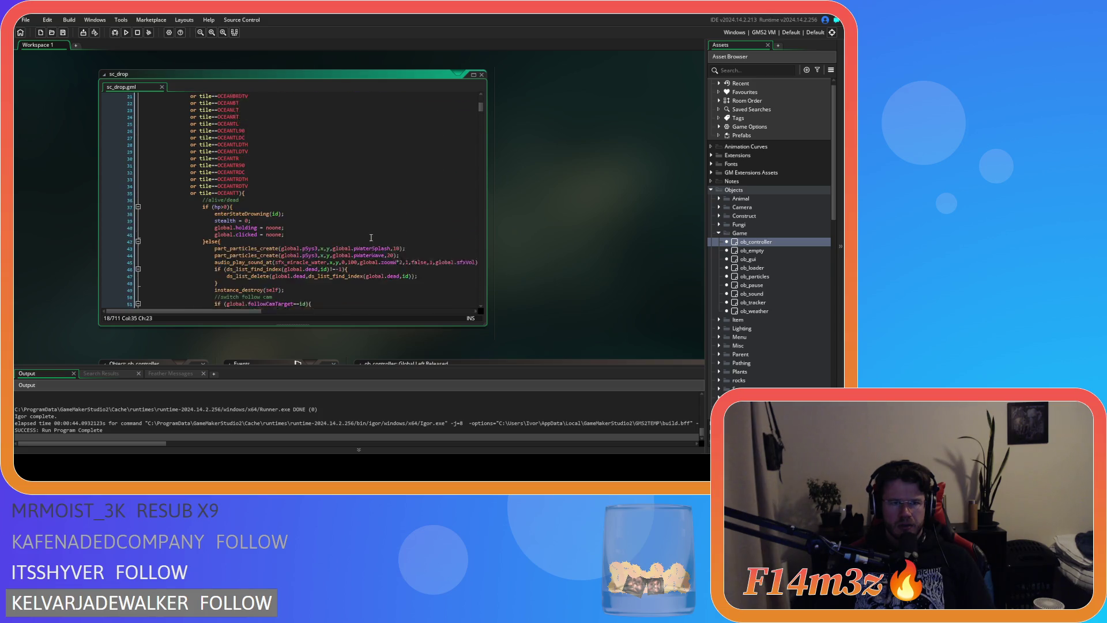
scroll(371, 237, "down", 12)
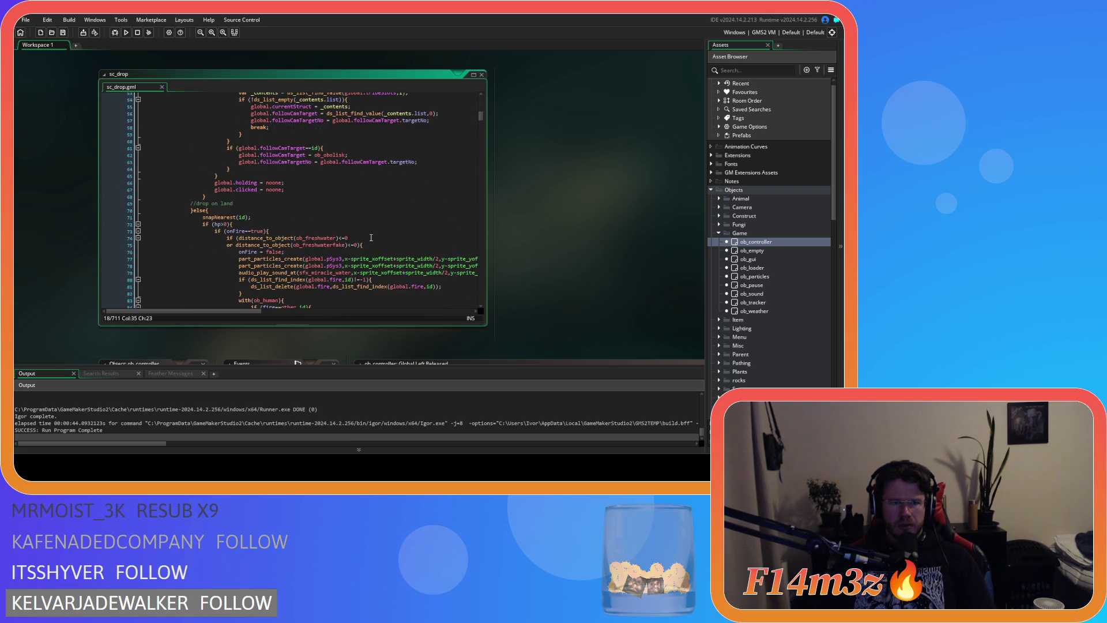
left_click(363, 162)
left_click(377, 176)
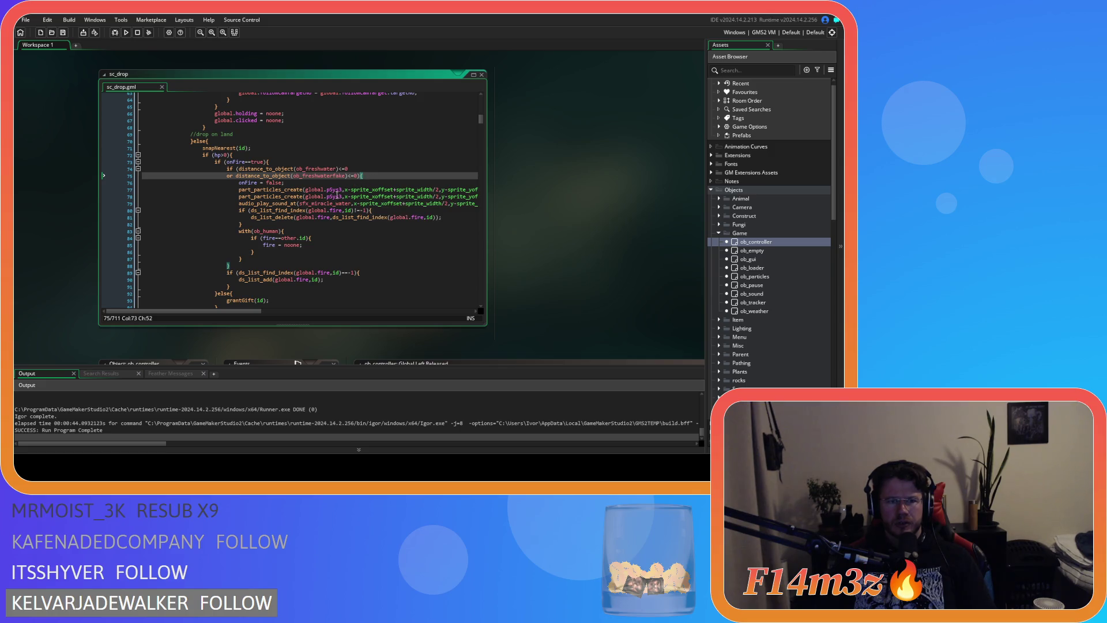
left_click(297, 184)
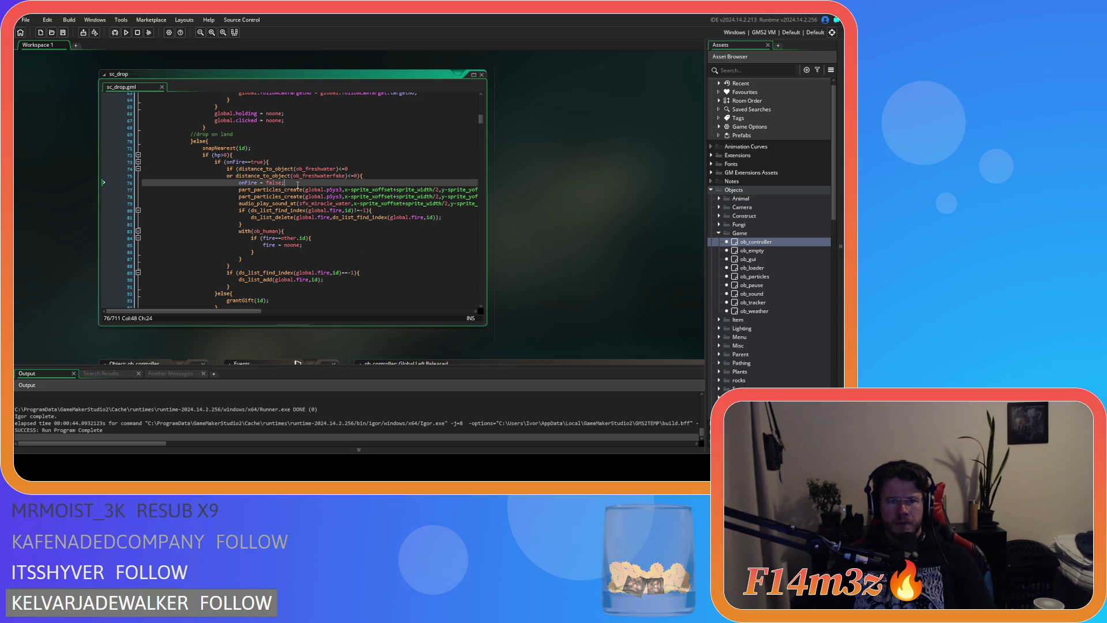
left_click(313, 211)
left_click(275, 224)
mouse_move(274, 227)
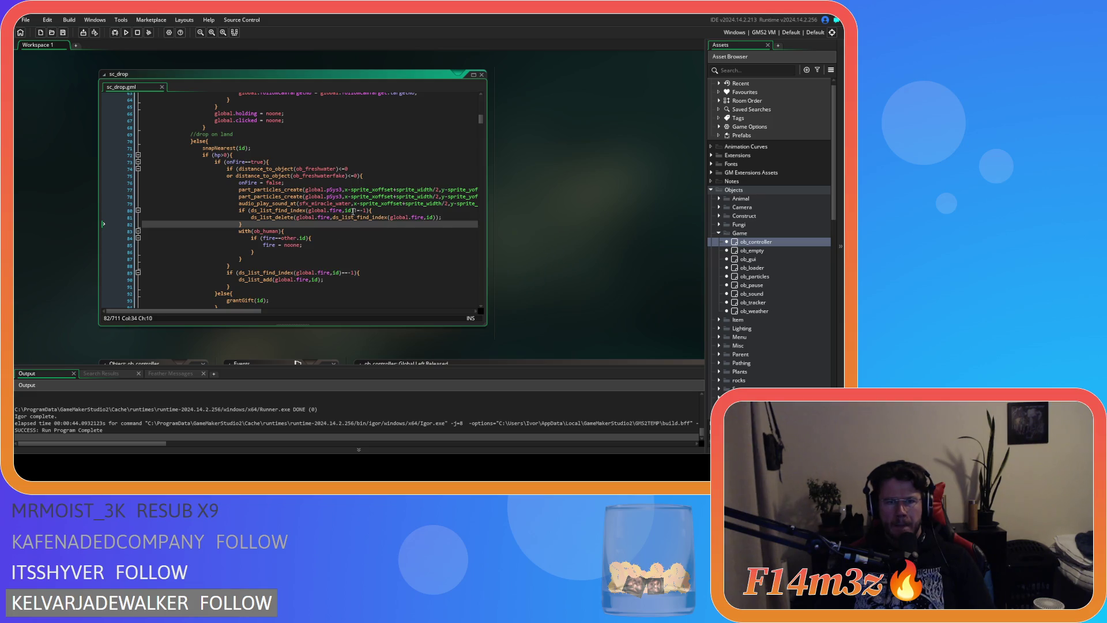
left_click_drag(352, 211, 364, 211)
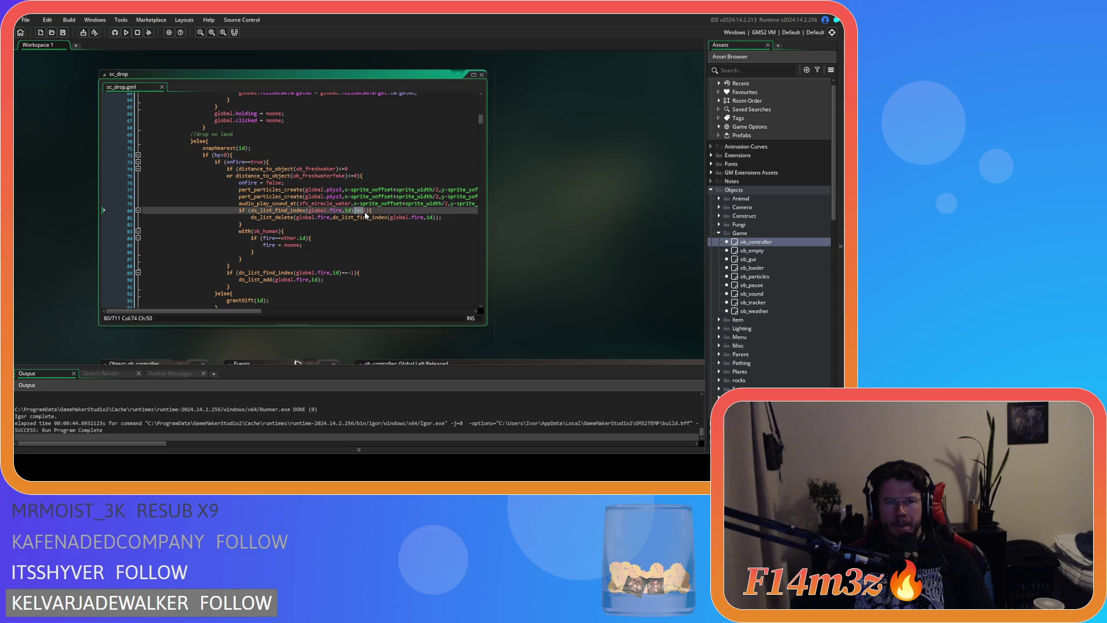
type("!")
left_click(352, 224)
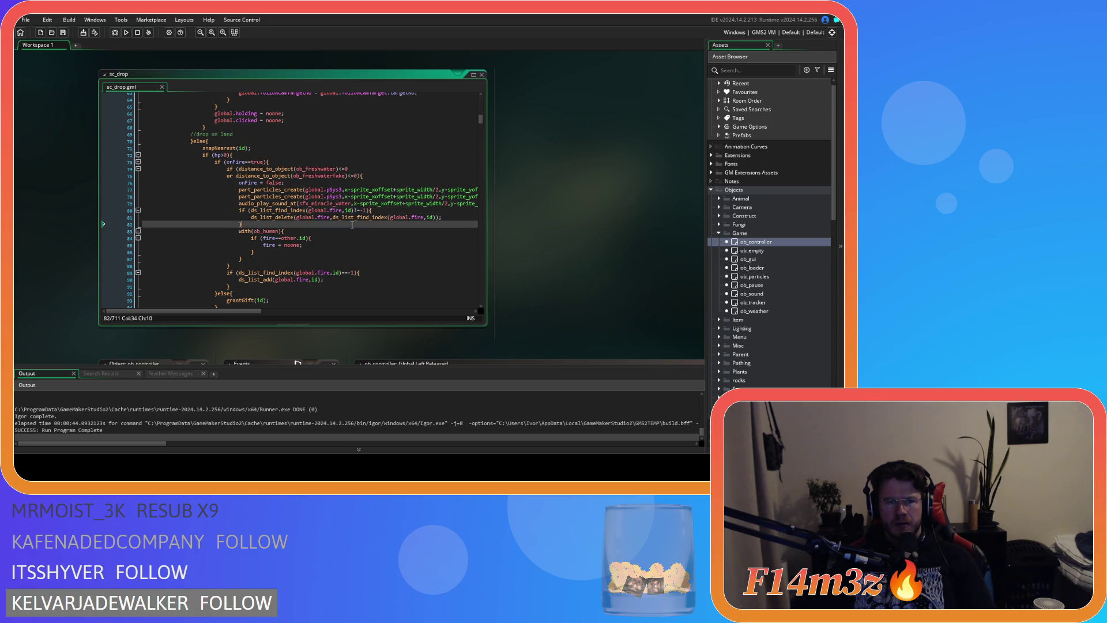
left_click(335, 231)
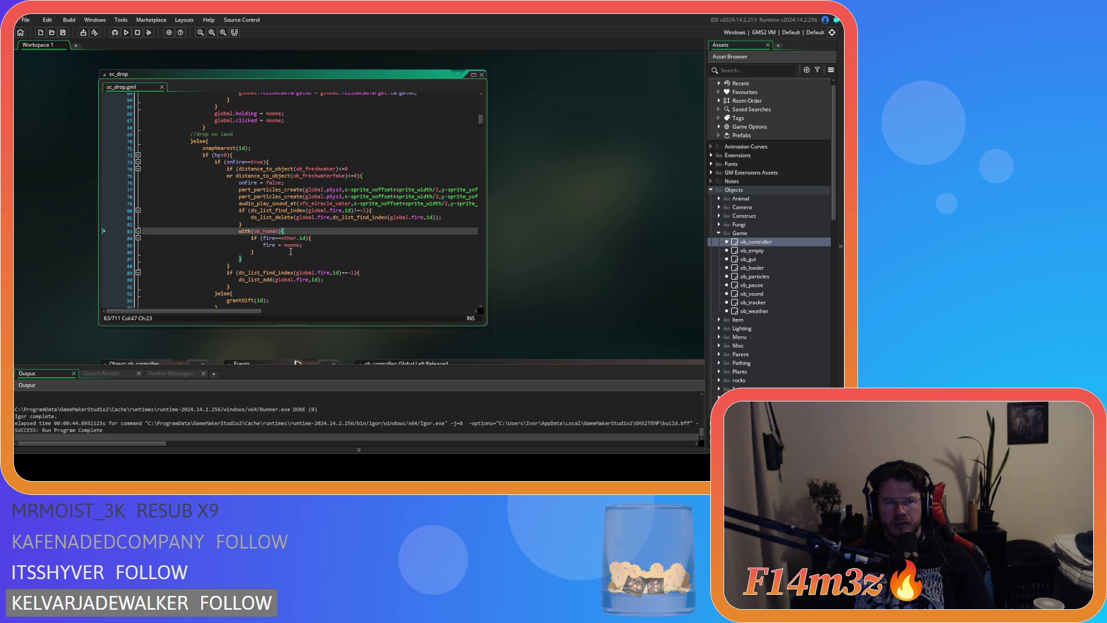
scroll(303, 253, "down", 10)
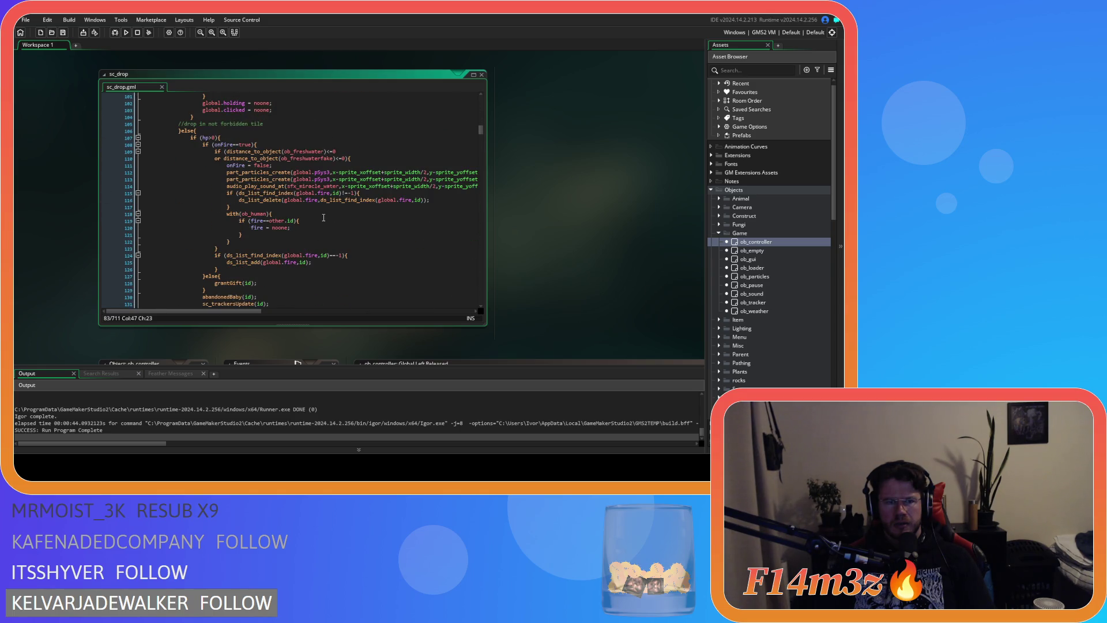
left_click(375, 159)
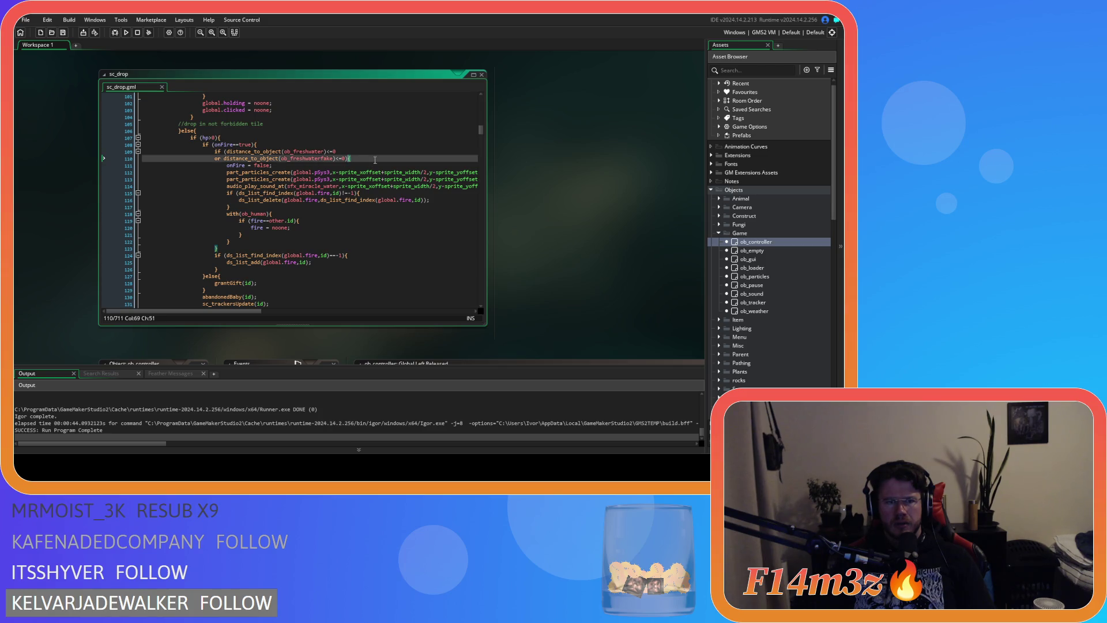
Step: Cut the ds_list_add(global.fire) block from below the freshwater check in sc_drop
left_click(271, 144)
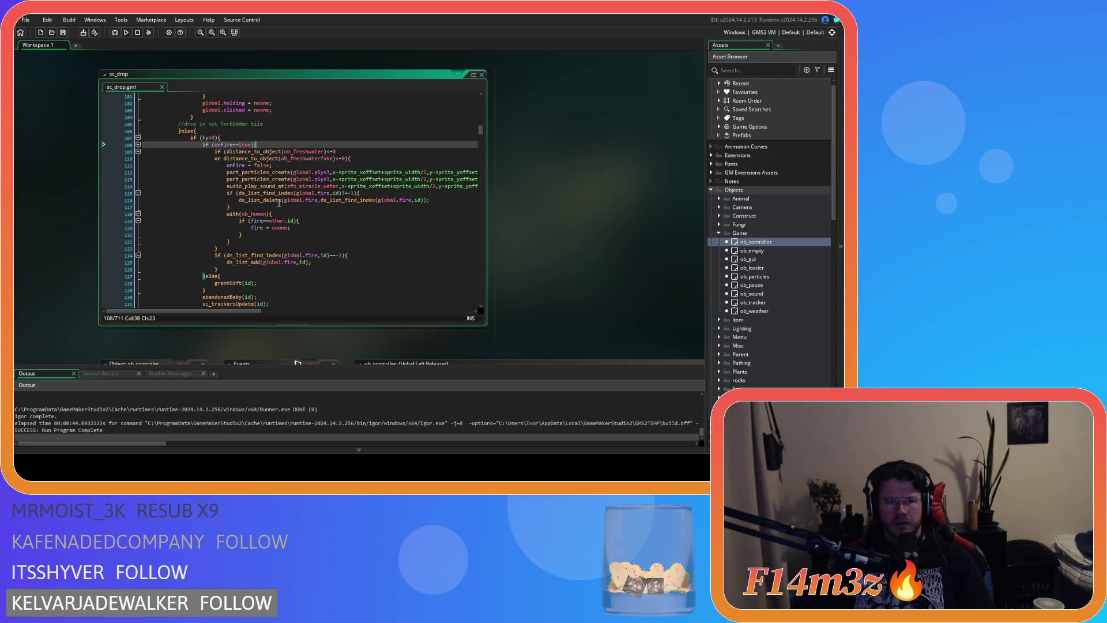
left_click(223, 262)
left_click_drag(223, 262, 214, 256)
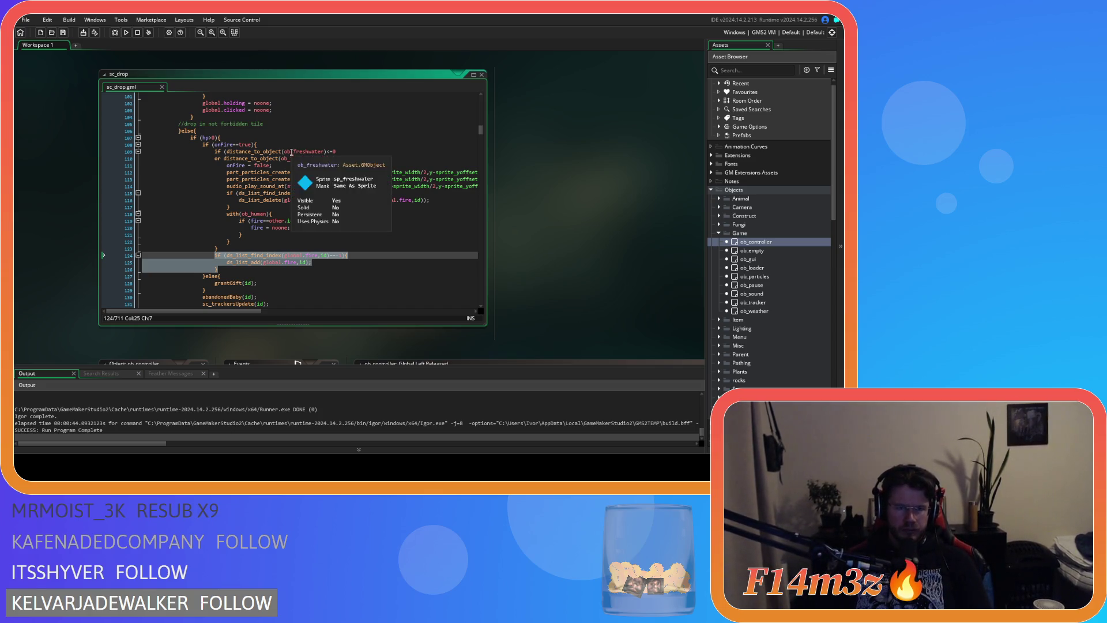
left_click(263, 144)
mouse_move(282, 180)
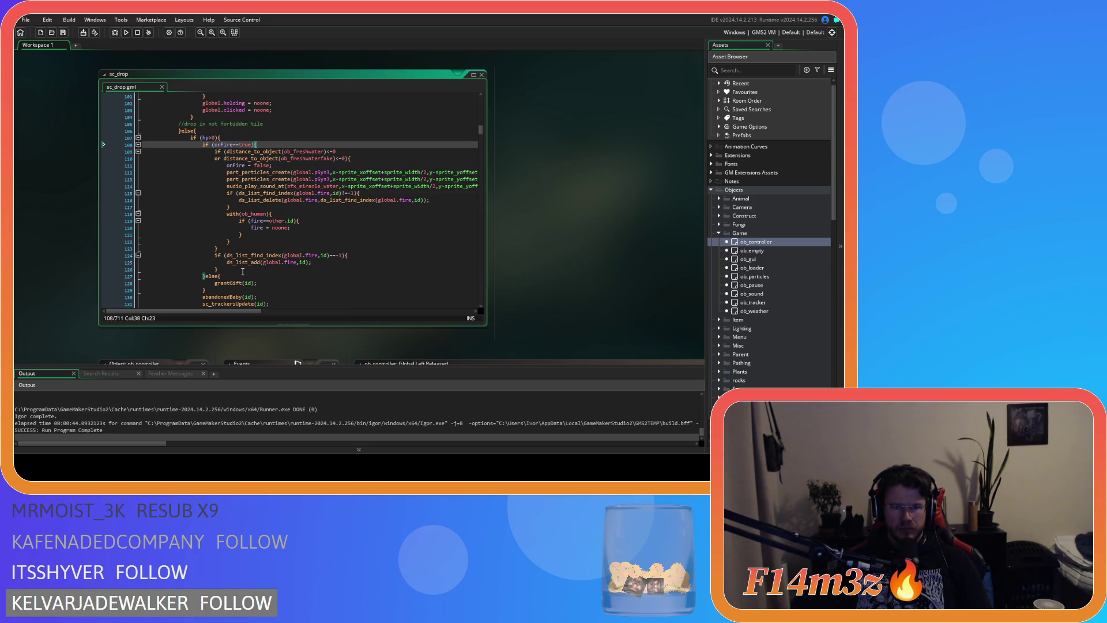
mouse_move(236, 270)
left_mouse_down()
mouse_move(219, 277)
mouse_move(215, 255)
left_mouse_up()
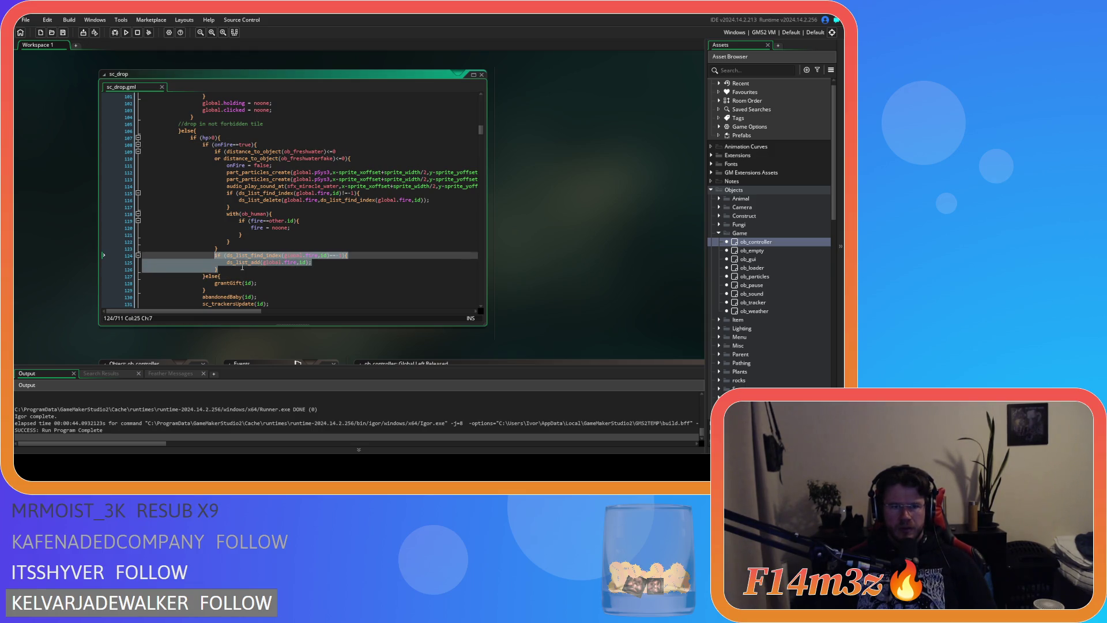
key("Delete")
left_click_drag(215, 256, 130, 251)
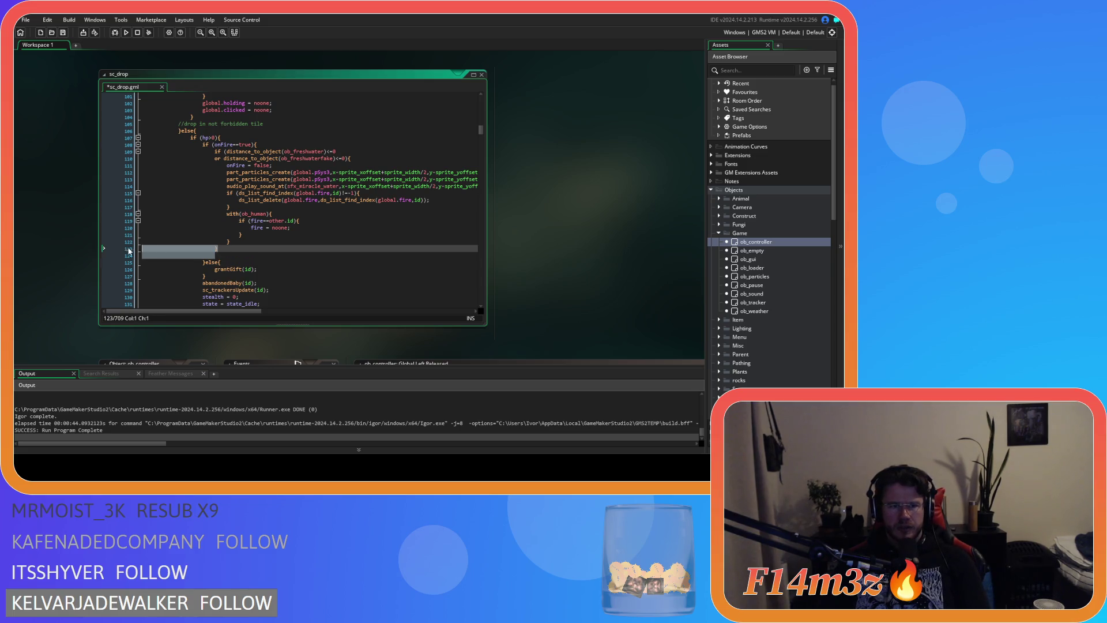
key("Delete")
Step: Paste the fire-list add block directly under the first branch's onFire check
left_click(369, 159)
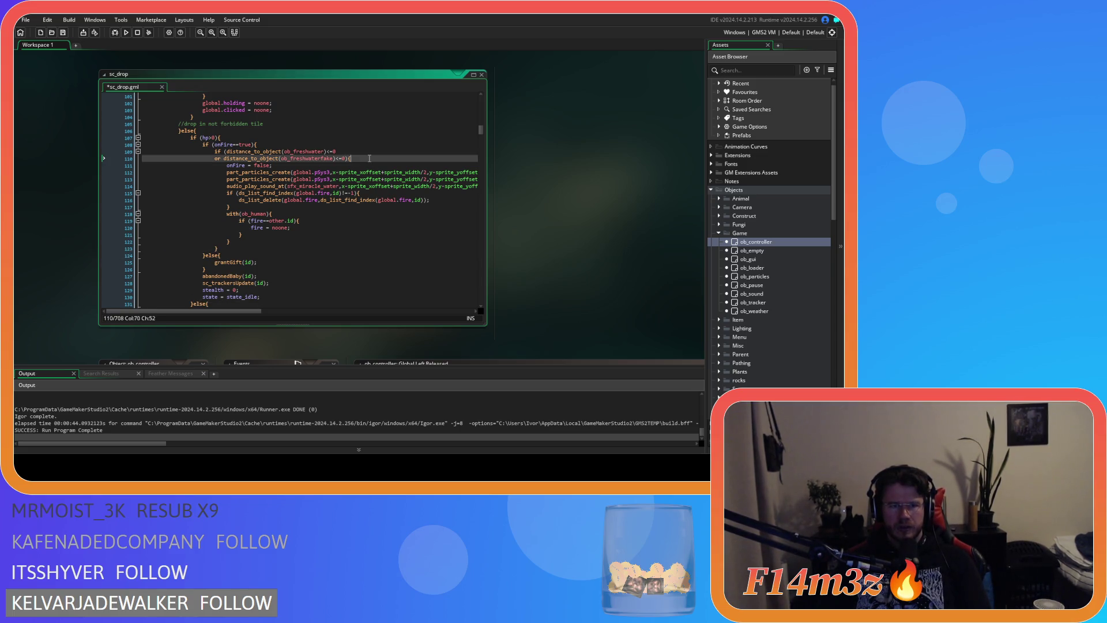
key("Return")
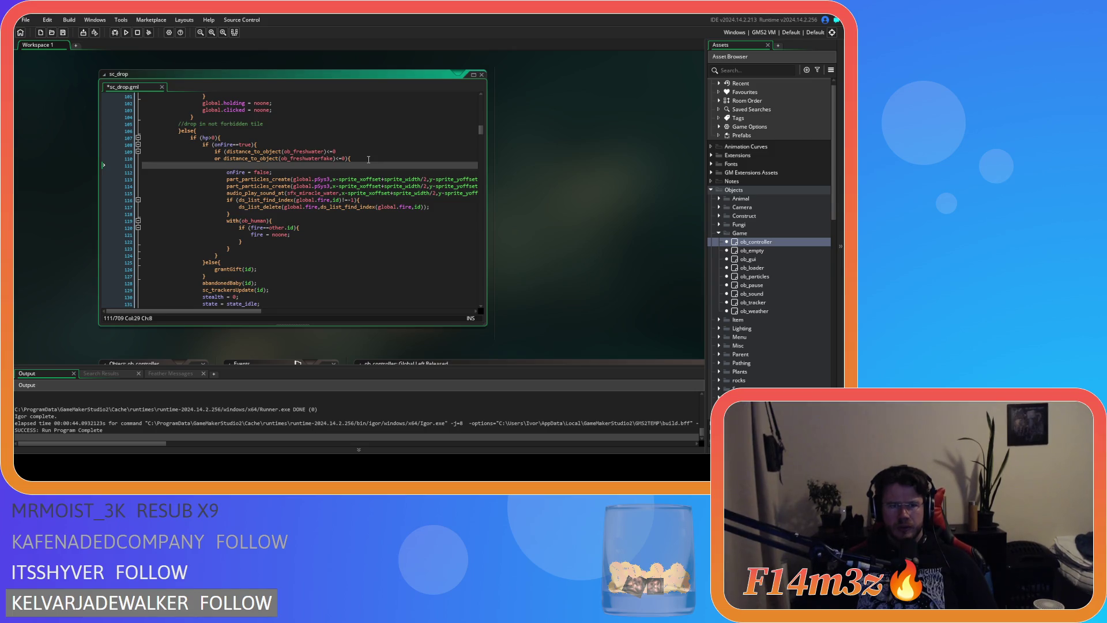
key("ctrl+z")
left_click(276, 145)
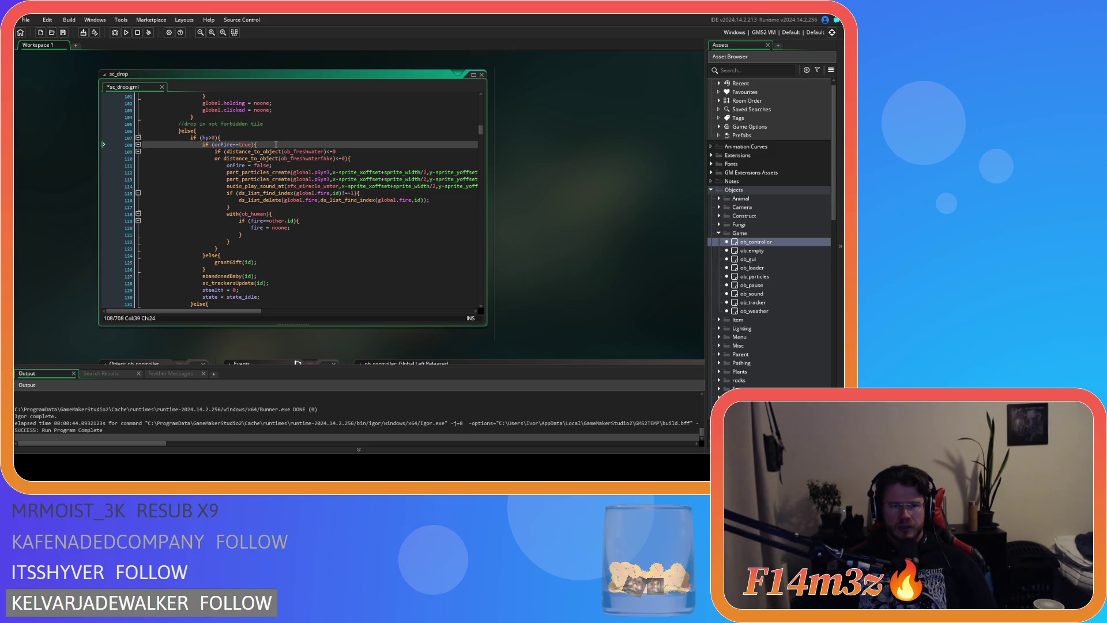
key("Return")
key("ctrl+v")
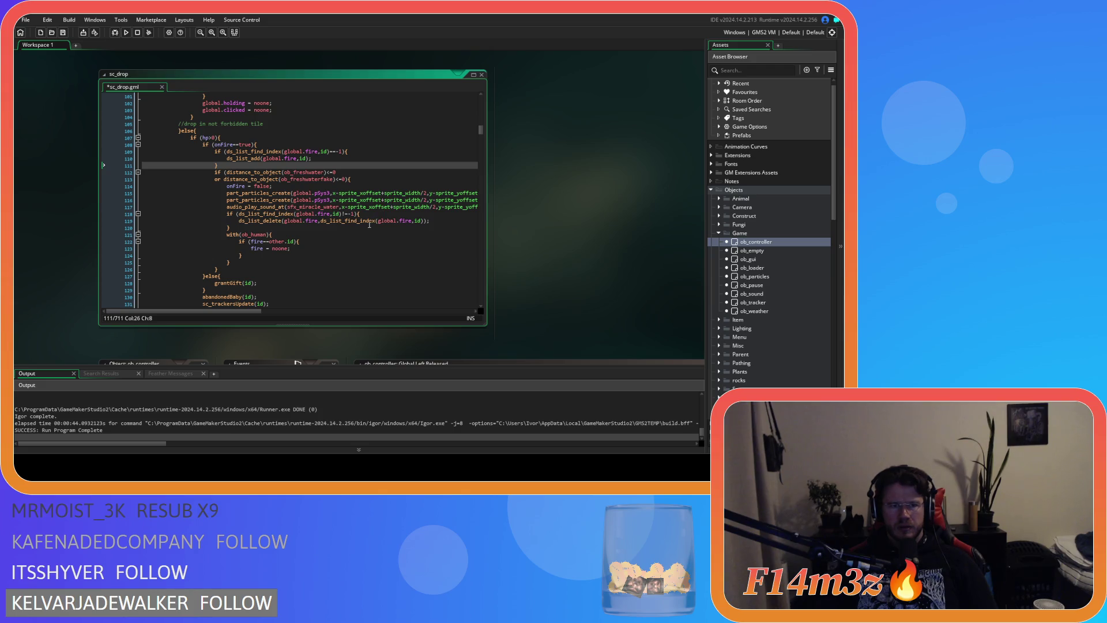
Step: Move the land branch's fire-list add block under its onFire check and save sc_drop
scroll(342, 209, "up", 14)
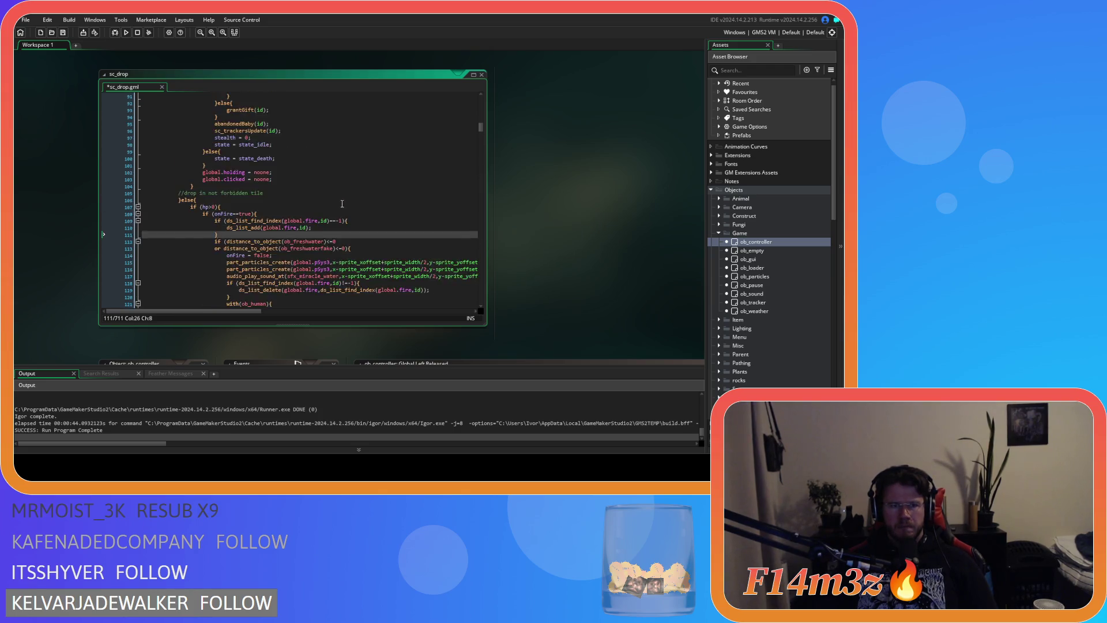
scroll(342, 203, "down", 3)
left_click_drag(217, 269, 224, 255)
key("ctrl+c")
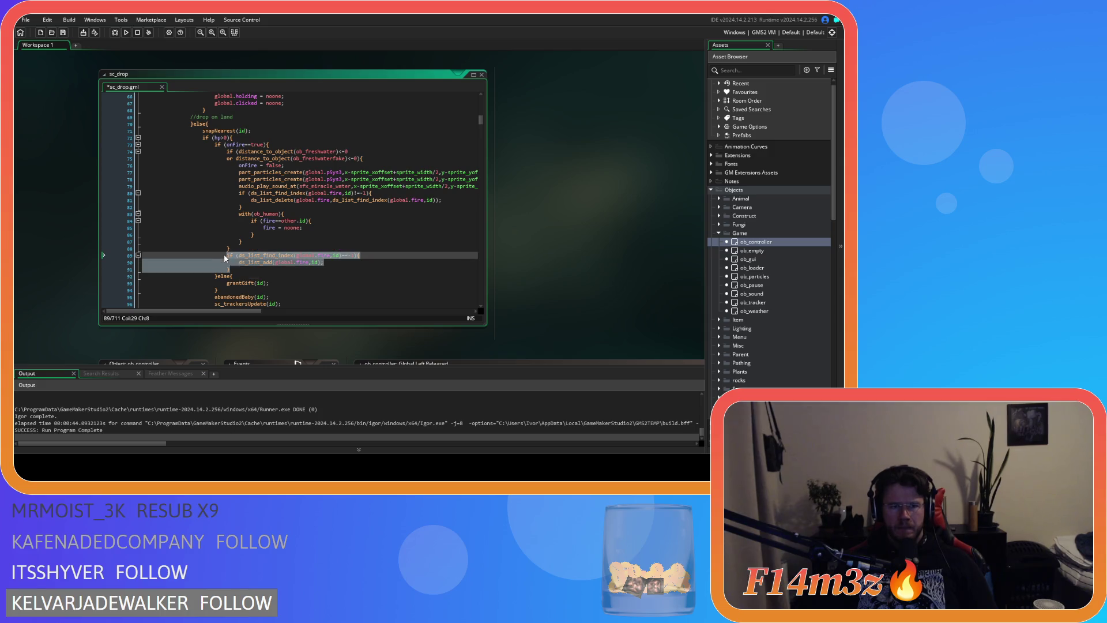
key("BackSpace")
key("BackSpace")
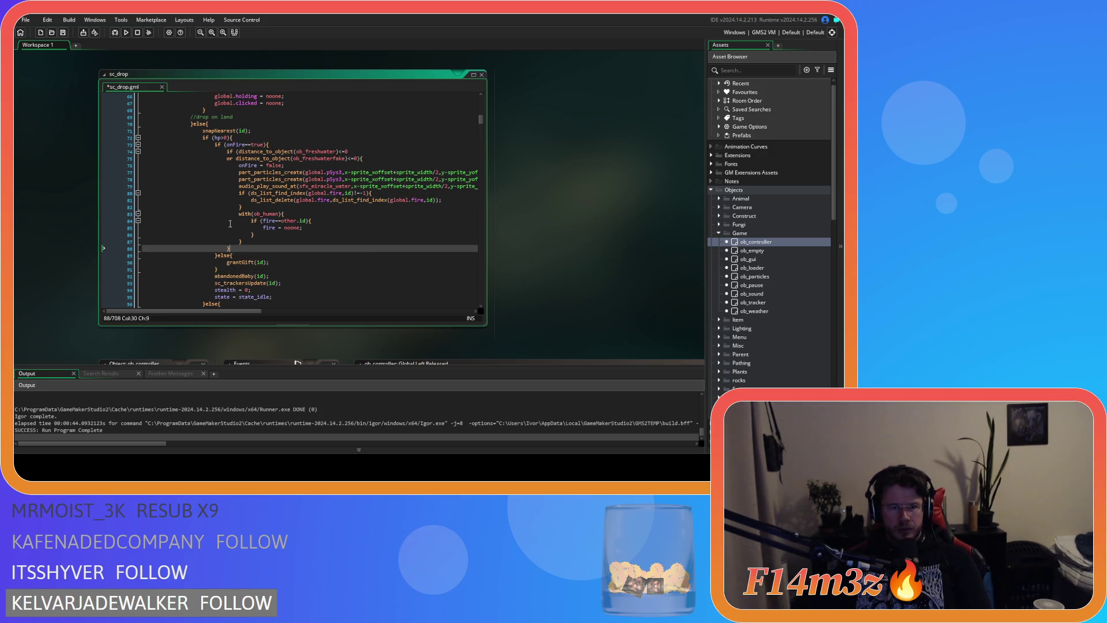
key("Up")
key("Up")
key("Up")
key("End")
key("Return")
key("ctrl+v")
key("ctrl+s")
Step: Review the onFire, freshwater and fire-removal lines, then build and run the game
left_click_drag(224, 144, 399, 162)
left_click_drag(241, 179, 373, 181)
left_click_drag(250, 220, 360, 221)
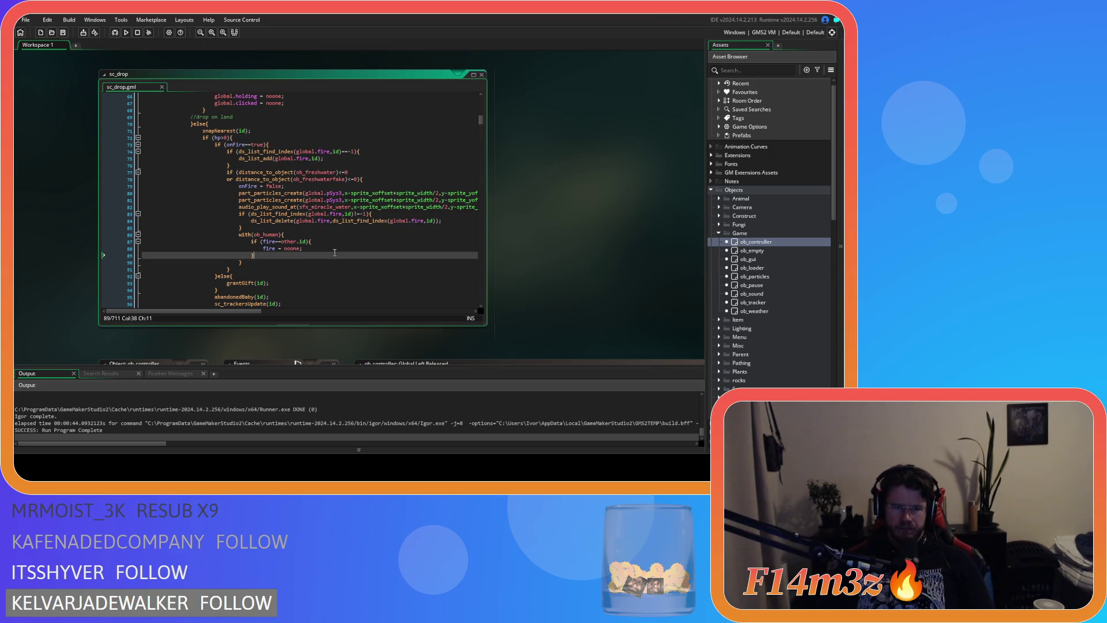
left_click(314, 255)
key("F5")
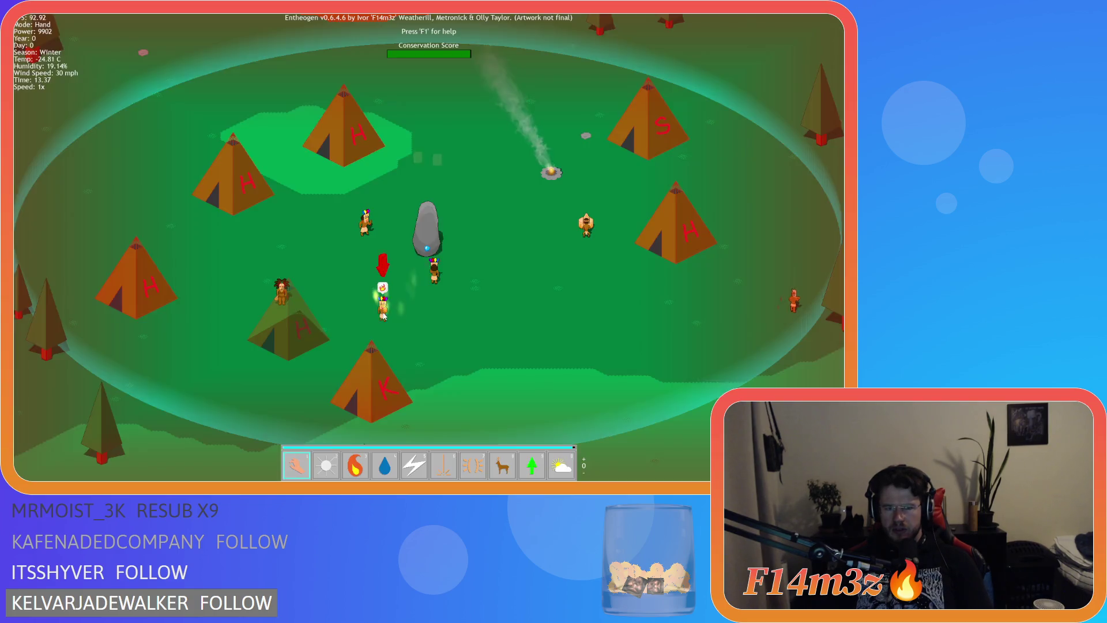
Step: Drop a burning villager beside the river and pan around the village to watch it
key("alt+Tab")
left_click_drag(565, 329, 527, 296)
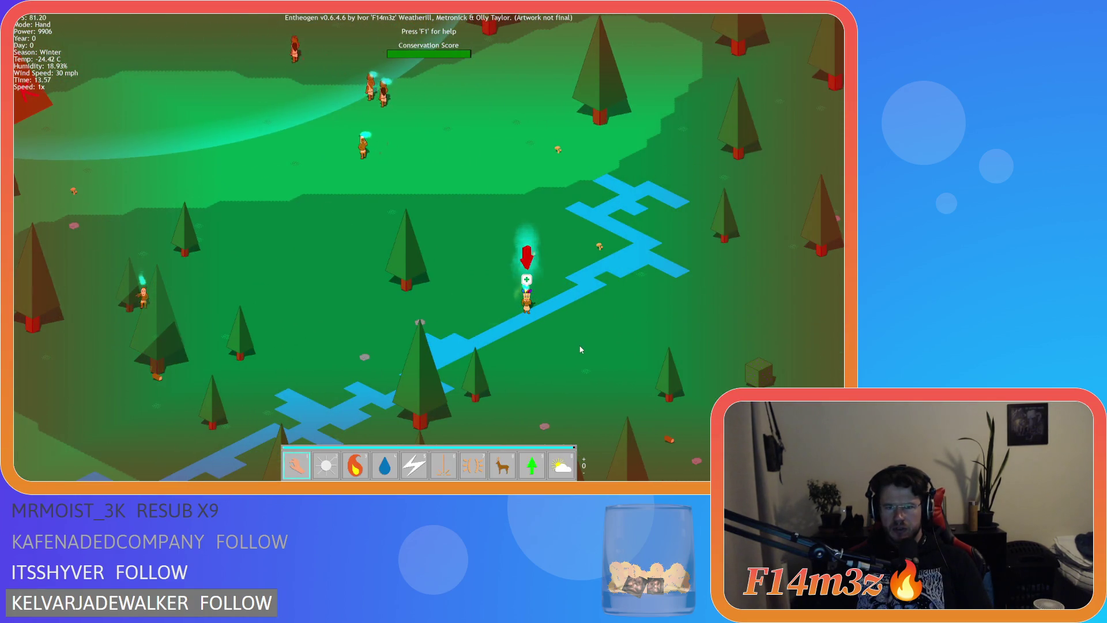
key("w")
key("w")
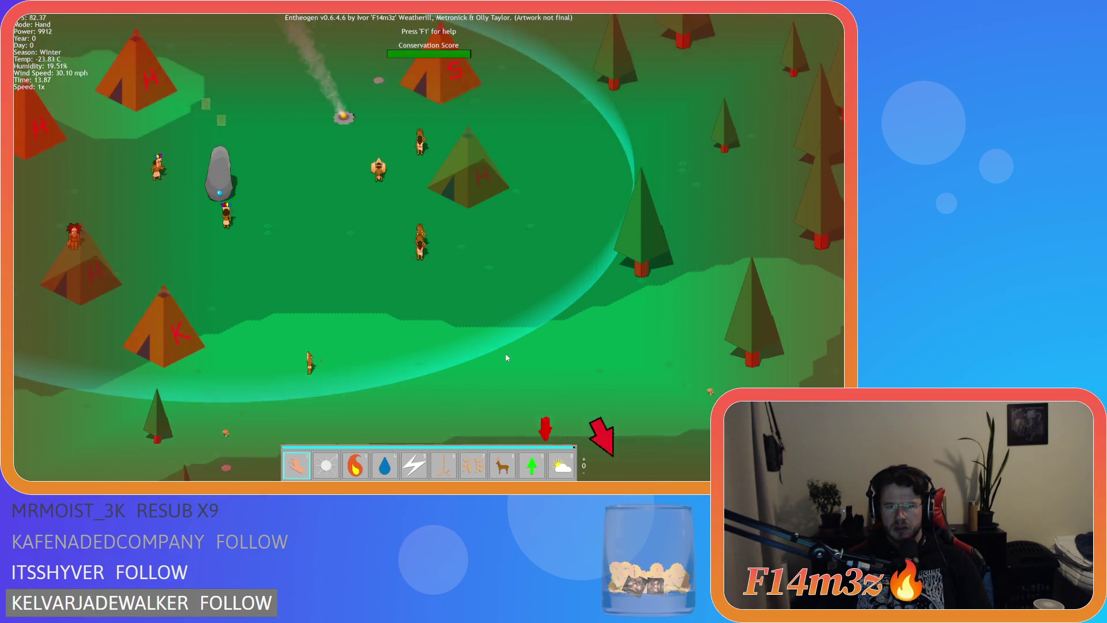
key("a")
key("s")
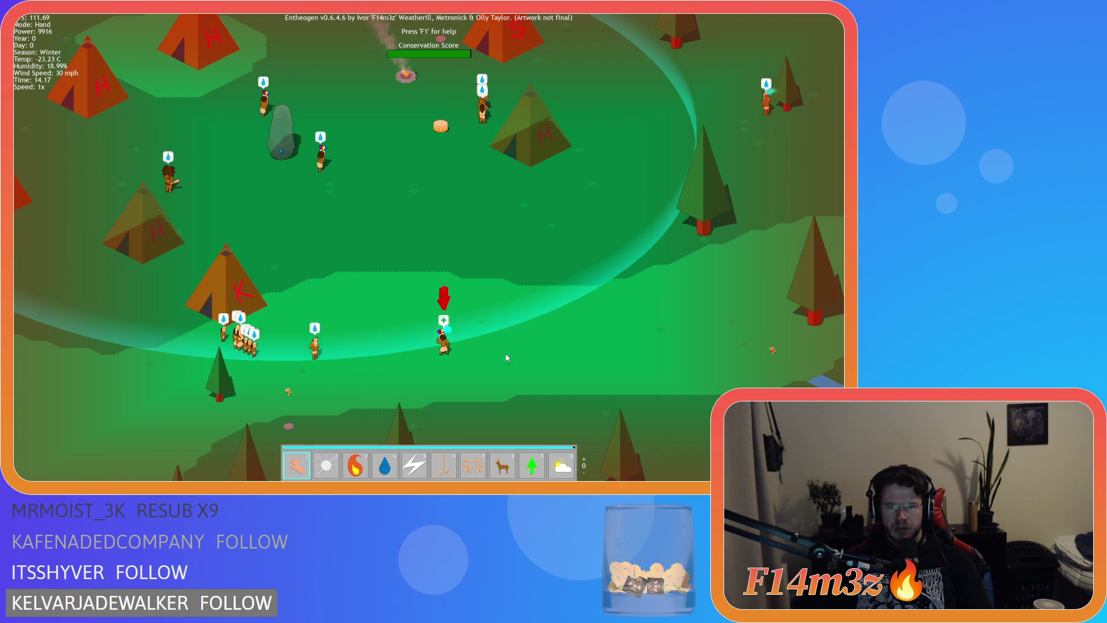
key("d")
key("s")
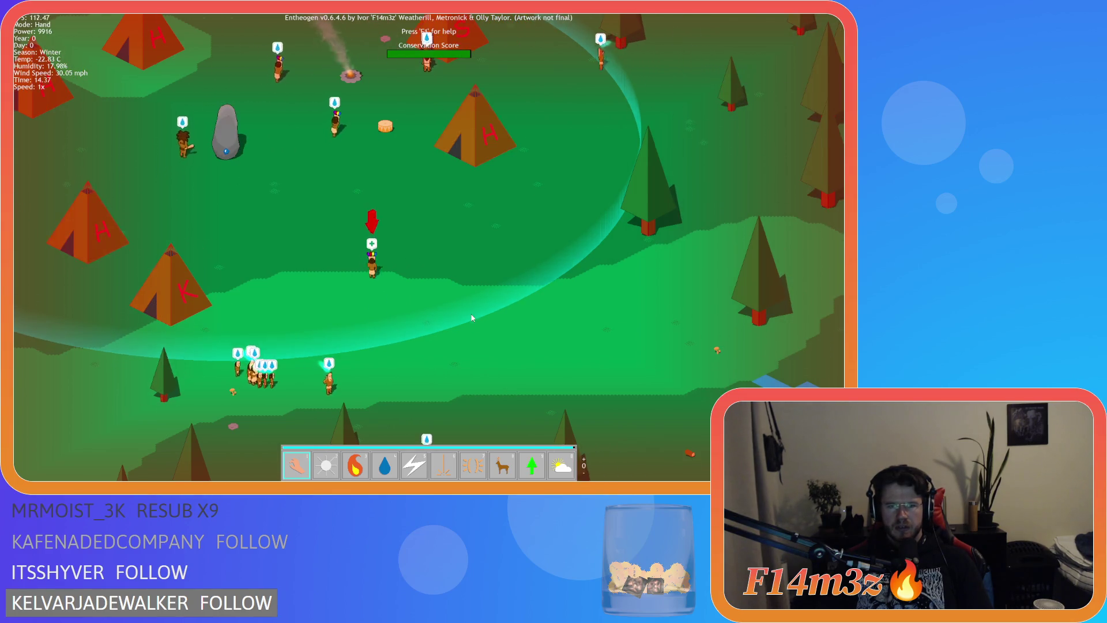
key("w")
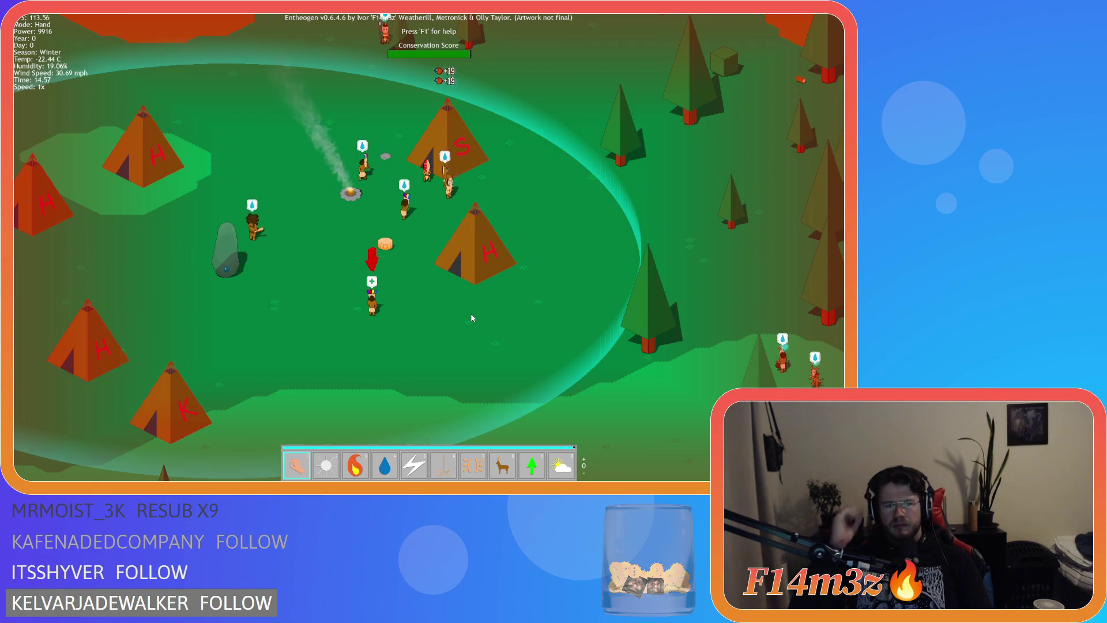
key("a")
key("w")
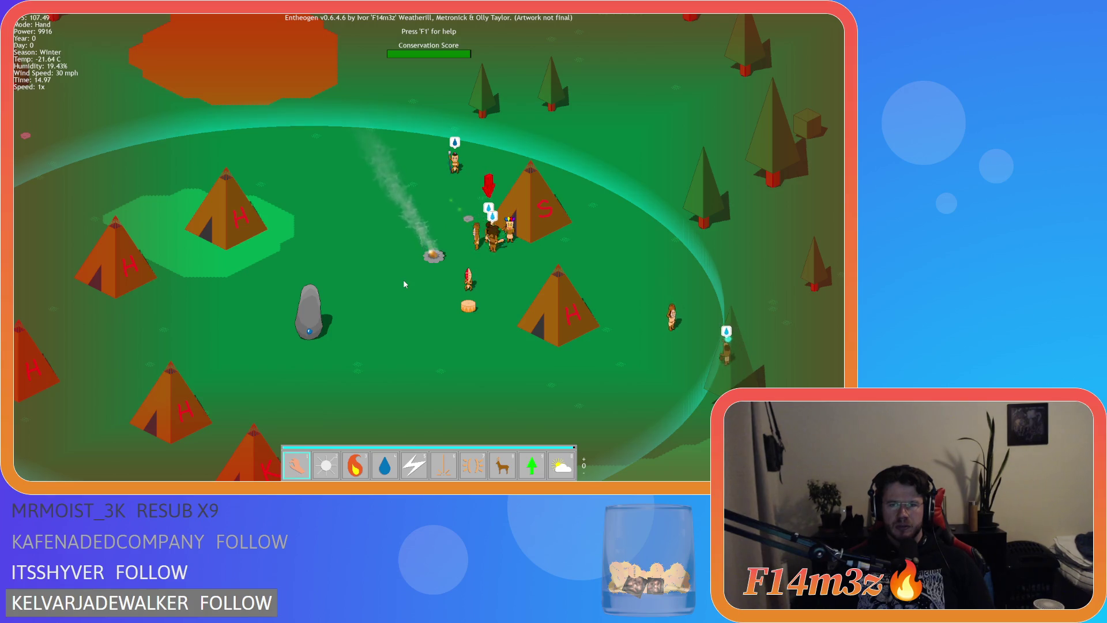
Step: Quit the test run and select the fire-list removal block in sc_drop
key("Escape")
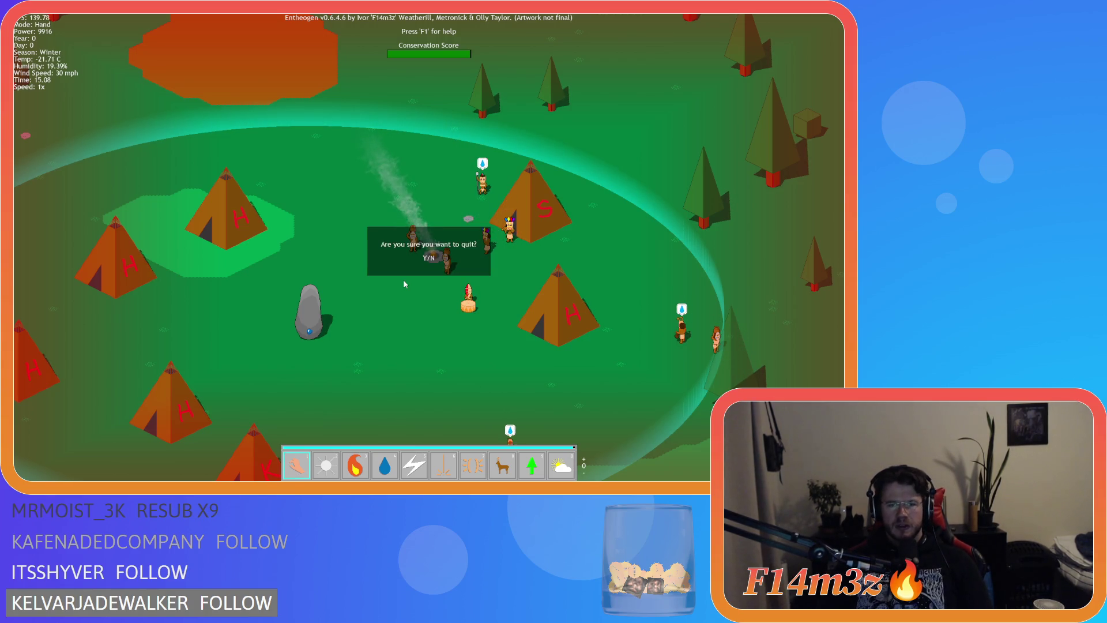
key("Return")
left_click_drag(243, 227, 144, 213)
Step: Duplicate the fire-list removal block and change every fire in the copy to combatants
key("ctrl+d")
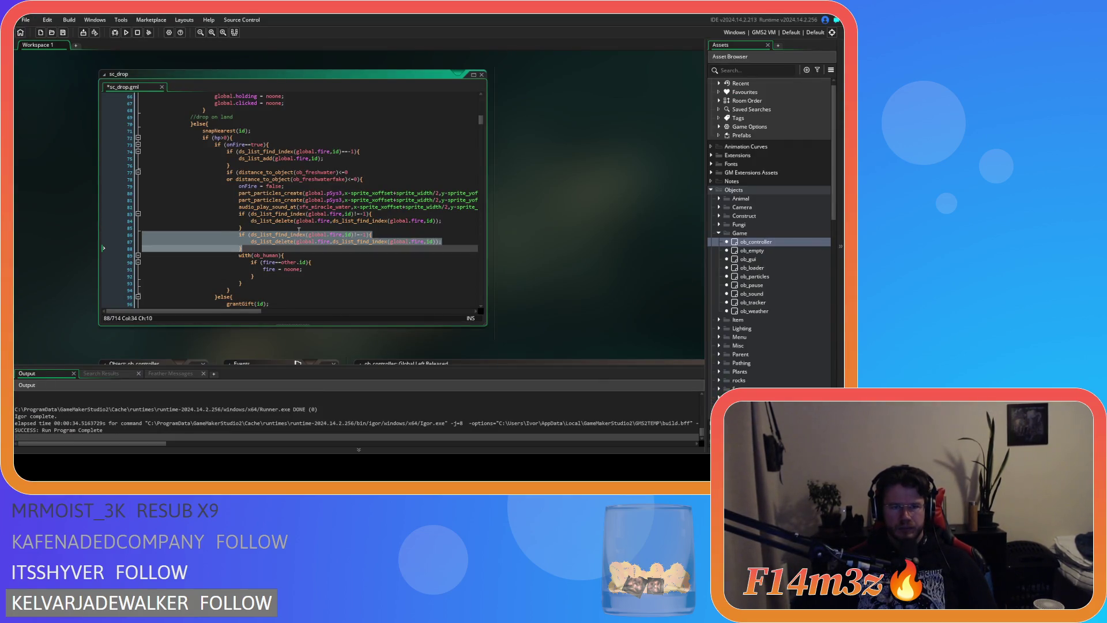
double_click(335, 235)
type("combat")
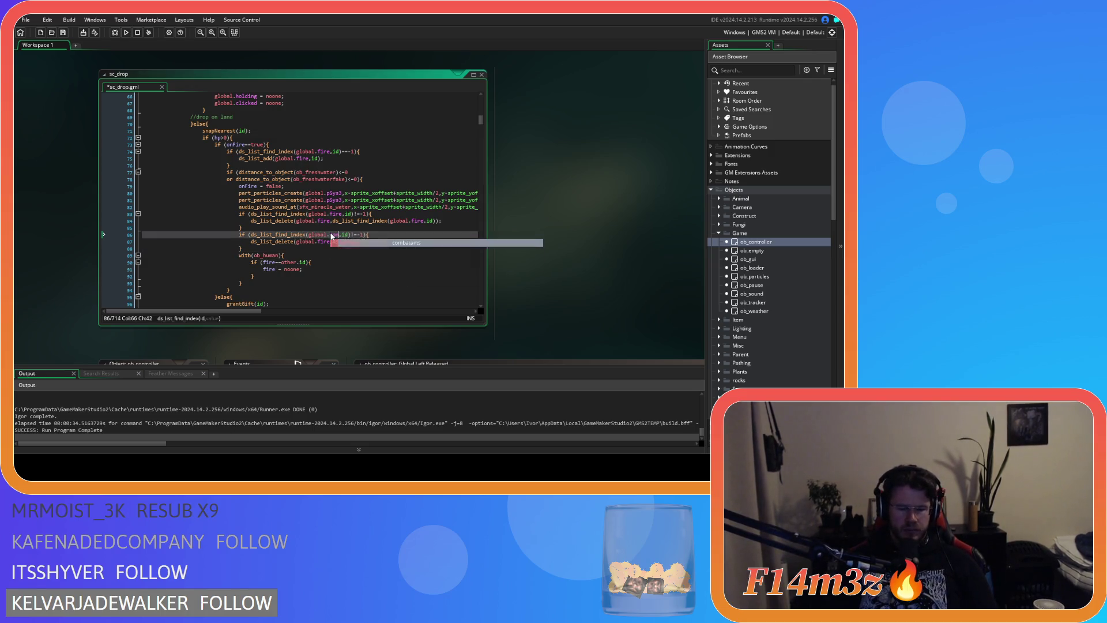
key("Return")
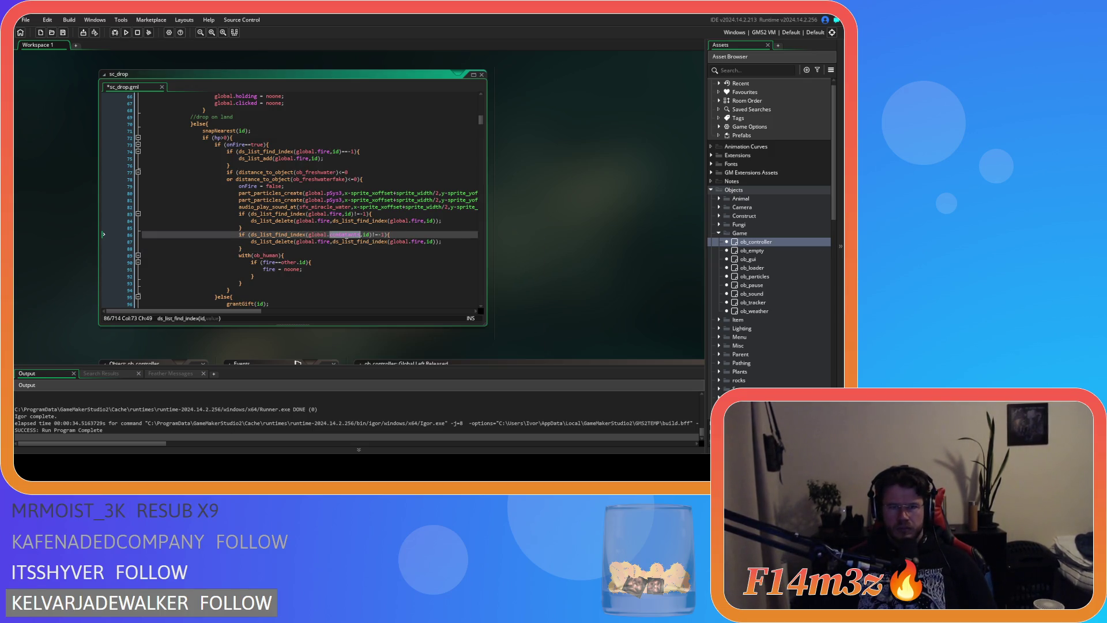
key("ctrl+c")
double_click(320, 241)
key("ctrl+v")
double_click(417, 241)
key("ctrl+v")
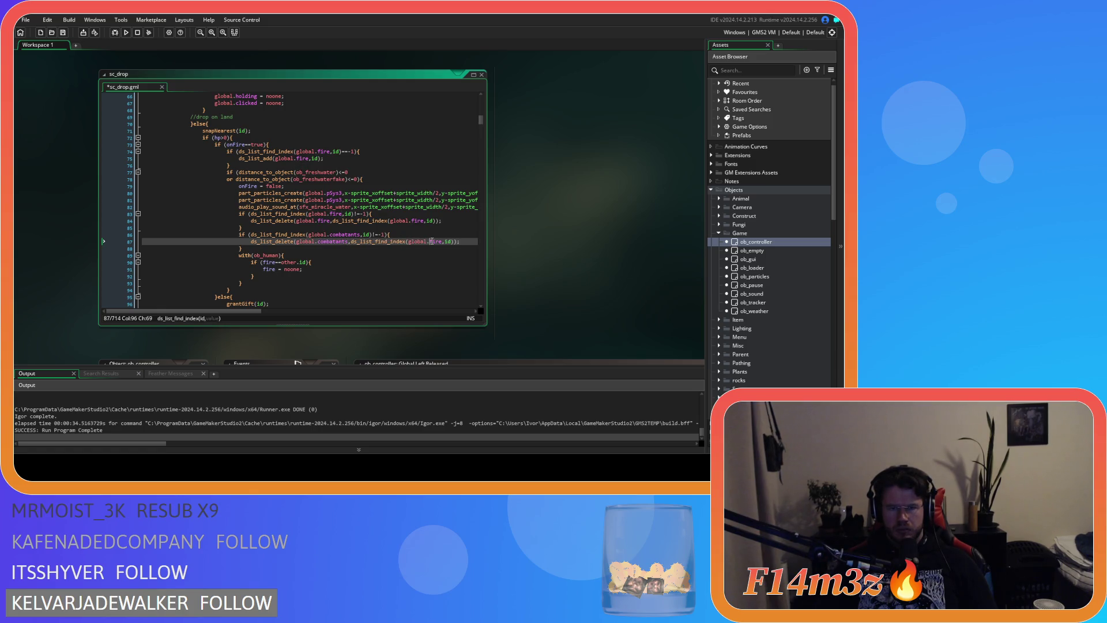
Step: Paste the combatants removal block into the forbidden-tile branch after its fire removal
left_click_drag(254, 249, 239, 237)
scroll(288, 253, "down", 10)
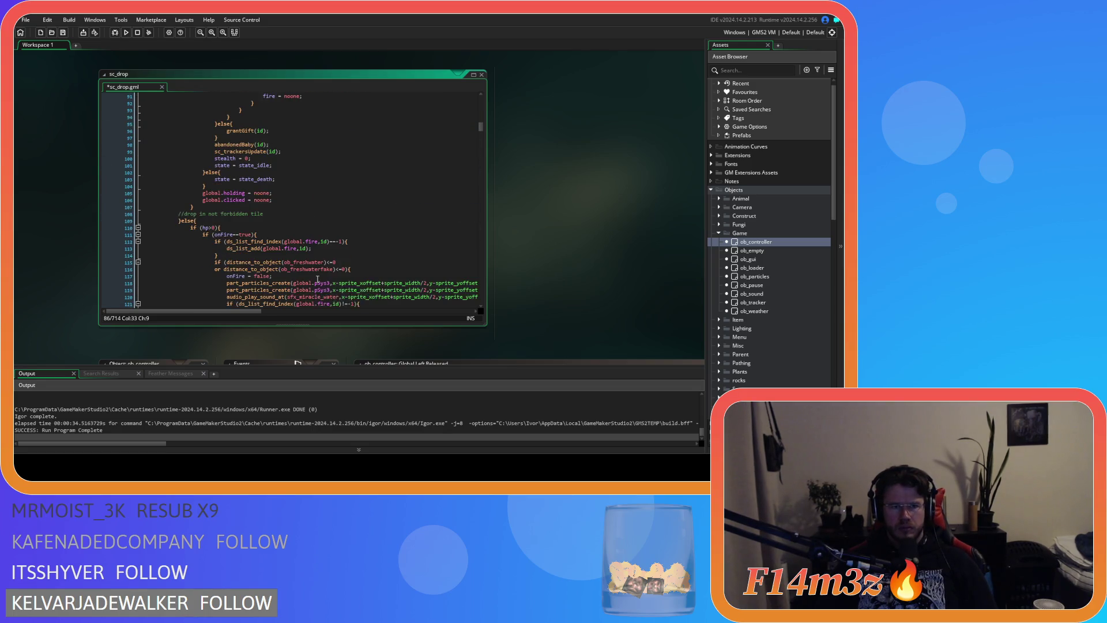
scroll(344, 262, "down", 3)
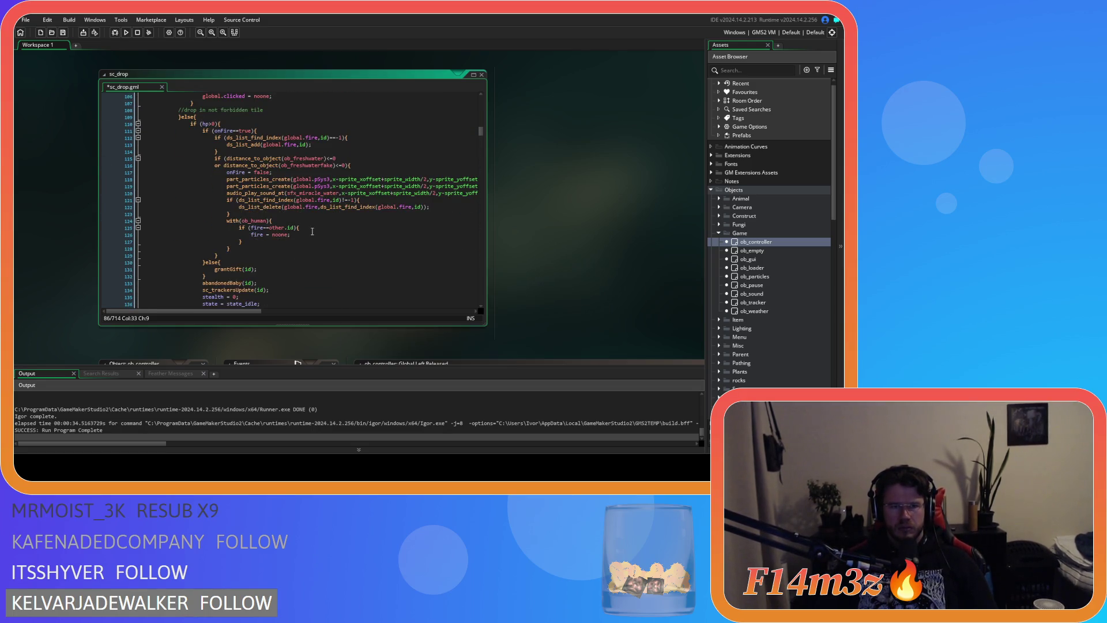
left_click(281, 215)
key("Return")
key("ctrl+v")
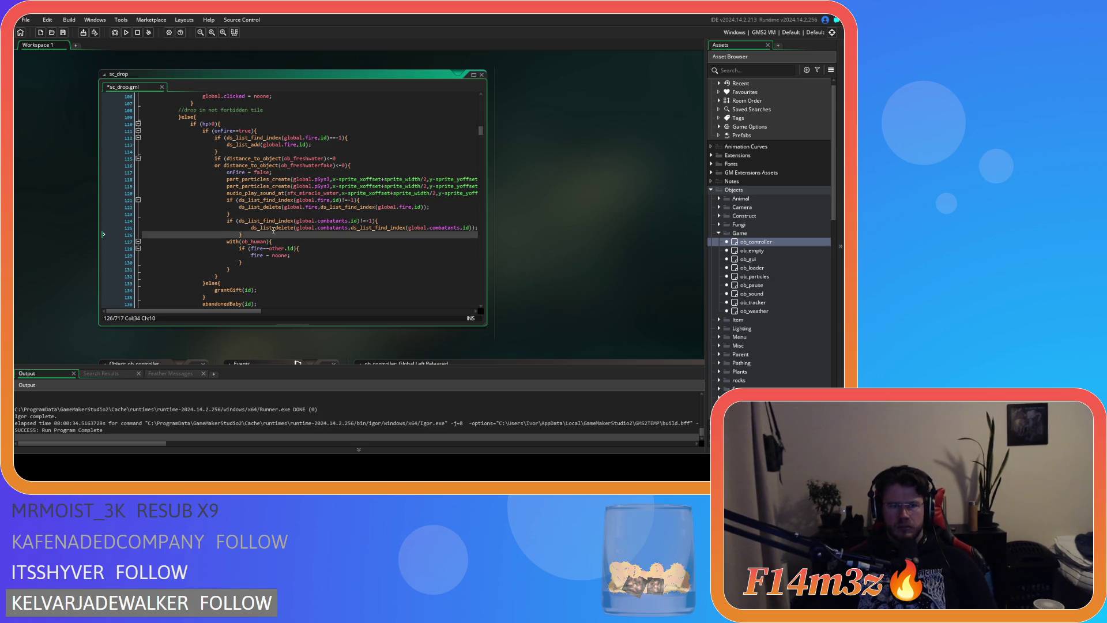
Step: Outdent the pasted lines one level, save sc_drop and rebuild the game
key("shift+Up")
key("shift+Tab")
key("ctrl+s")
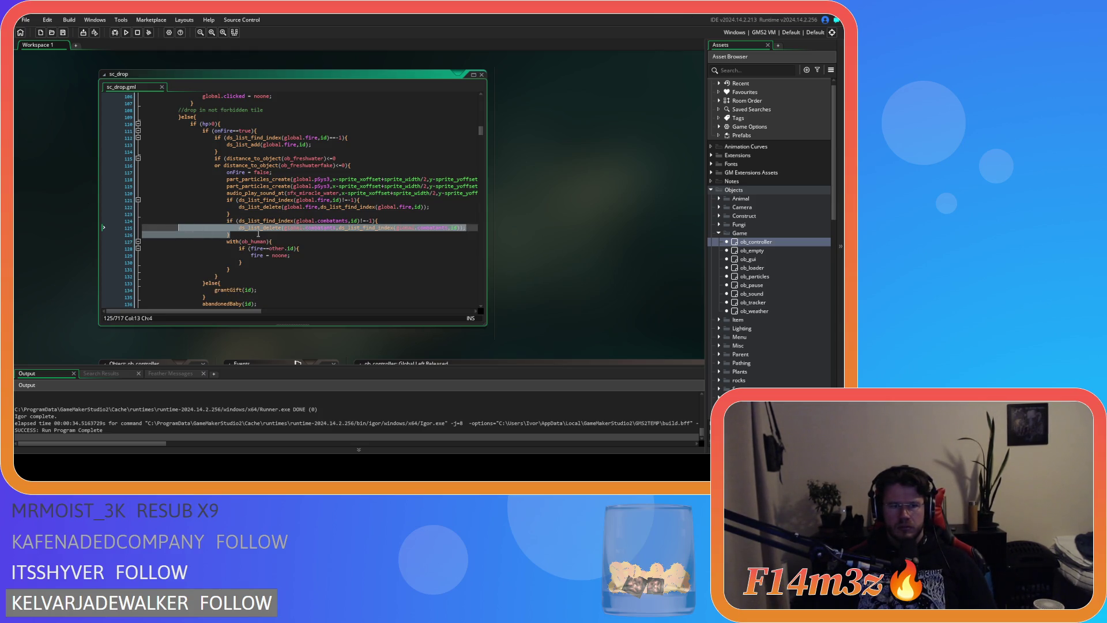
left_click(259, 234)
key("F5")
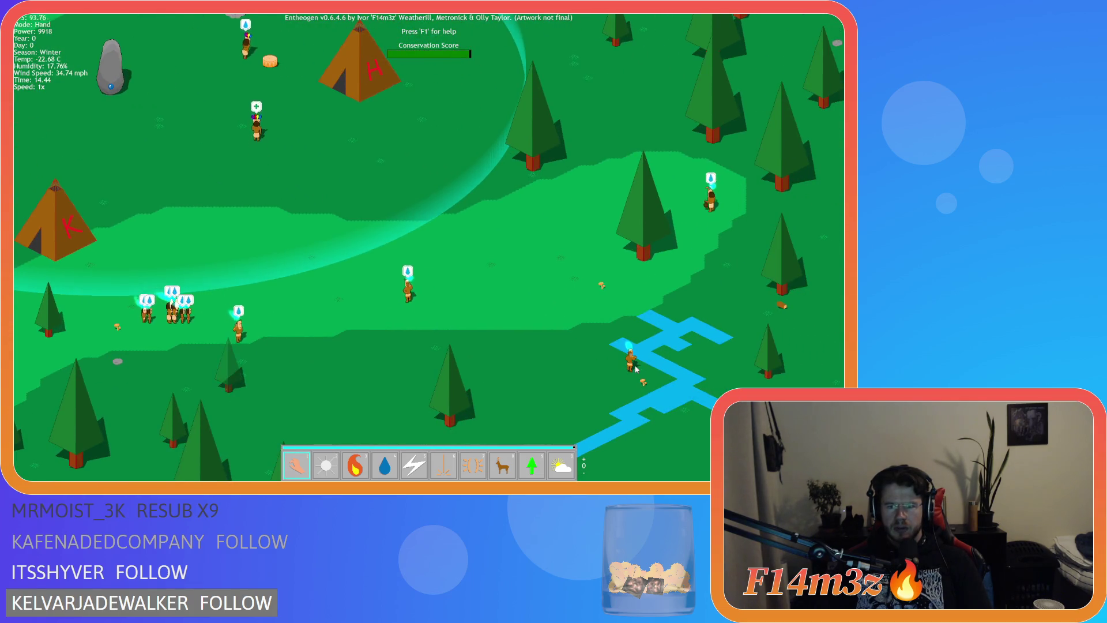
Step: Glance at the Tribe overview, then quit the test build with Esc and Y
key("t")
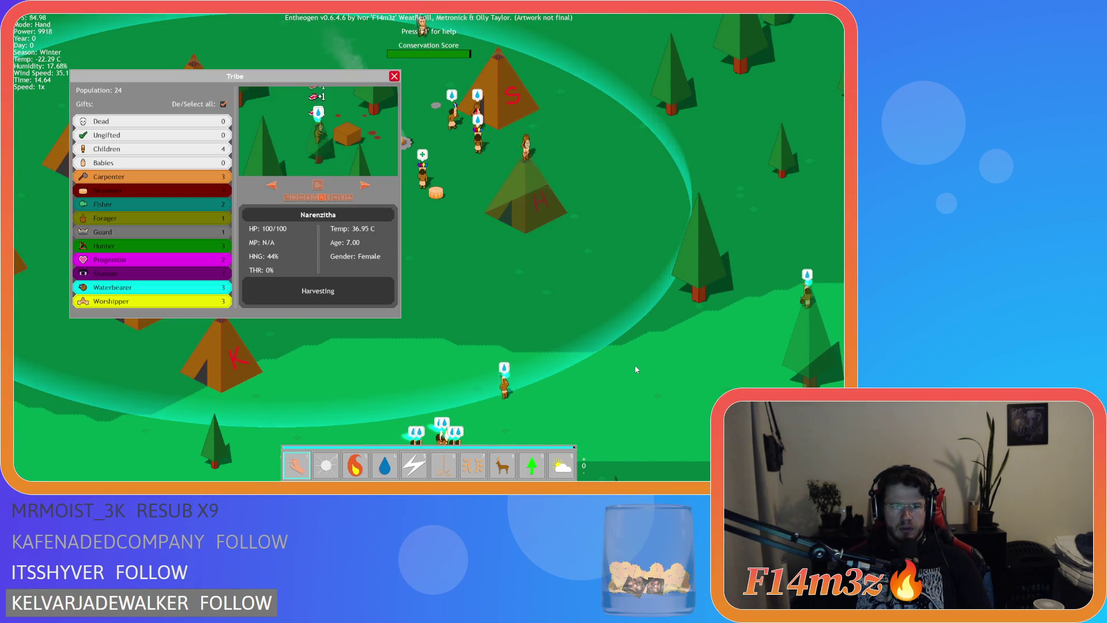
key("t")
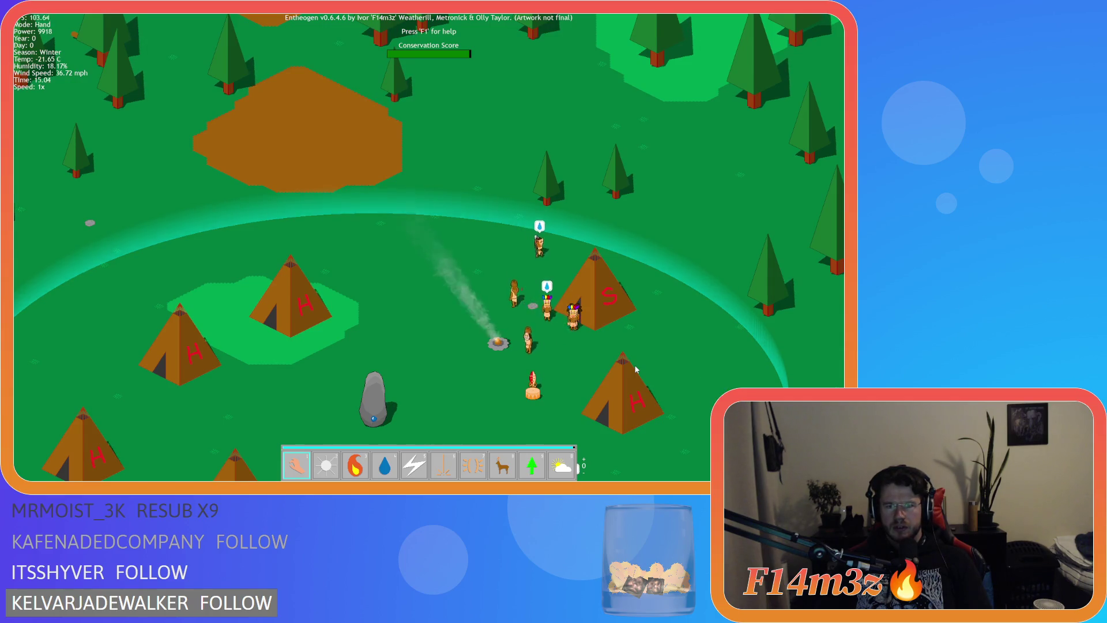
key("Down")
key("Escape")
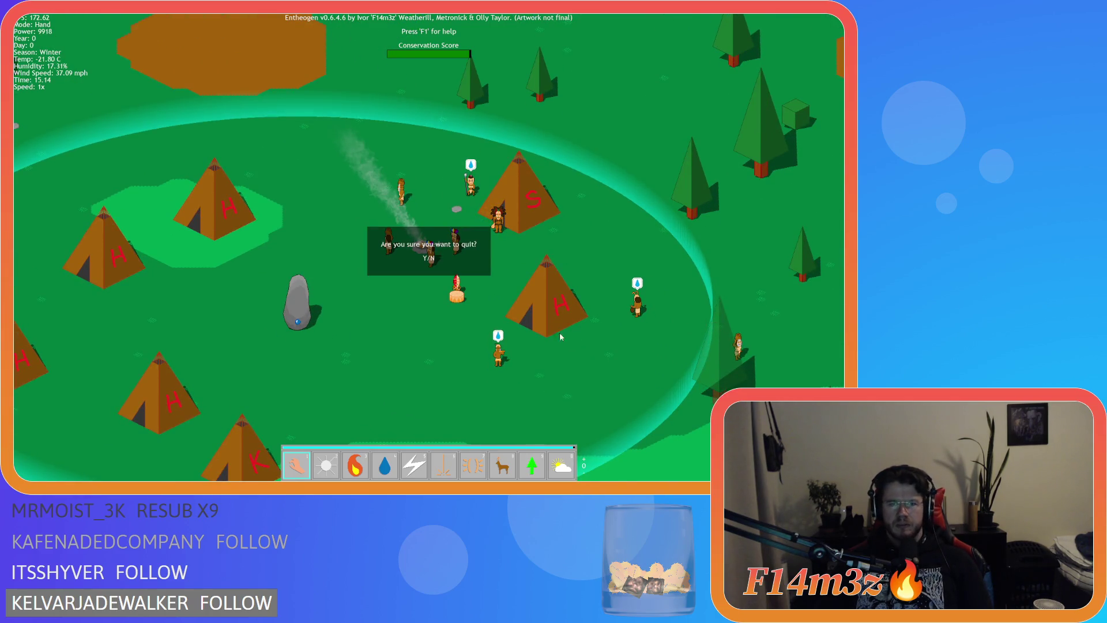
key("y")
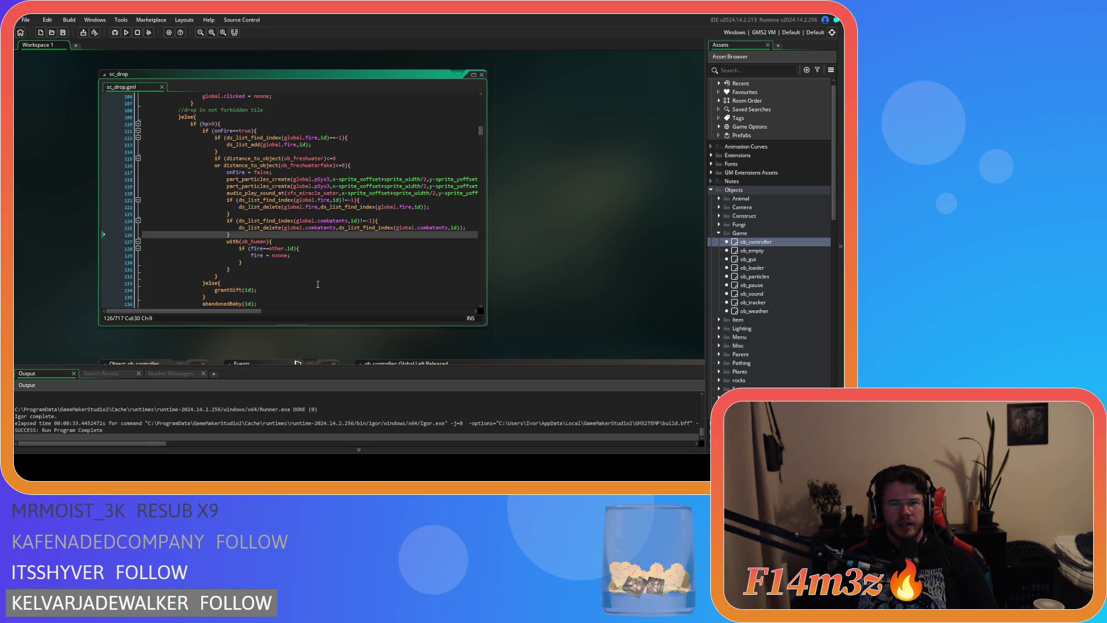
left_click(319, 247)
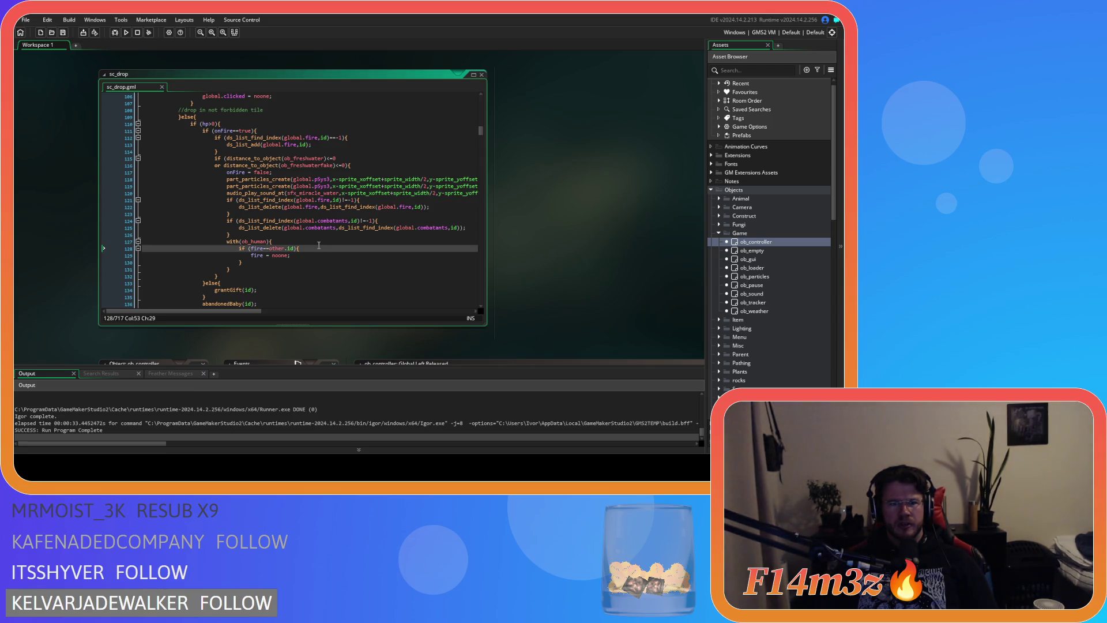
left_click(246, 264)
left_click_drag(242, 268, 227, 221)
scroll(784, 343, "down", 5)
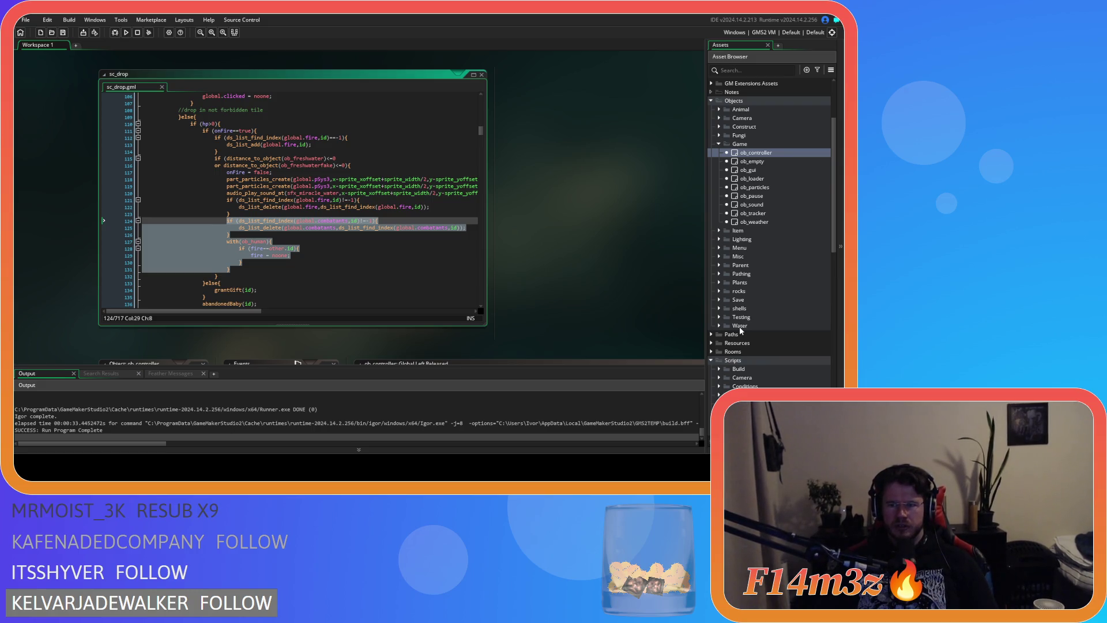
scroll(745, 274, "down", 10)
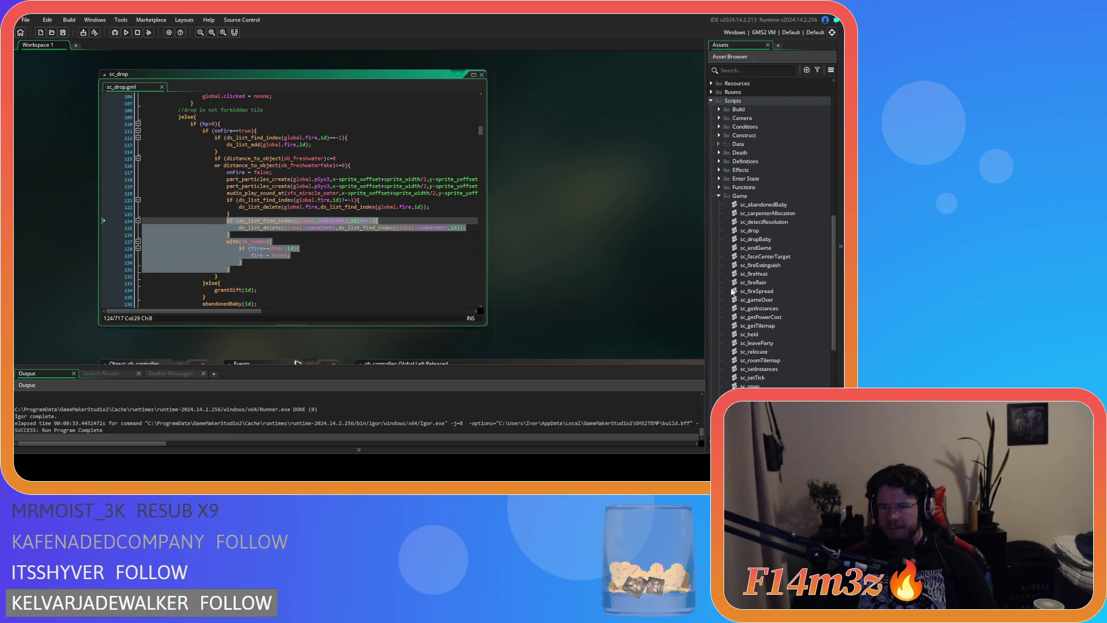
double_click(775, 266)
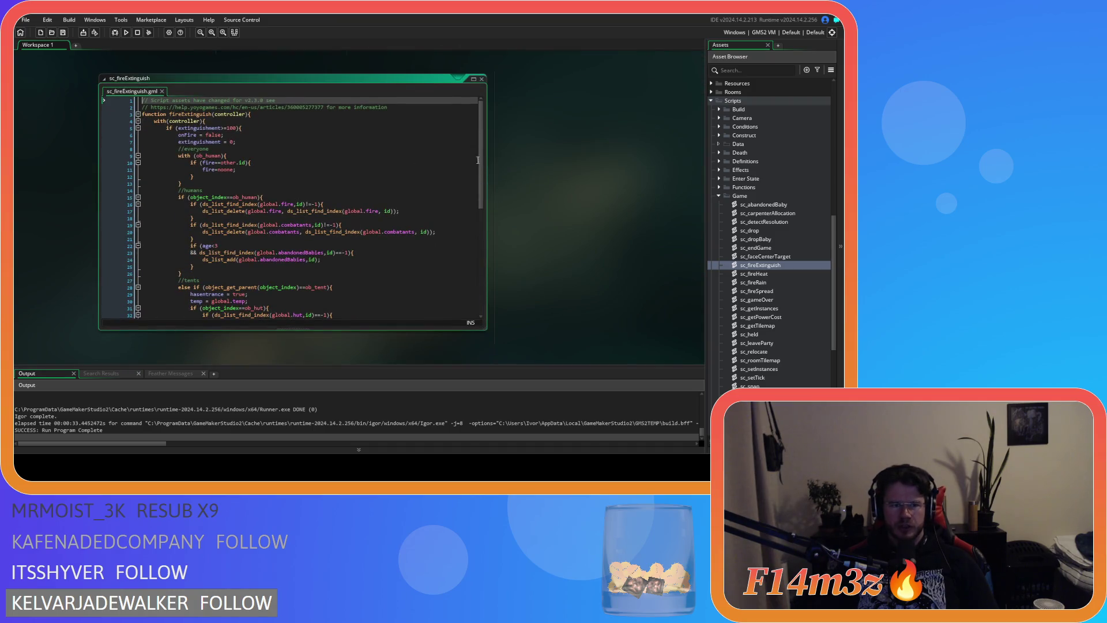
mouse_move(480, 146)
left_mouse_down()
mouse_move(483, 196)
mouse_move(466, 153)
left_mouse_up()
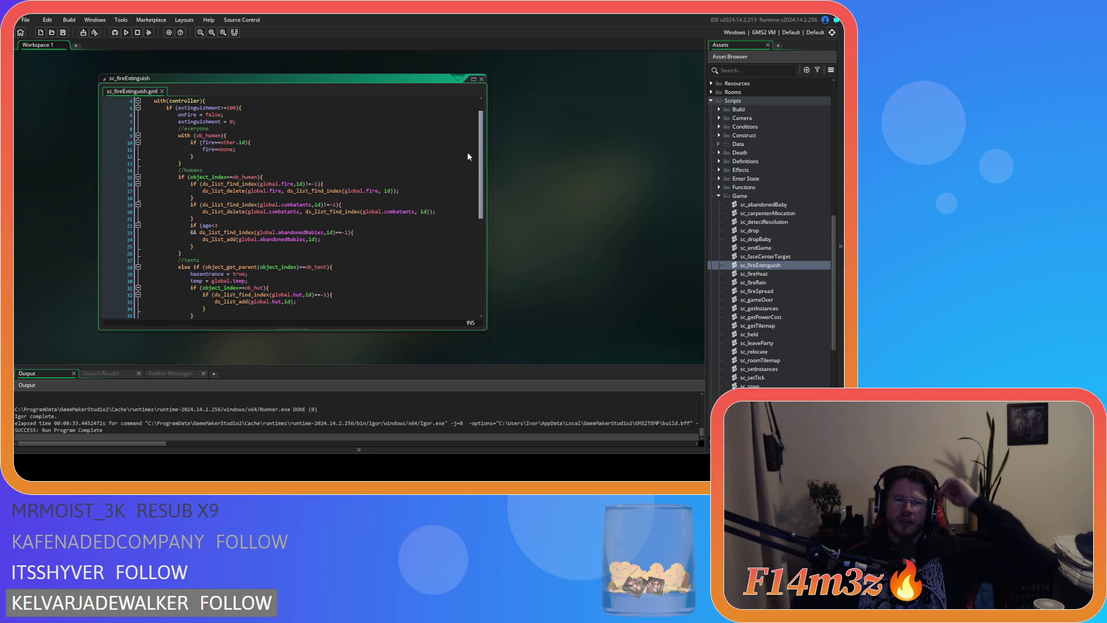
scroll(467, 151, "up", 2)
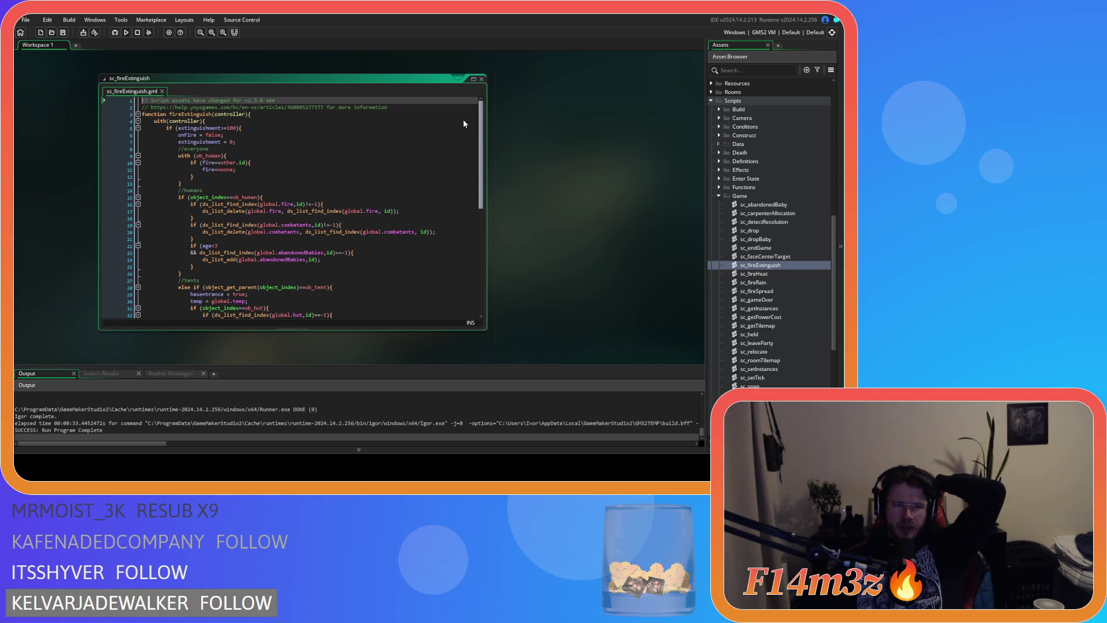
mouse_move(202, 130)
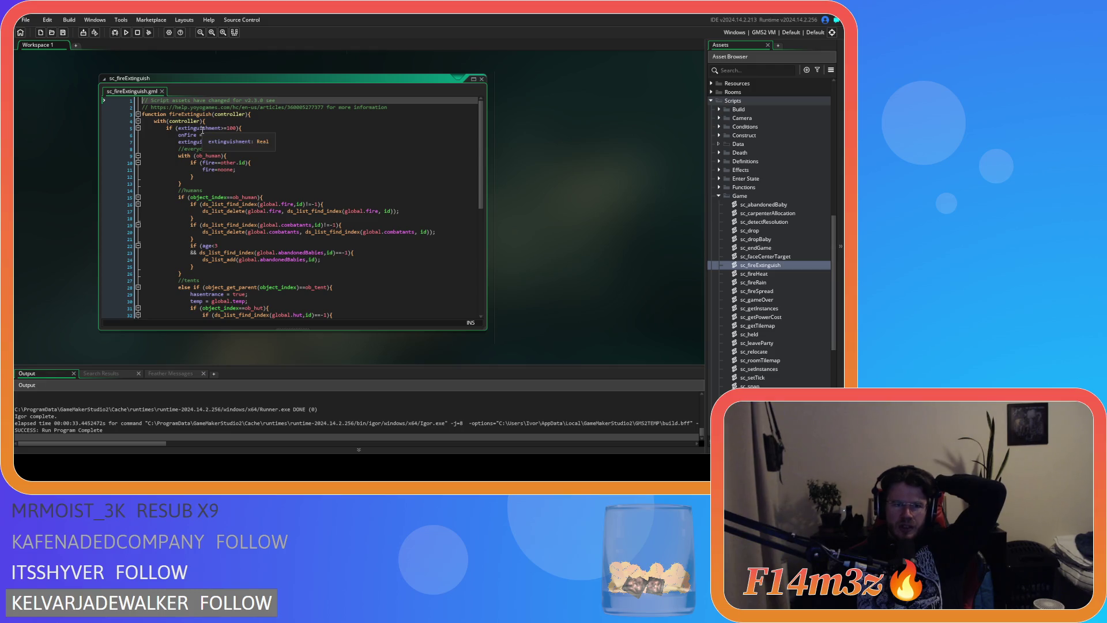
scroll(483, 184, "down", 2)
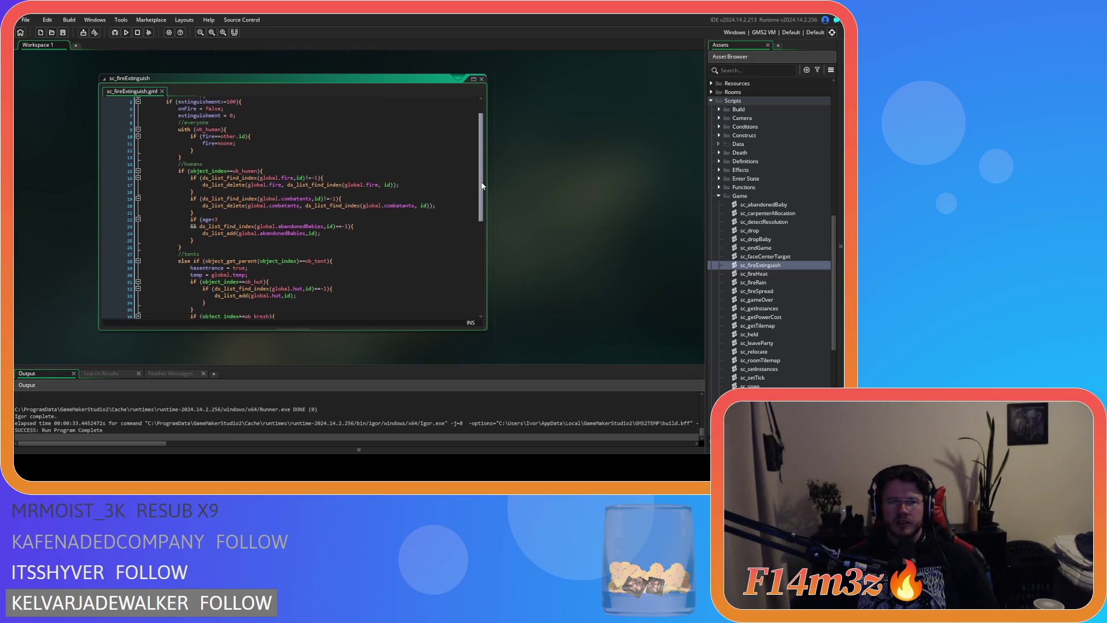
scroll(483, 184, "down", 2)
scroll(484, 205, "down", 5)
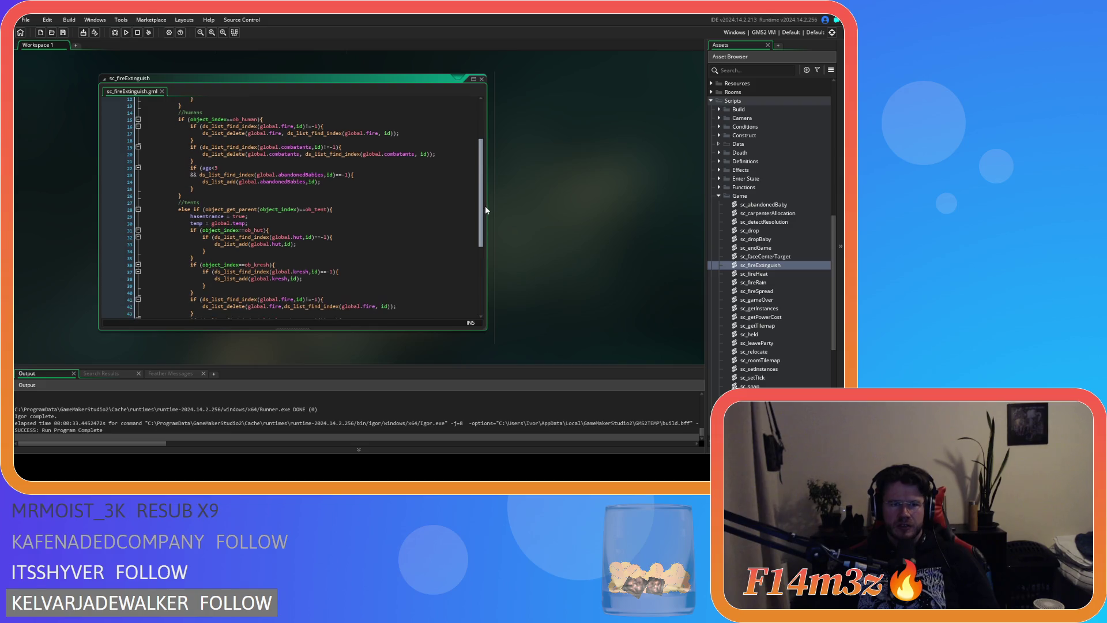
scroll(475, 224, "up", 3)
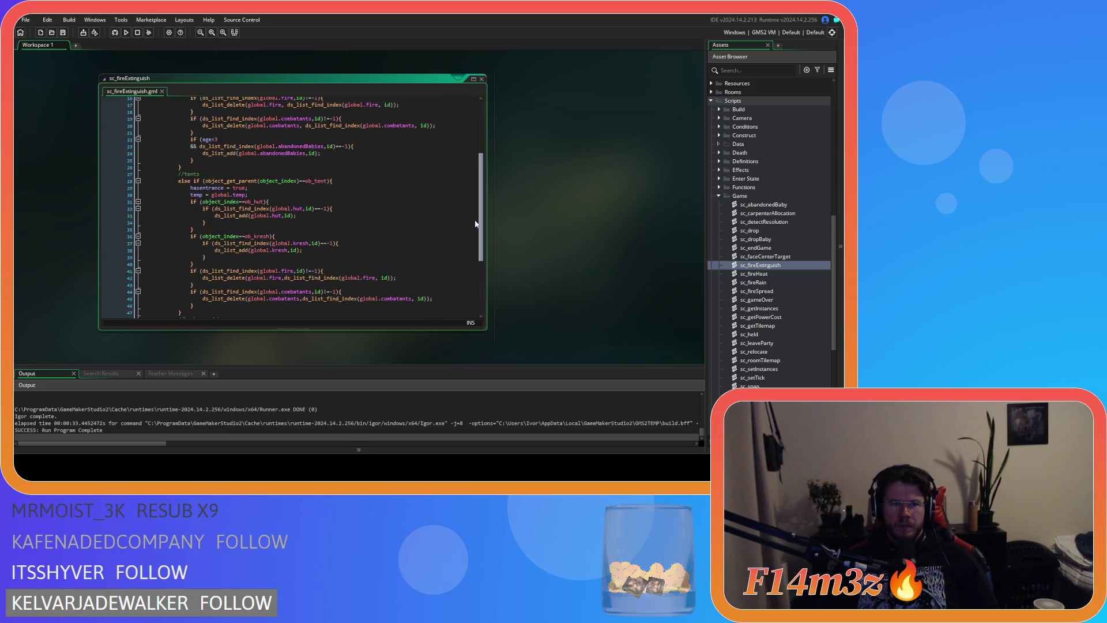
scroll(473, 196, "up", 5)
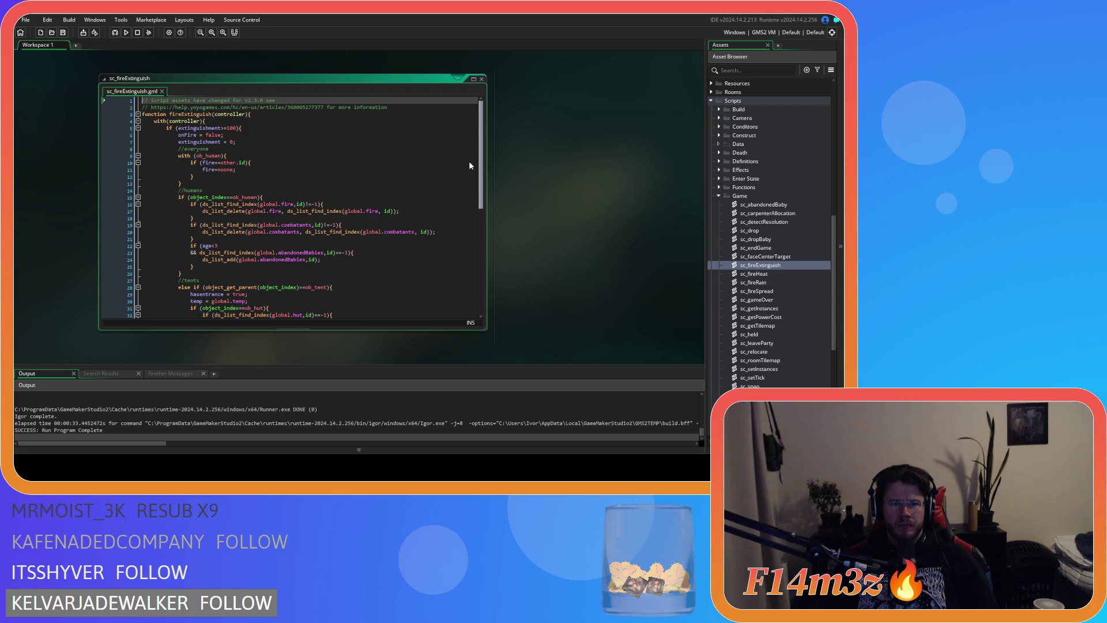
left_click(260, 259)
left_click(224, 184)
left_click(233, 156)
key("Left")
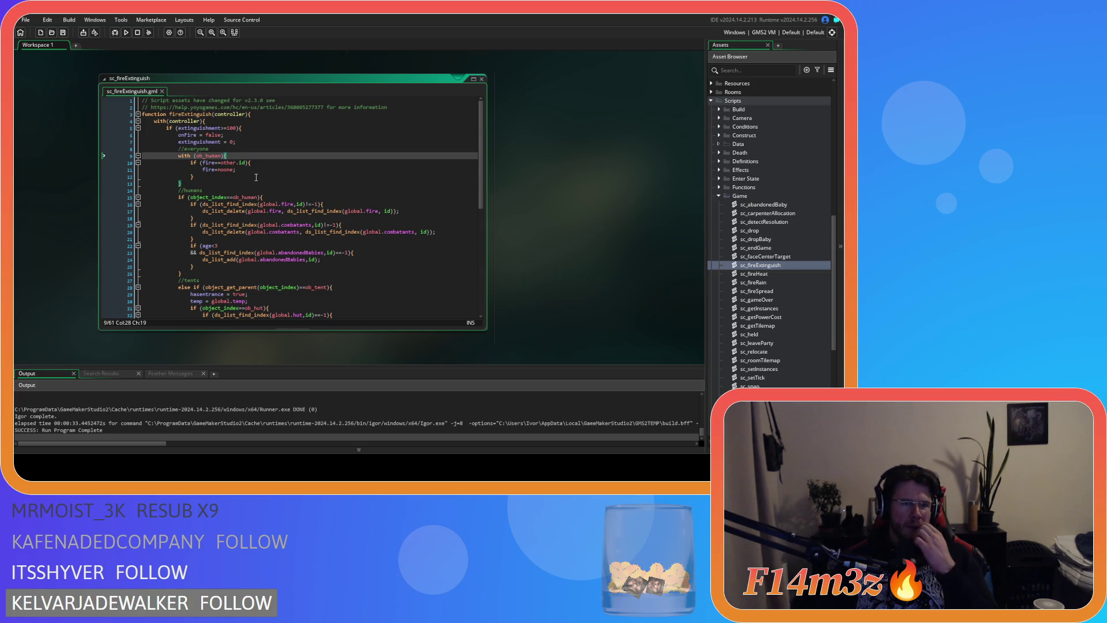
left_click(482, 80)
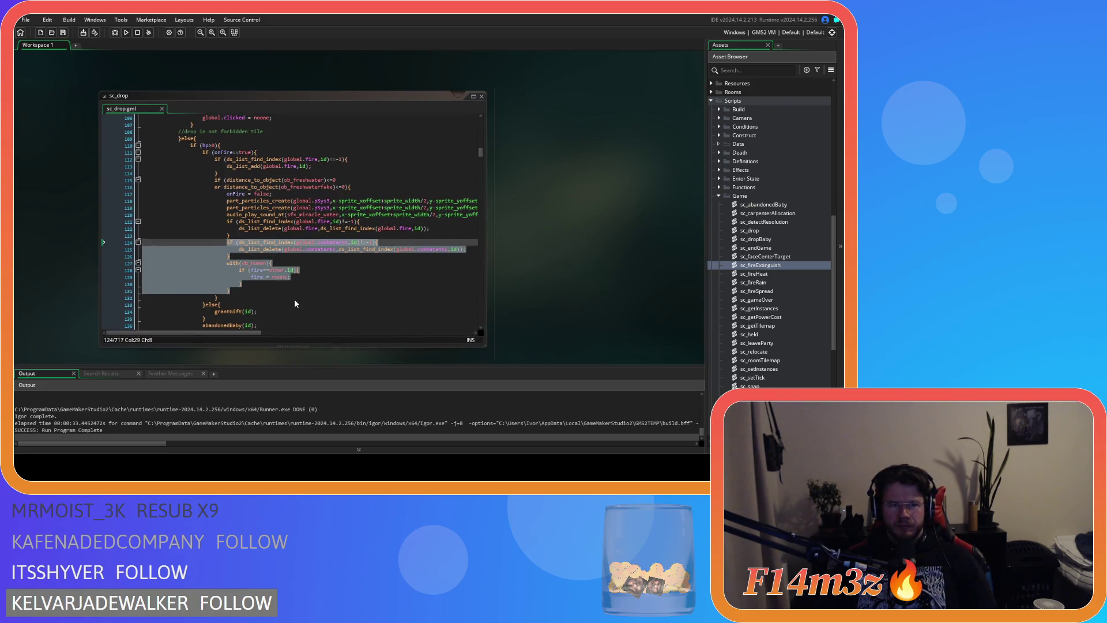
Step: Delete the fire, combatant and ob_human cleanup lines (121–131) from sc_drop
left_click(280, 277)
left_click(247, 288)
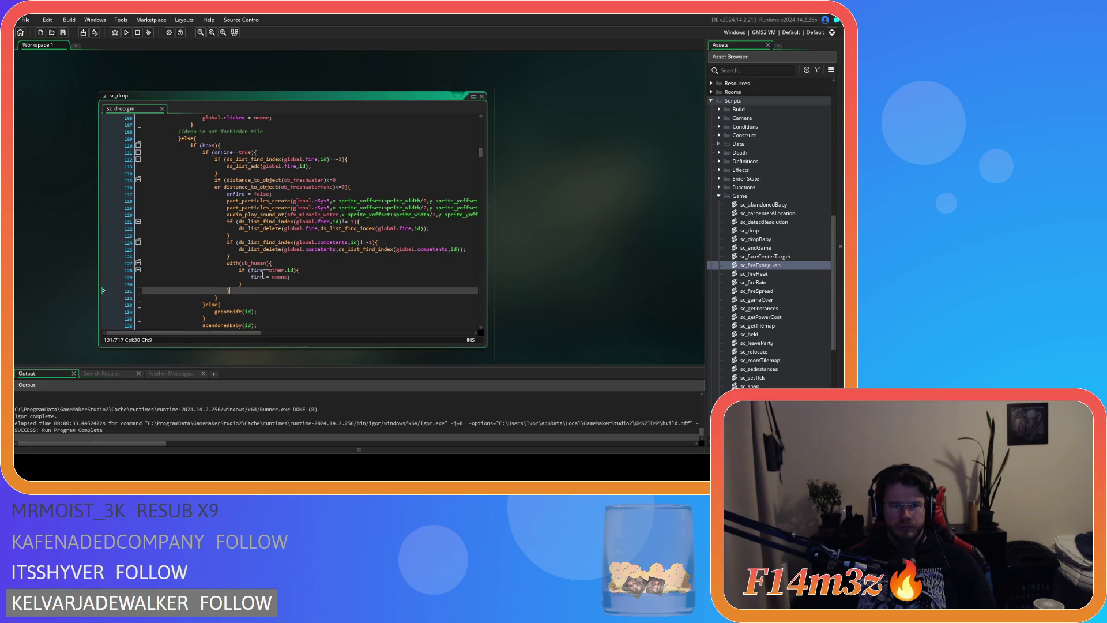
left_click(274, 174)
left_click(256, 207)
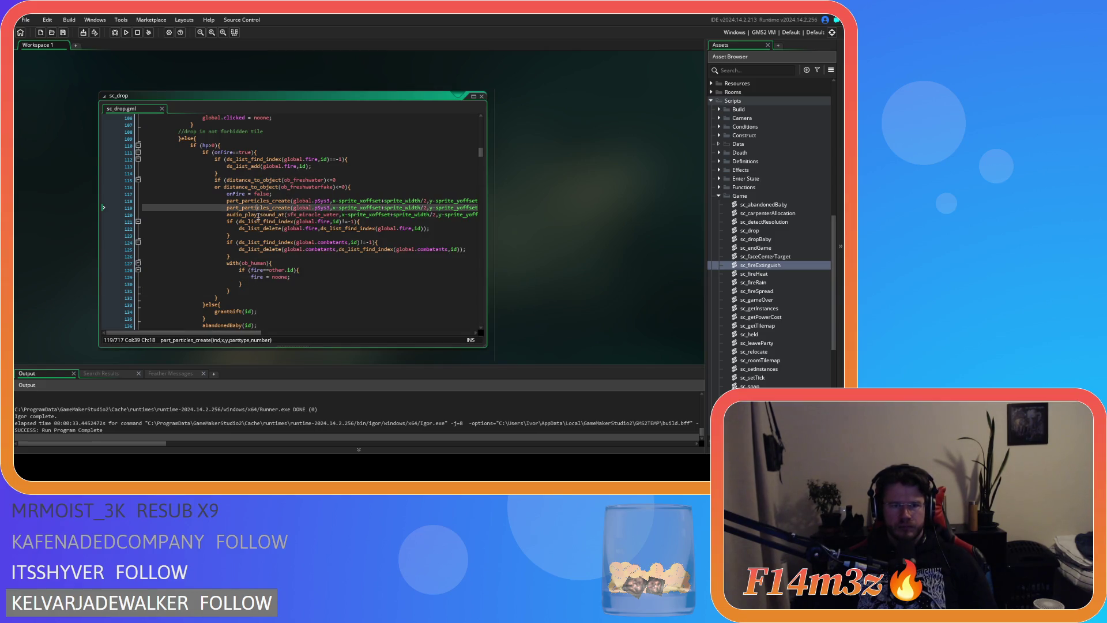
mouse_move(243, 288)
left_mouse_down()
mouse_move(182, 235)
mouse_move(122, 220)
left_mouse_up()
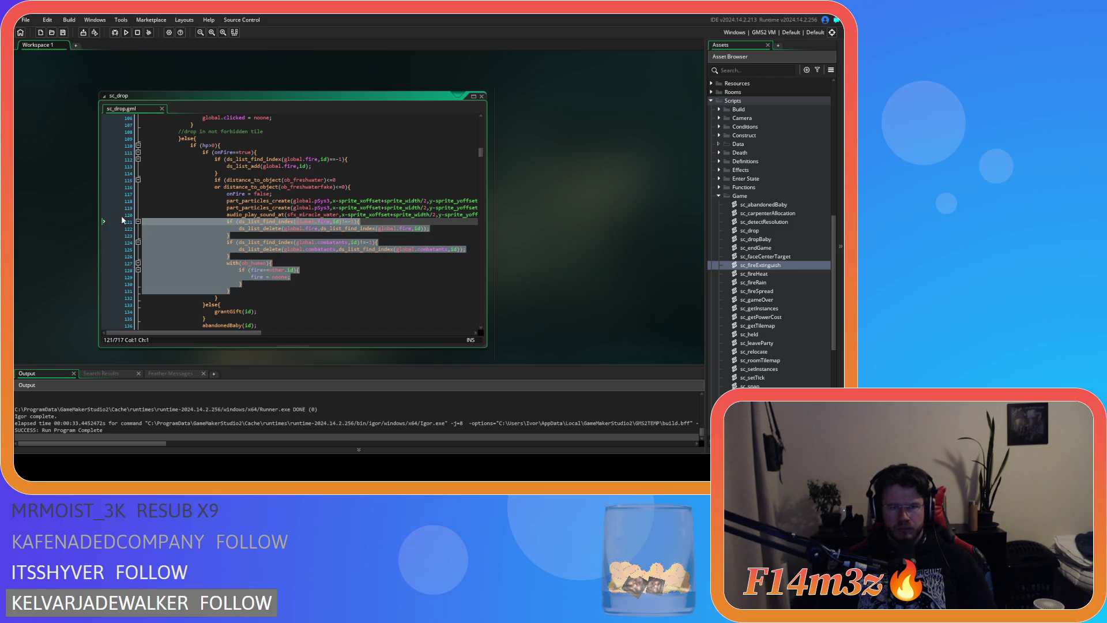
key("BackSpace")
key("BackSpace")
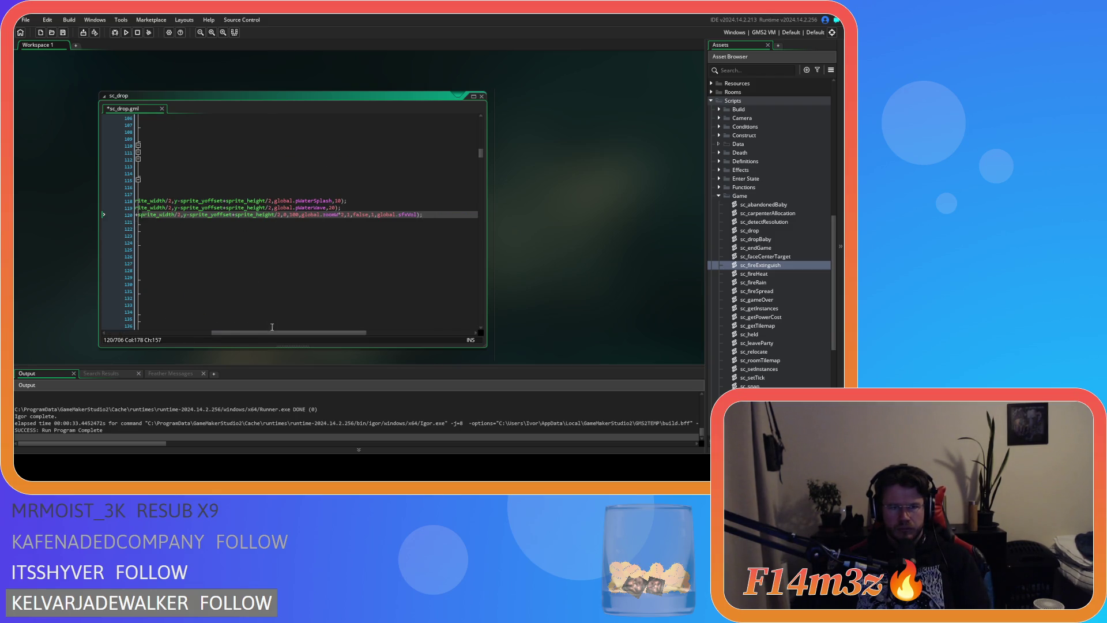
Step: Replace onFire = false with extinguishment = 100;, save, and briefly check sc_fireExtinguish
double_click(238, 195)
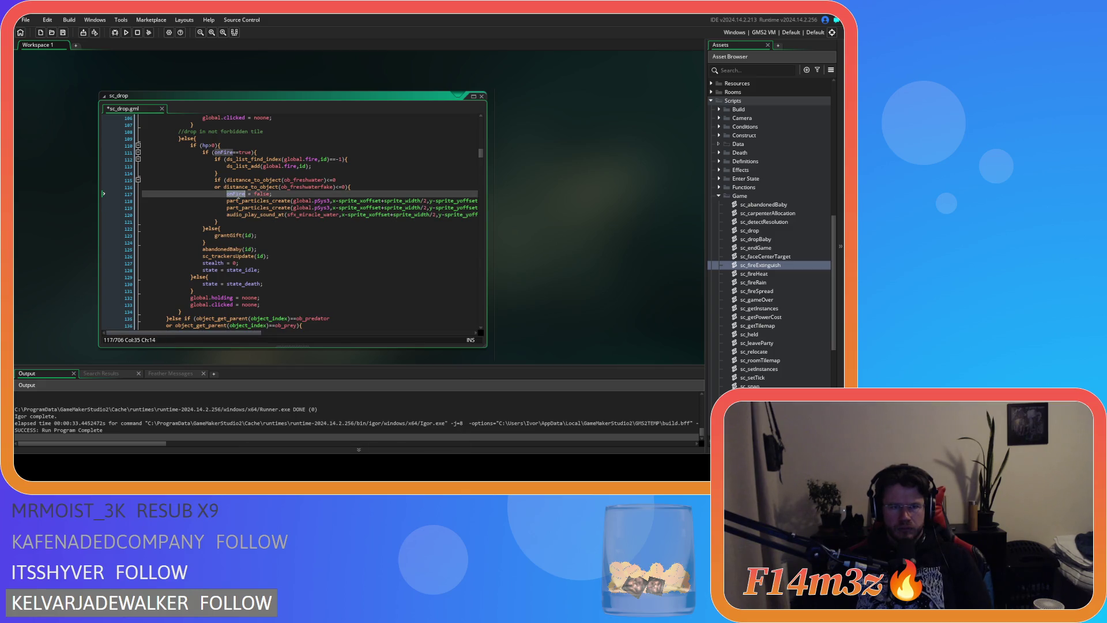
type("extingu")
key("Return")
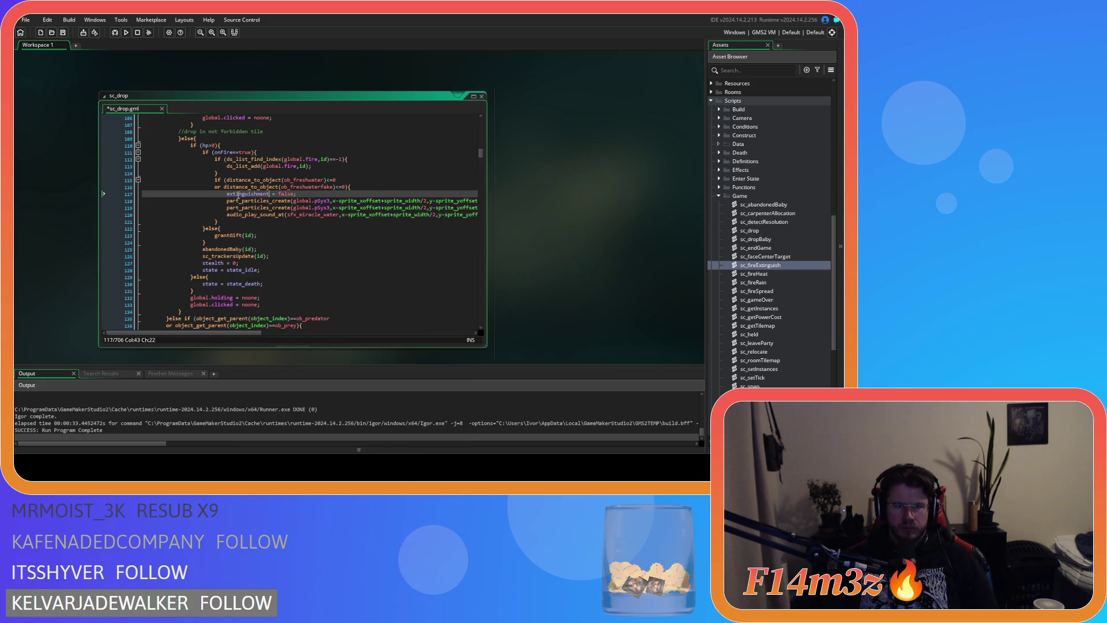
type("00;")
key("ctrl+s")
left_click_drag(258, 195, 227, 194)
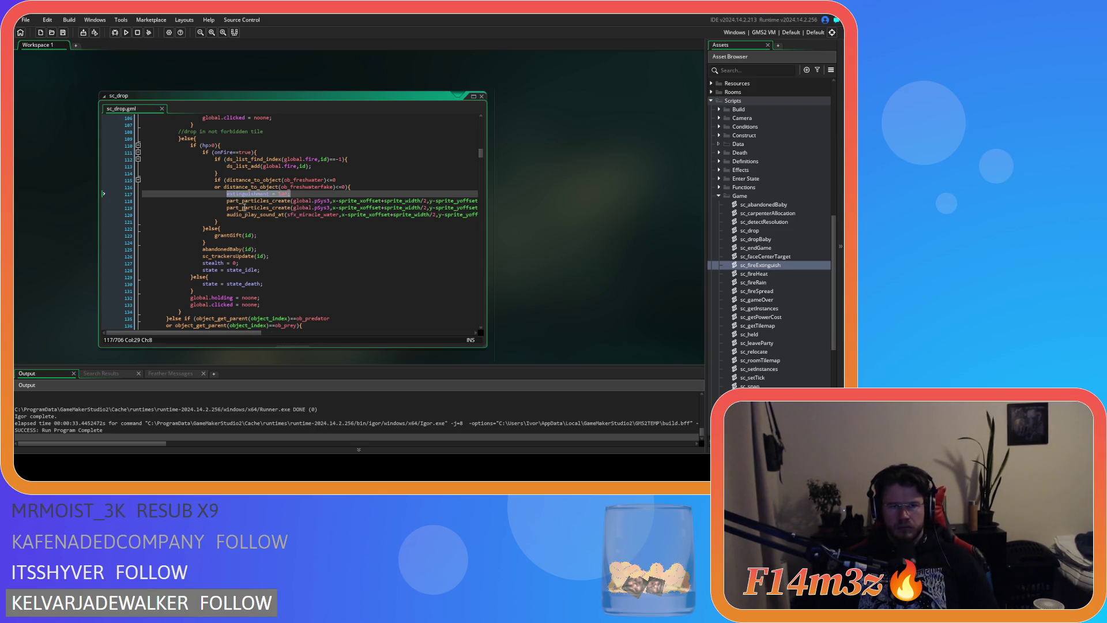
double_click(761, 265)
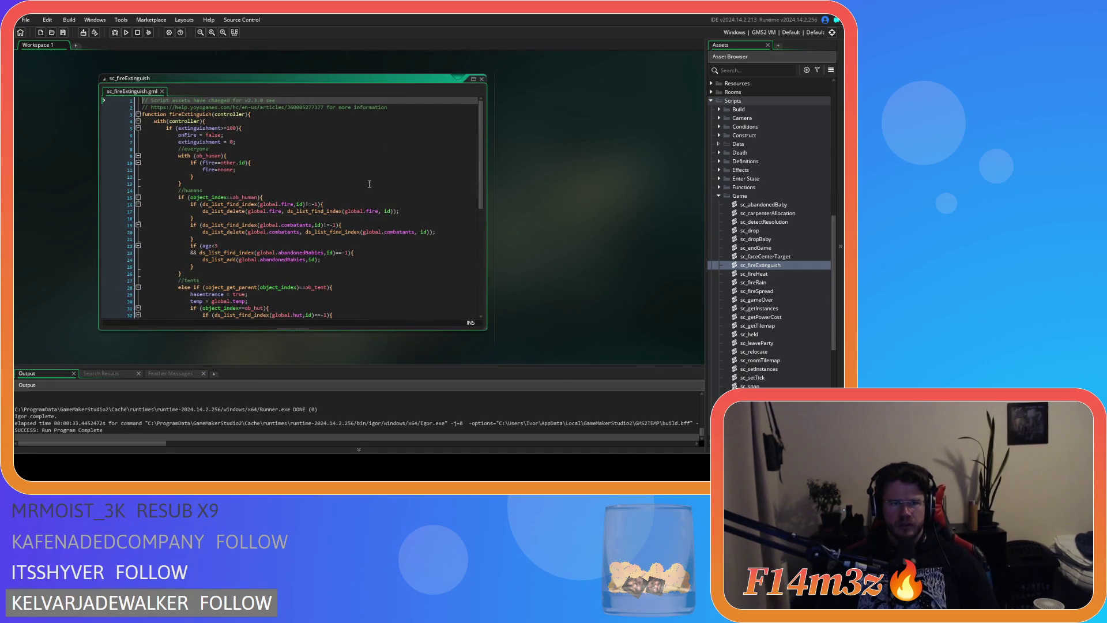
left_click(481, 80)
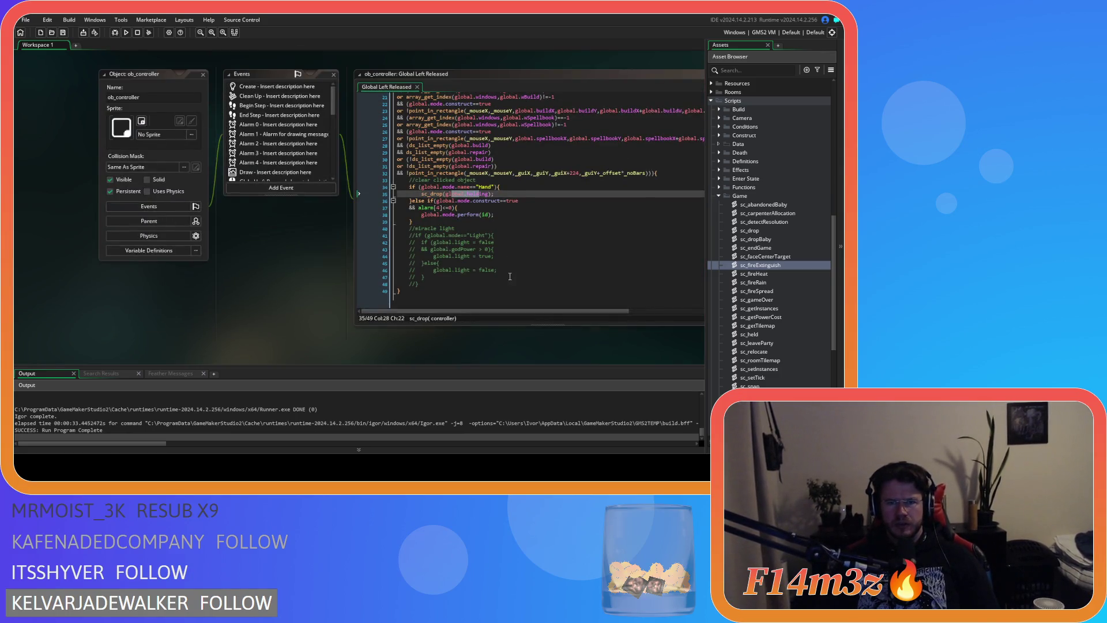
Step: Open sc_miracleWater from the Miracles scripts folder
scroll(769, 232, "up", 5)
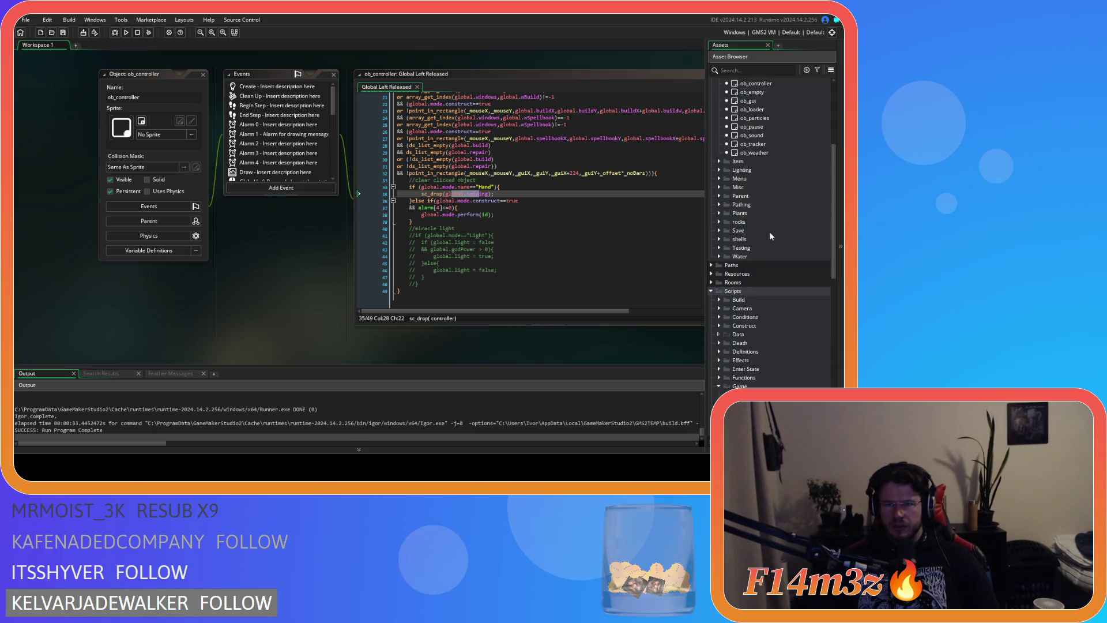
scroll(770, 234, "down", 8)
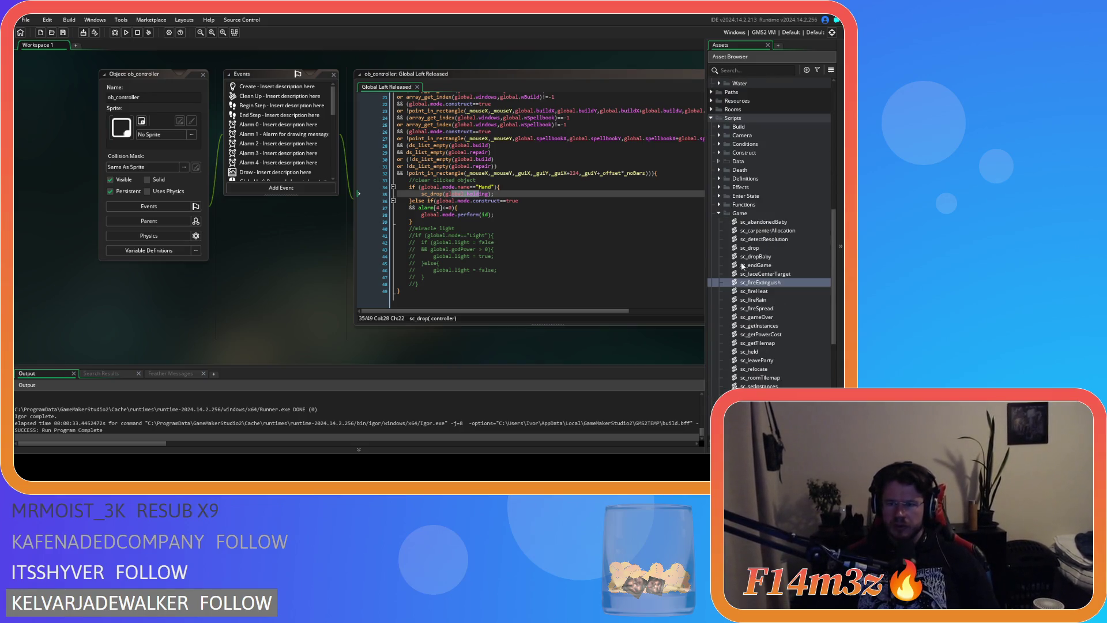
scroll(758, 300, "down", 3)
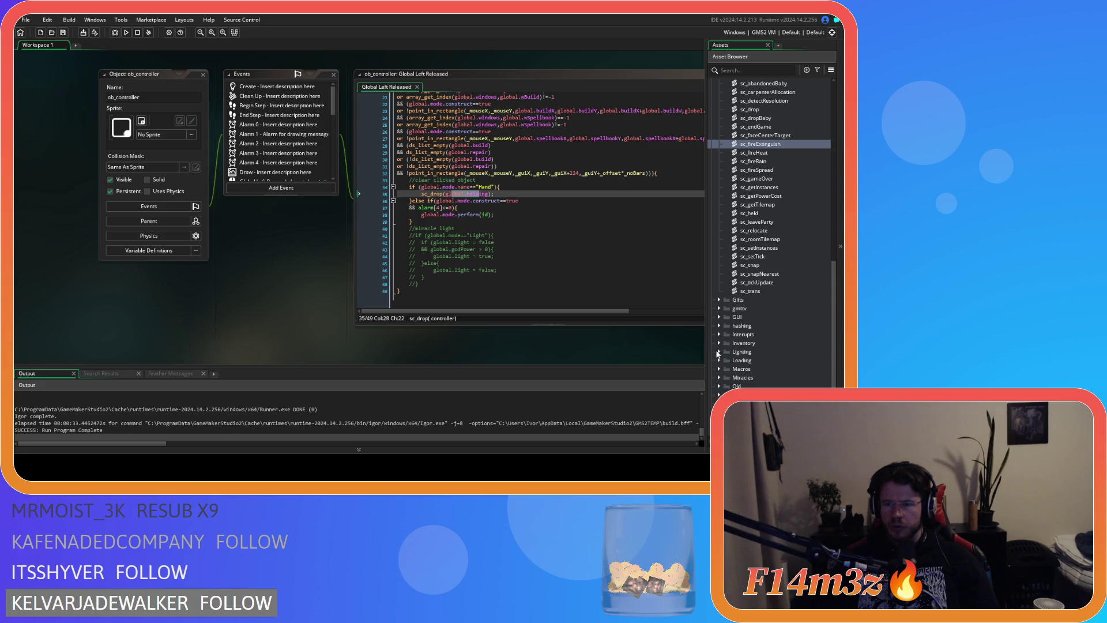
left_click(719, 377)
scroll(735, 372, "down", 4)
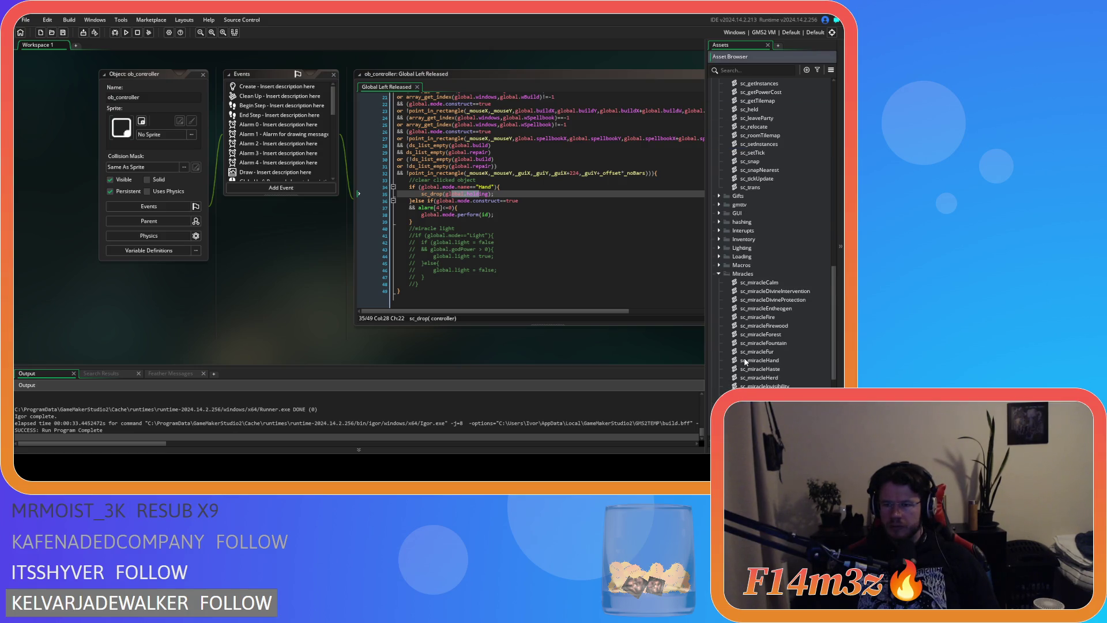
scroll(755, 361, "down", 3)
double_click(786, 378)
Step: Scroll through sc_miracleWater's campfire-extinguishing code and expand the Effects scripts folder
scroll(341, 229, "down", 5)
scroll(341, 229, "down", 15)
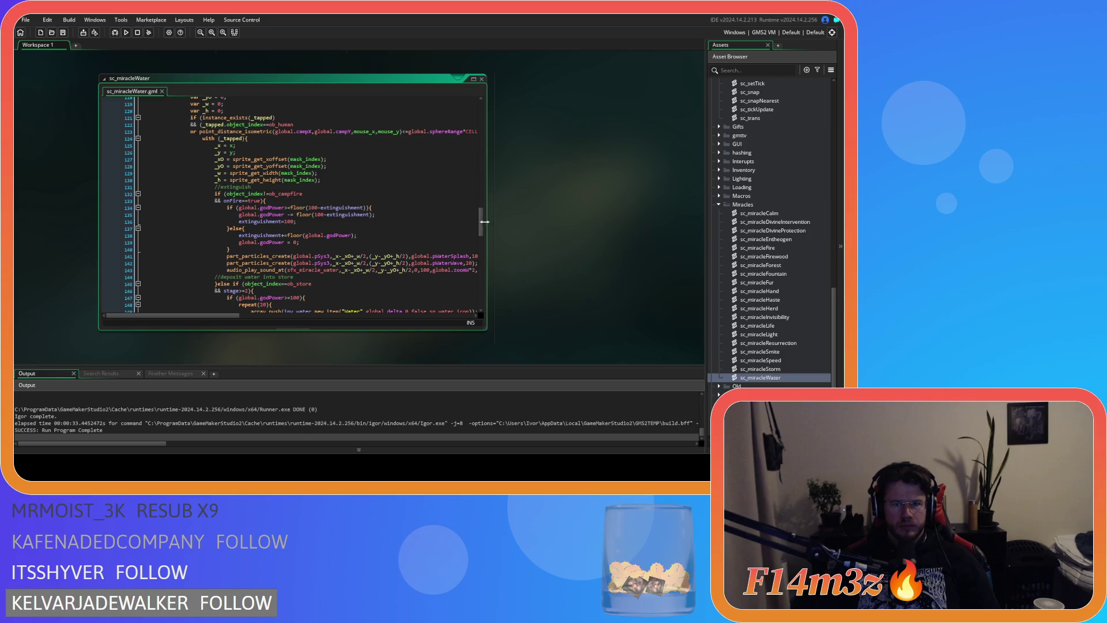
left_click_drag(482, 223, 484, 217)
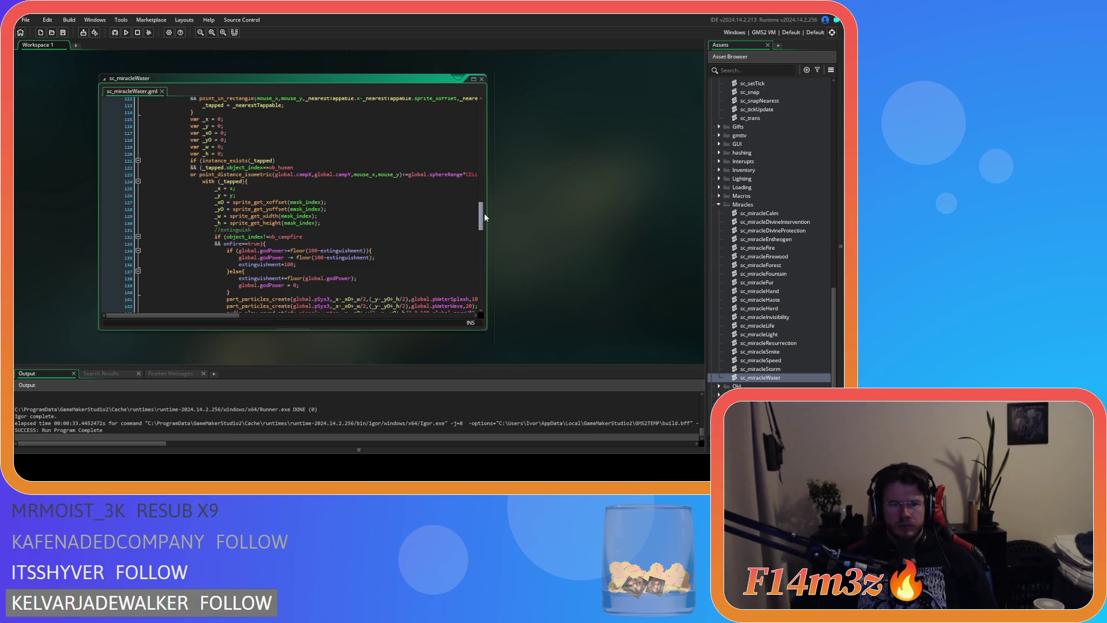
left_click_drag(485, 217, 485, 229)
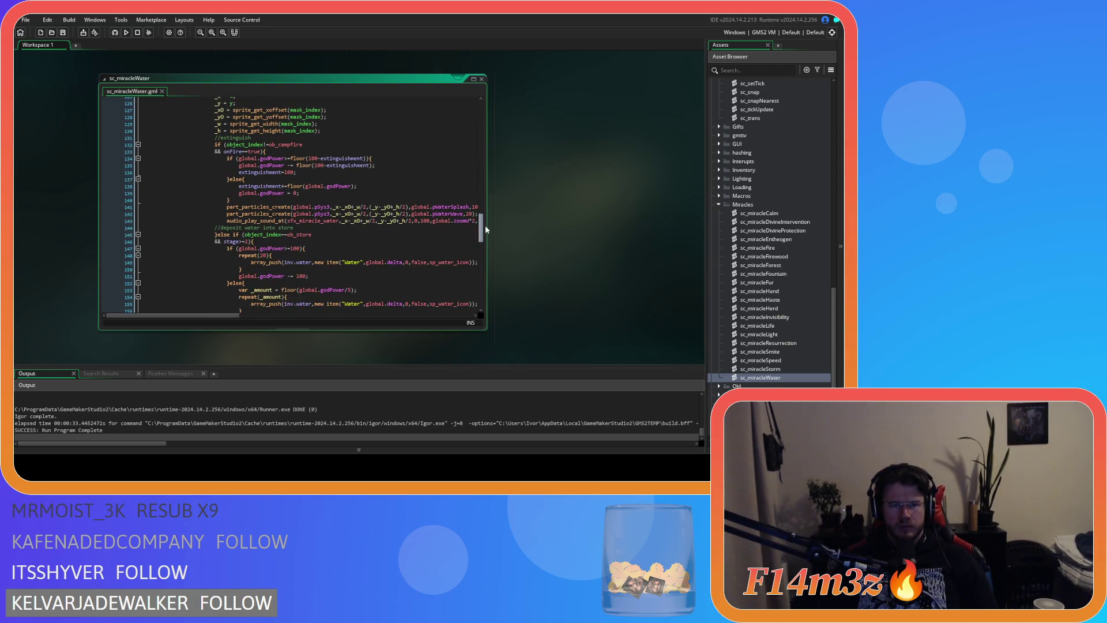
mouse_move(486, 228)
left_mouse_down()
mouse_move(483, 240)
mouse_move(479, 218)
mouse_move(482, 226)
left_mouse_up()
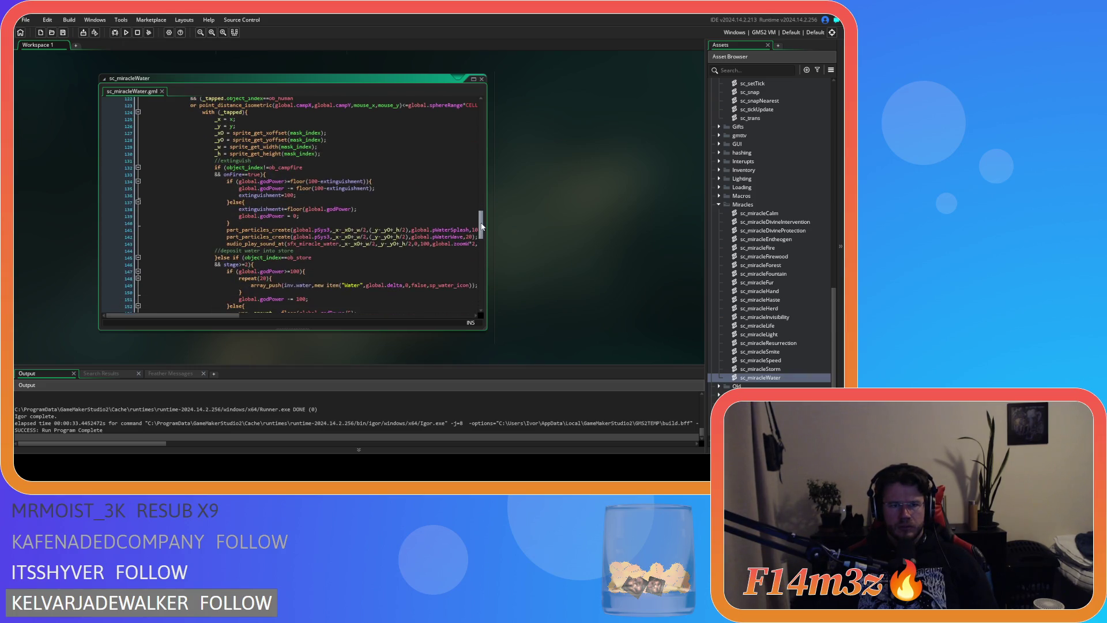
scroll(768, 222, "up", 8)
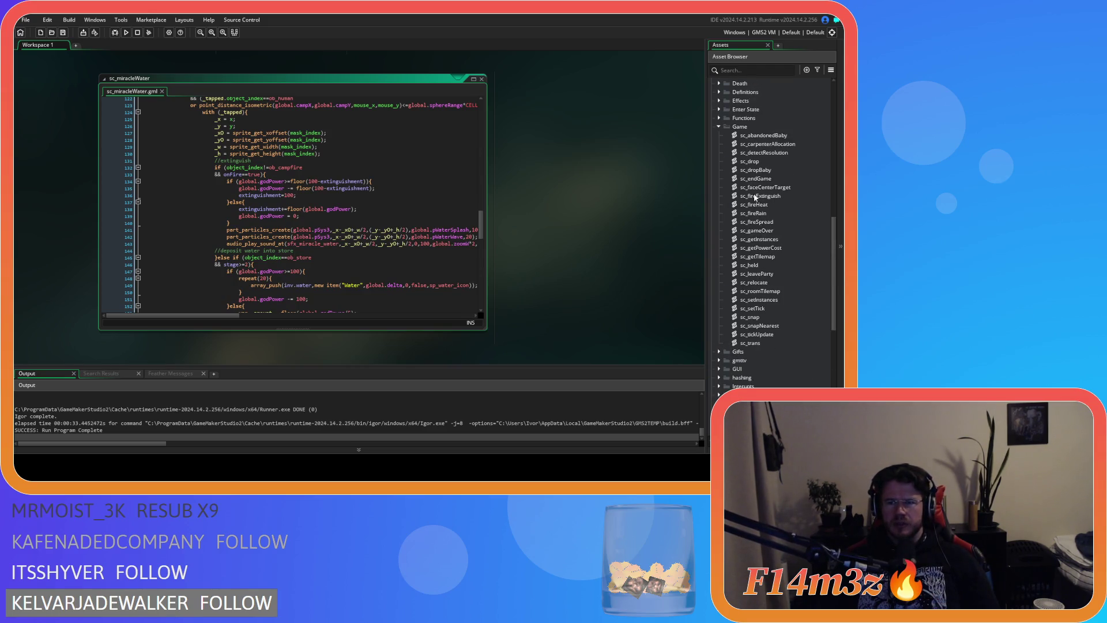
scroll(769, 191, "up", 3)
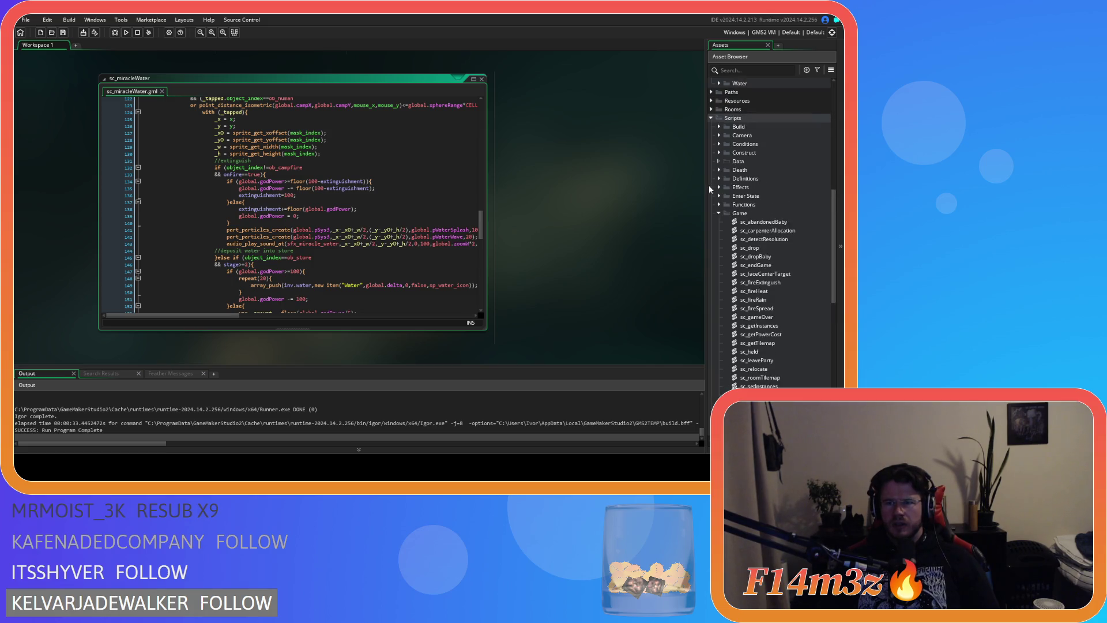
left_click(719, 186)
left_click(765, 205)
Step: Open sc_effectFire and inspect its extinguish, human and held-creature fire conditions
double_click(765, 207)
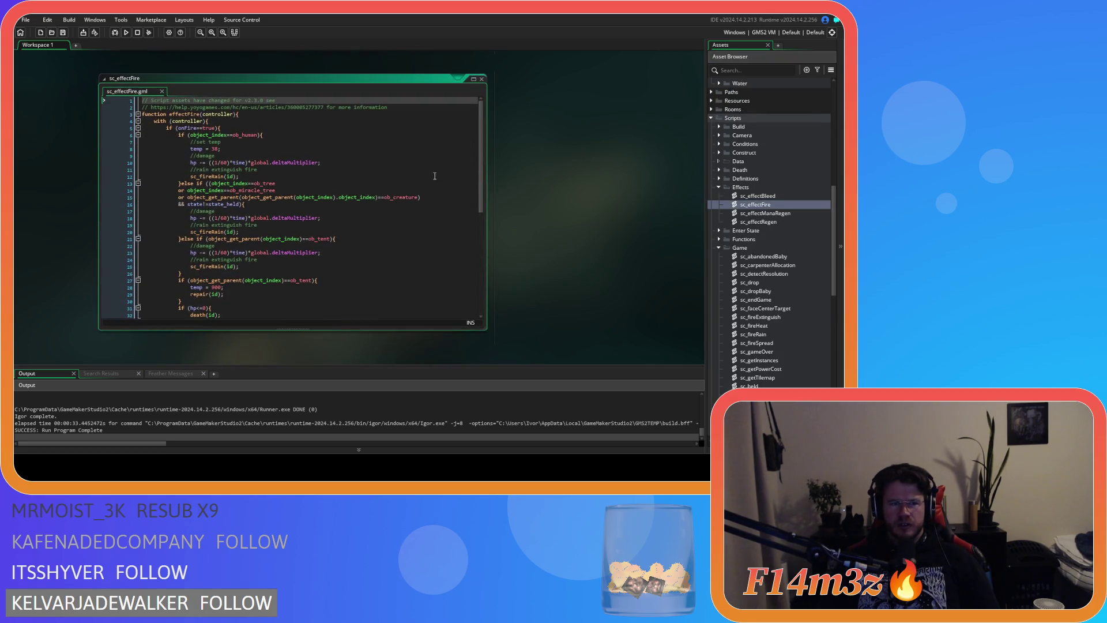
left_click_drag(482, 184, 489, 291)
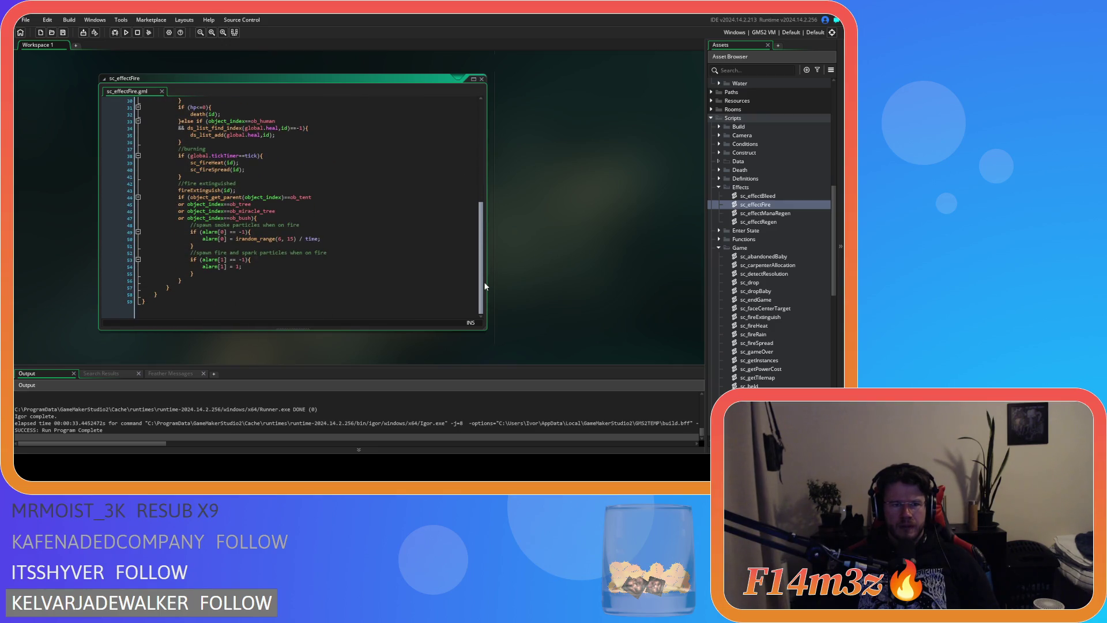
scroll(485, 286, "up", 1)
left_click(260, 204)
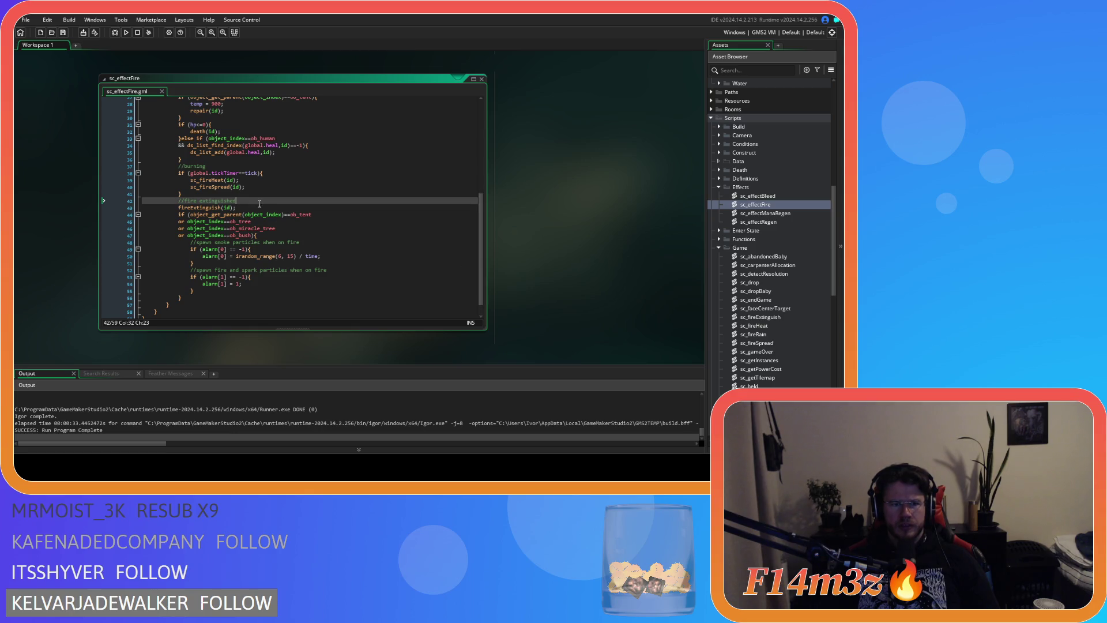
scroll(259, 204, "up", 9)
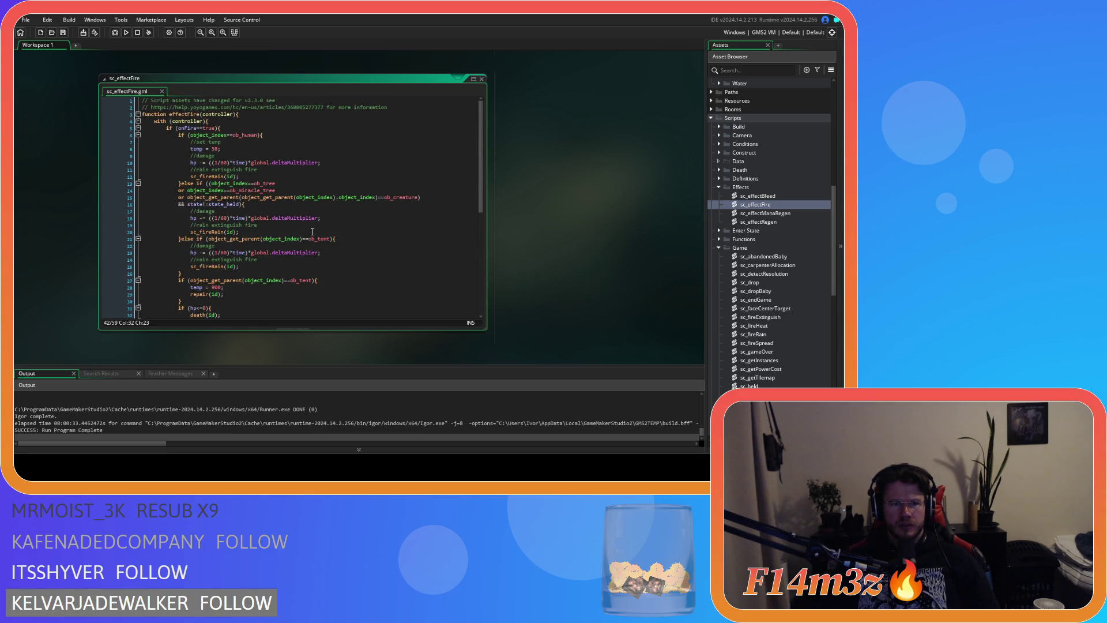
left_click(277, 136)
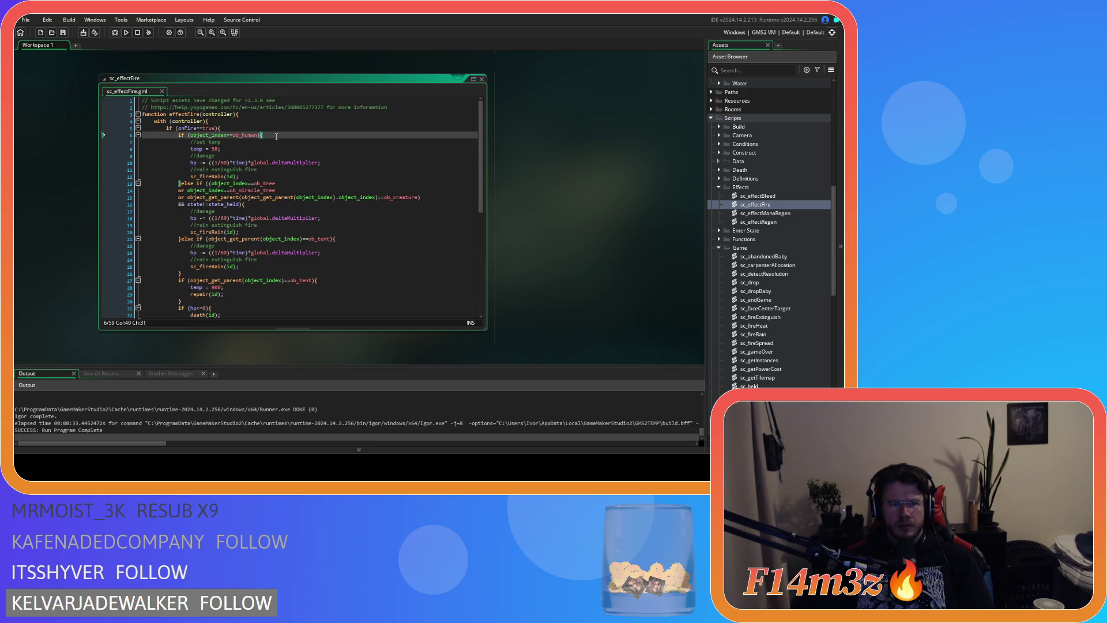
left_click(289, 206)
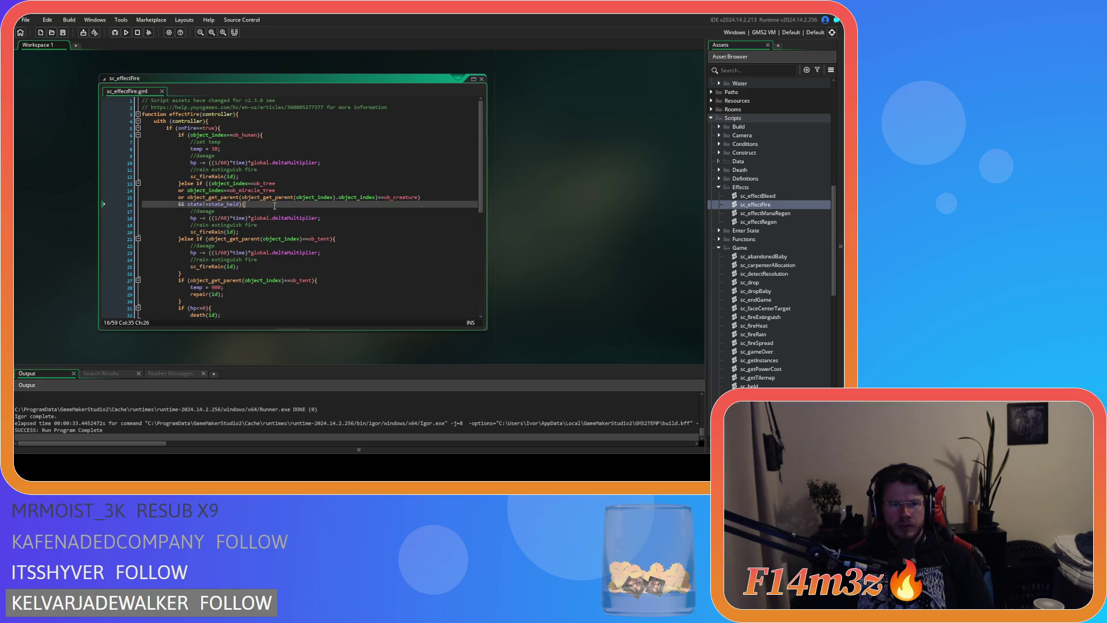
Step: Inspect the tent damage, repair and burning code, then shrink sc_effectFire aside
scroll(306, 222, "down", 4)
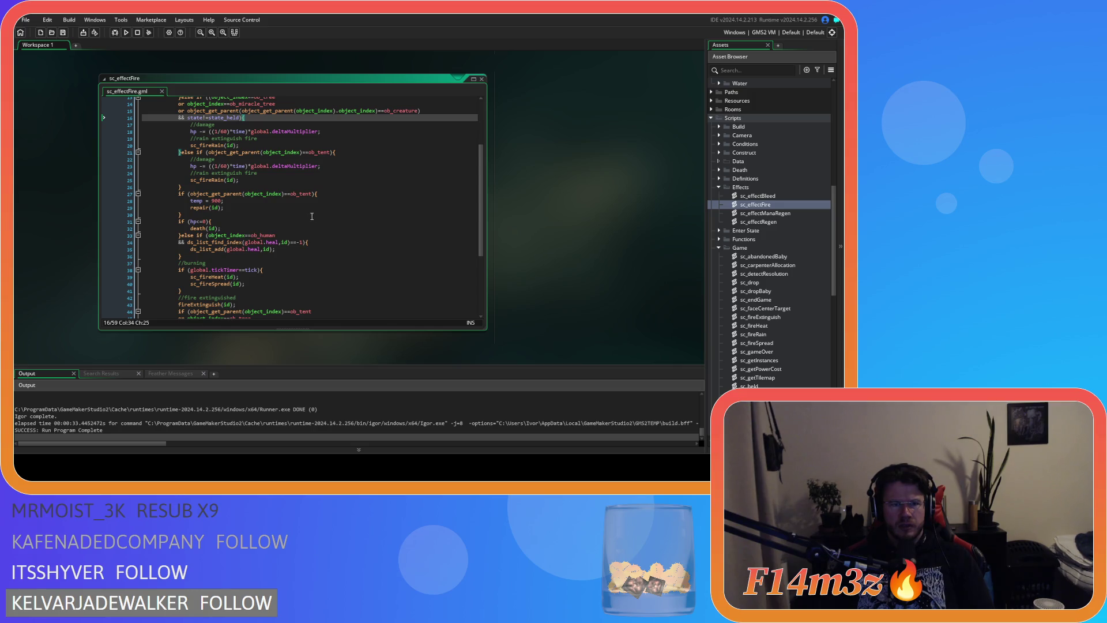
left_click(353, 151)
left_click(336, 195)
scroll(327, 206, "down", 2)
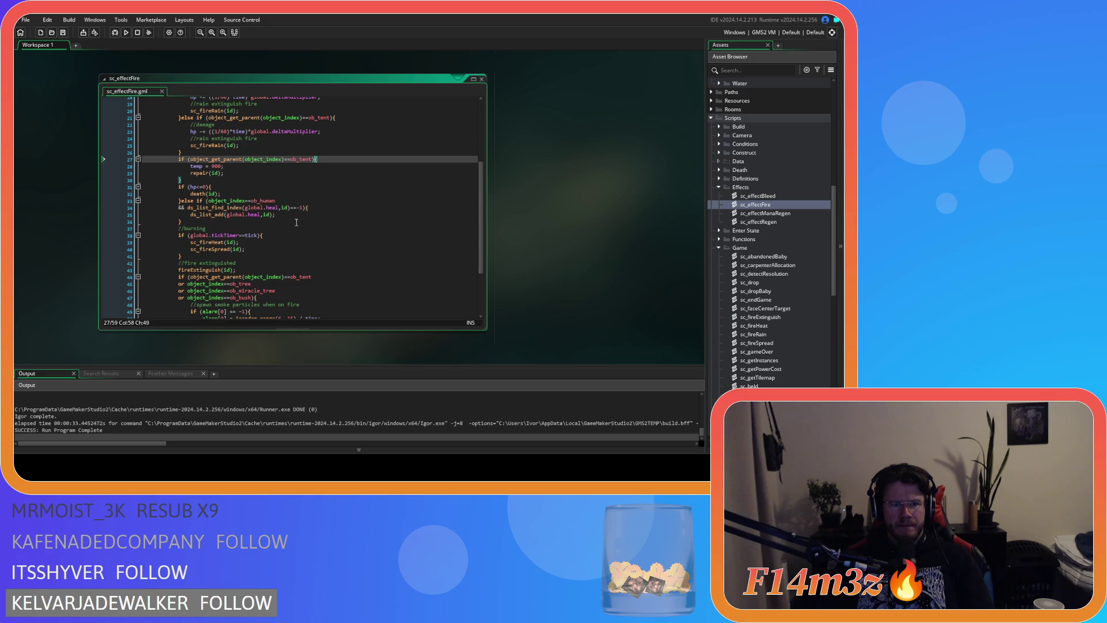
left_click(226, 222)
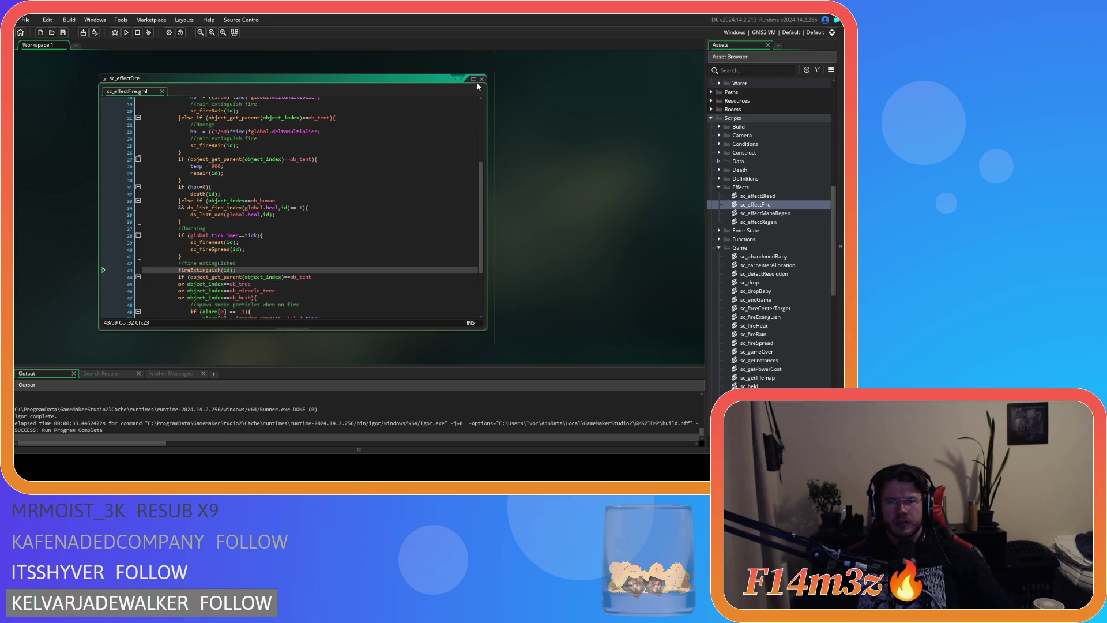
mouse_move(458, 328)
left_mouse_down()
mouse_move(458, 243)
mouse_move(427, 308)
mouse_move(527, 324)
left_mouse_up()
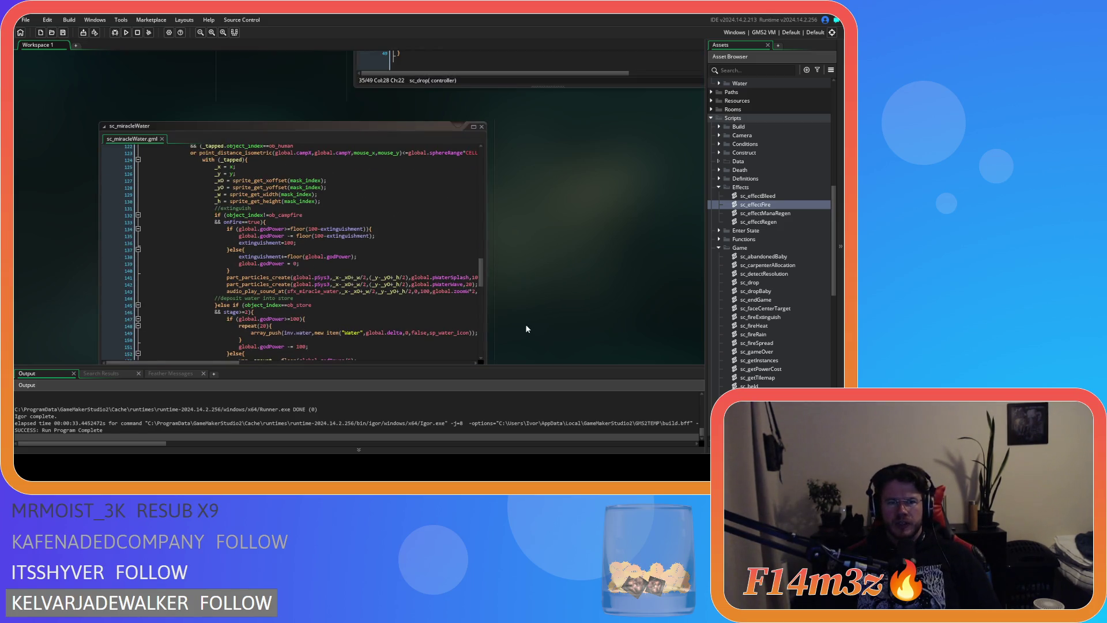
scroll(523, 318, "up", 3)
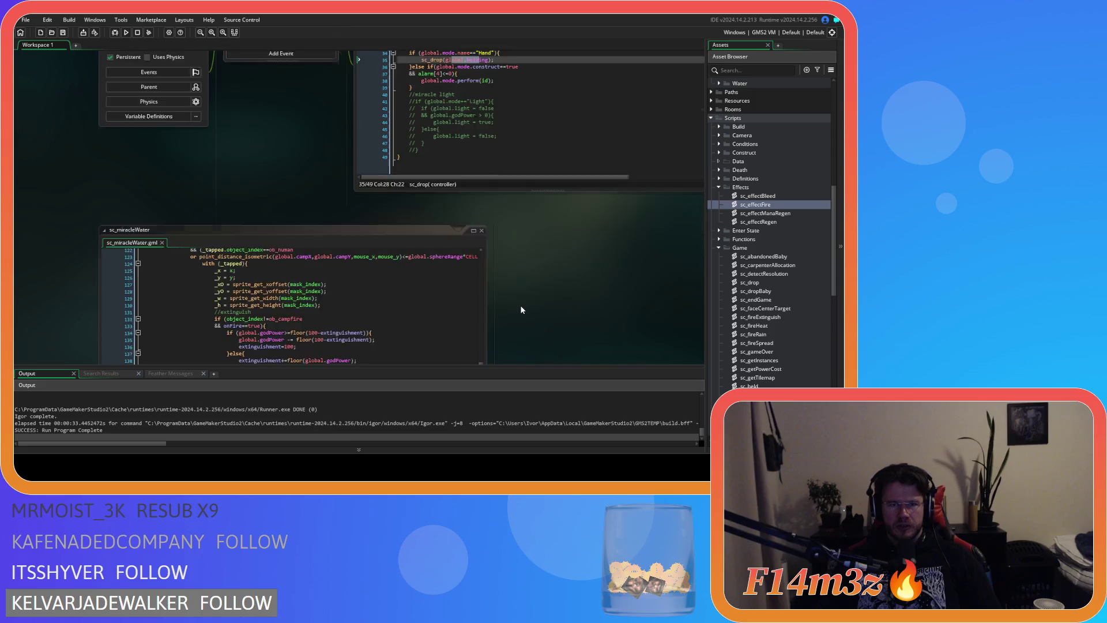
scroll(521, 310, "up", 8)
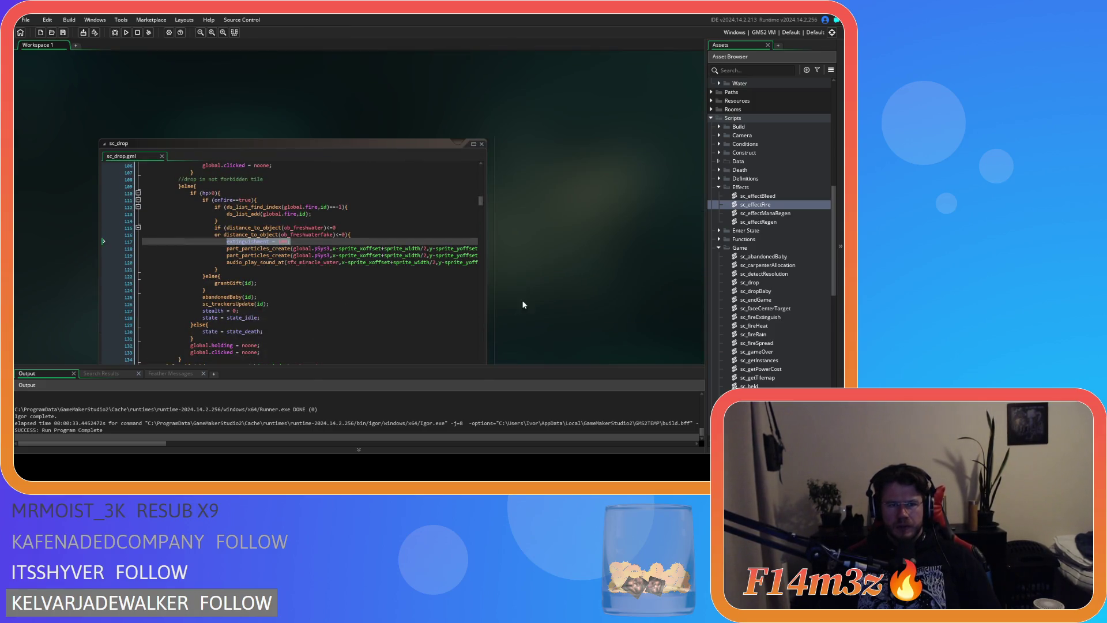
Step: Delete leftover lines 83–93 and the blank line below sc_drop's fresh-water block
scroll(518, 306, "down", 1)
left_click(295, 188)
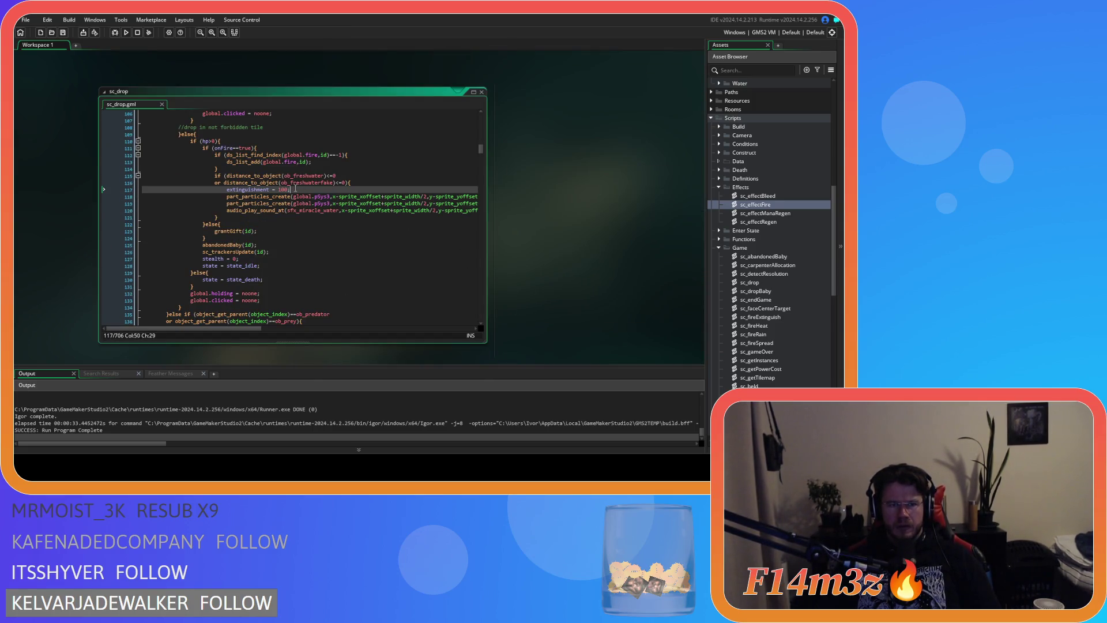
scroll(313, 238, "down", 5)
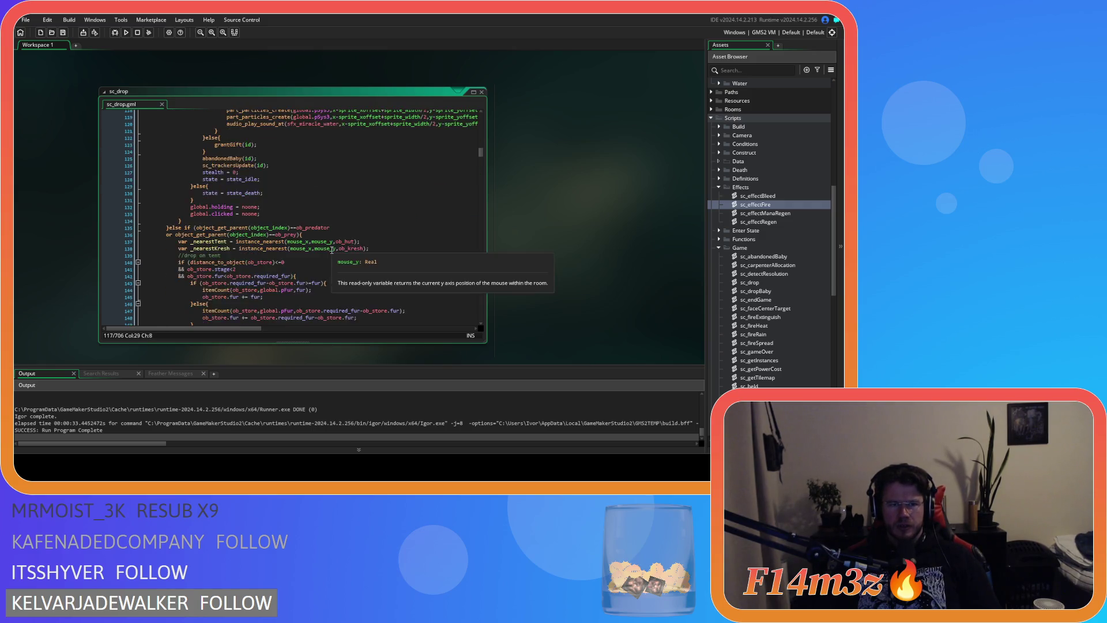
scroll(338, 254, "up", 15)
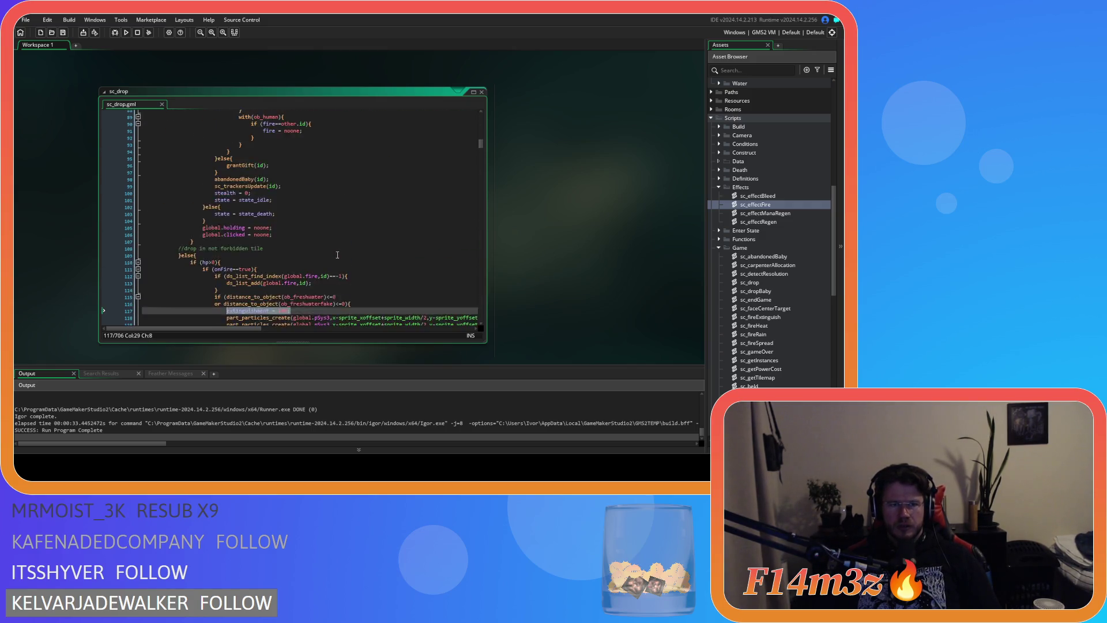
mouse_move(244, 265)
left_mouse_down()
mouse_move(142, 237)
mouse_move(142, 196)
left_mouse_up()
key("BackSpace")
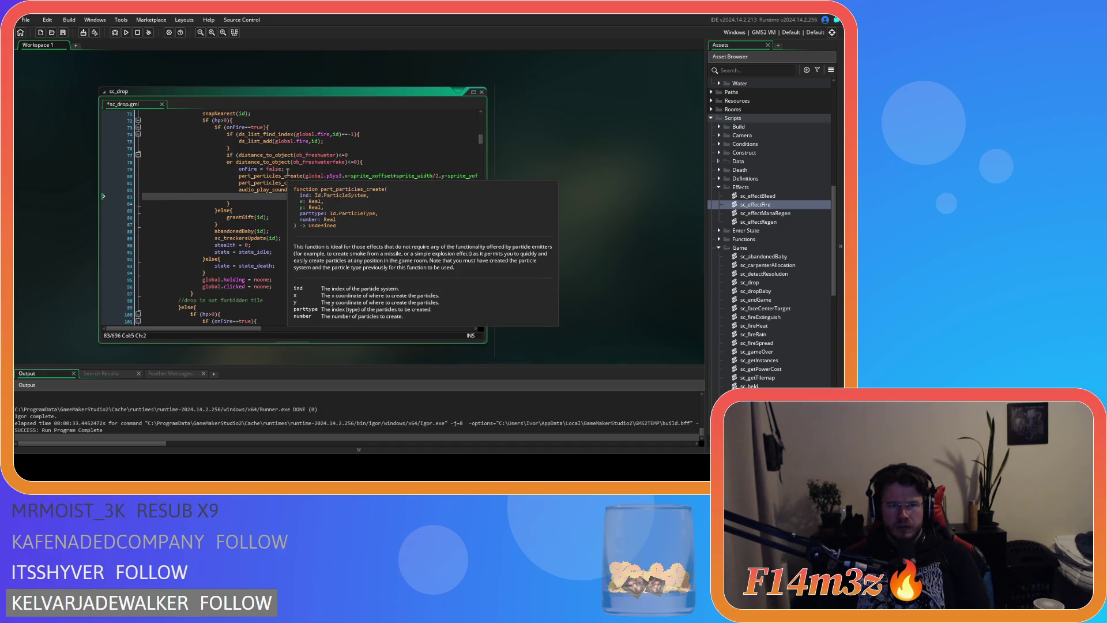
key("BackSpace")
key("BackSpace")
Step: Confirm the extinguishment = 100 line, save sc_drop and launch a test build
left_click_drag(267, 168, 146, 168)
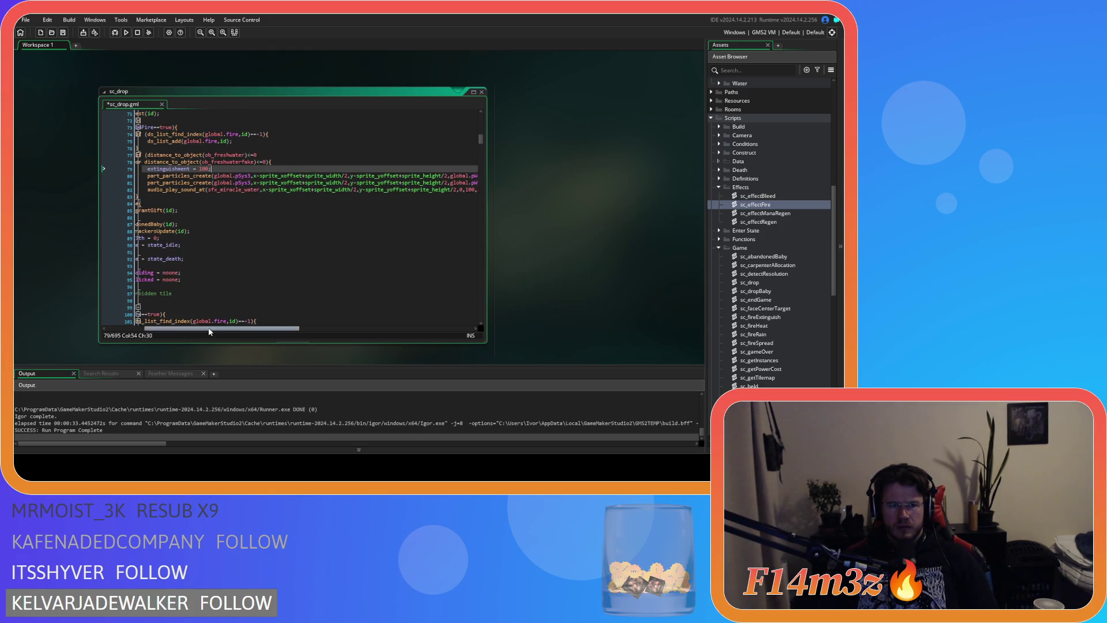
left_click_drag(215, 327, 180, 302)
key("ctrl+s")
key("F5")
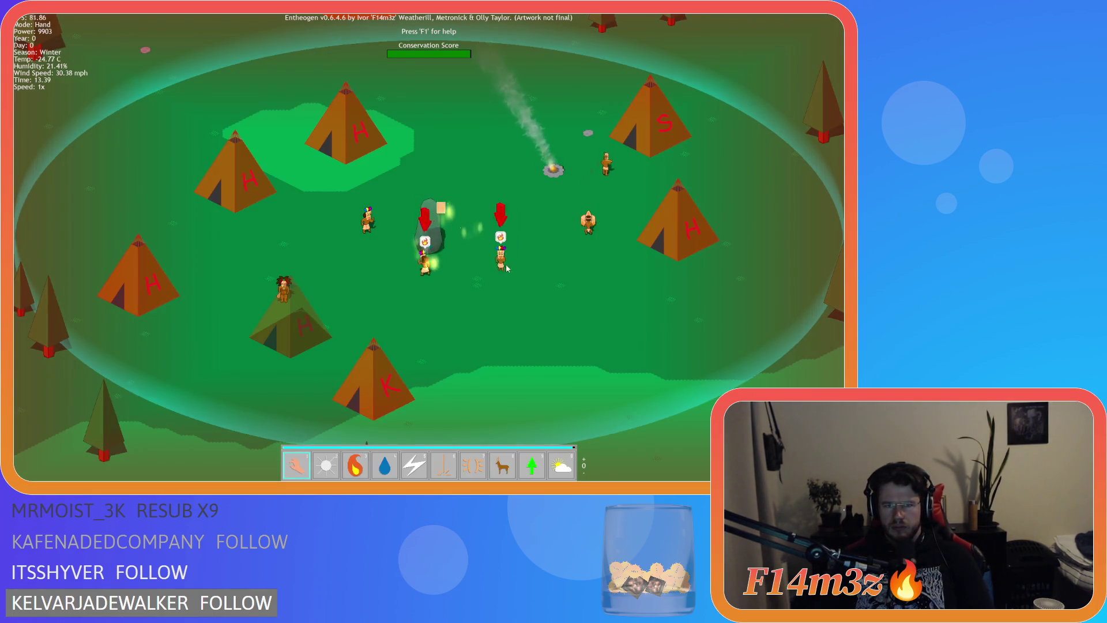
Step: Pan the game map down to the river and back up over the village
key("s")
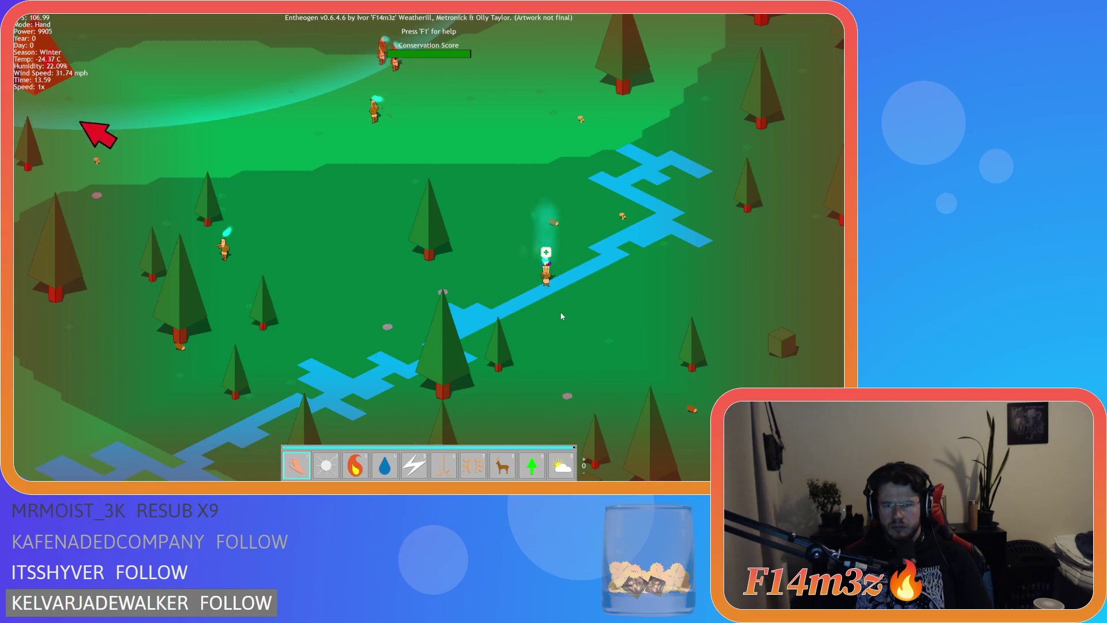
key("w")
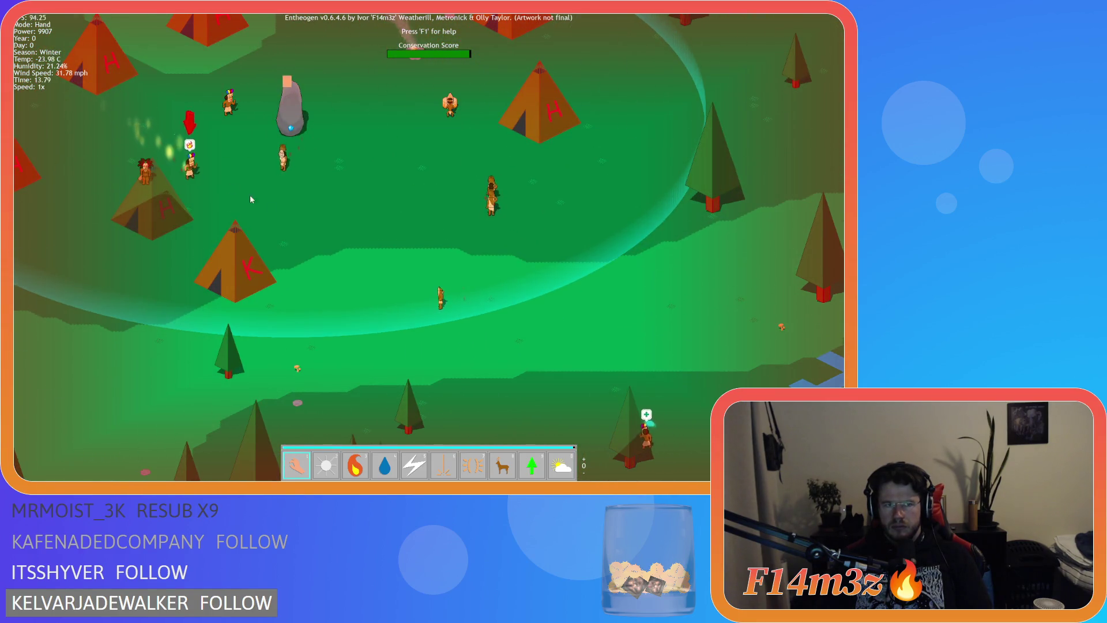
key("s")
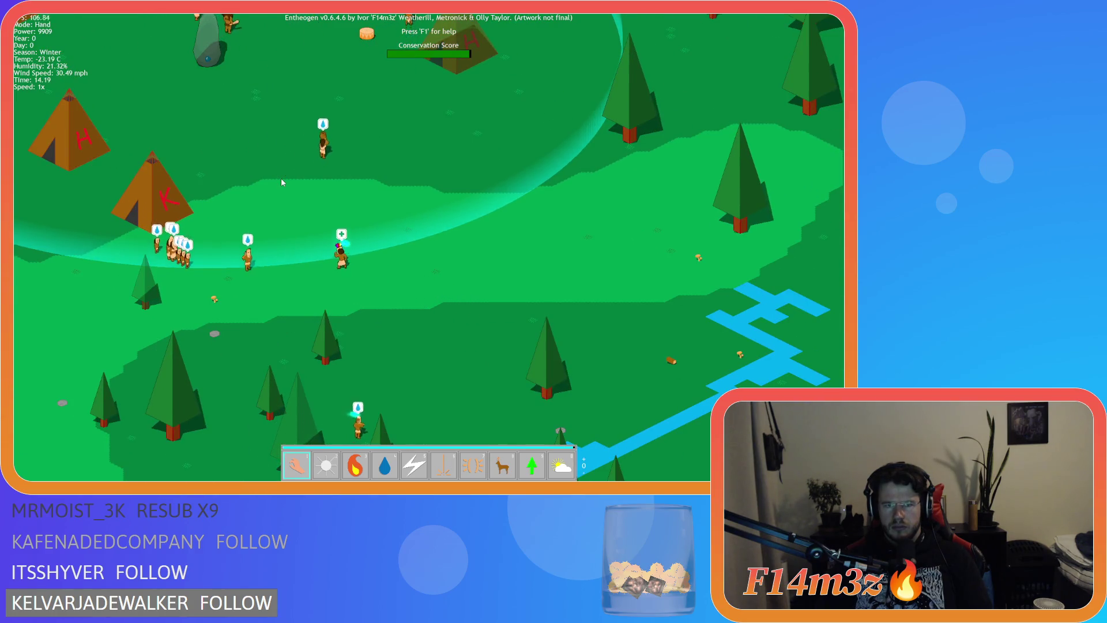
key("w")
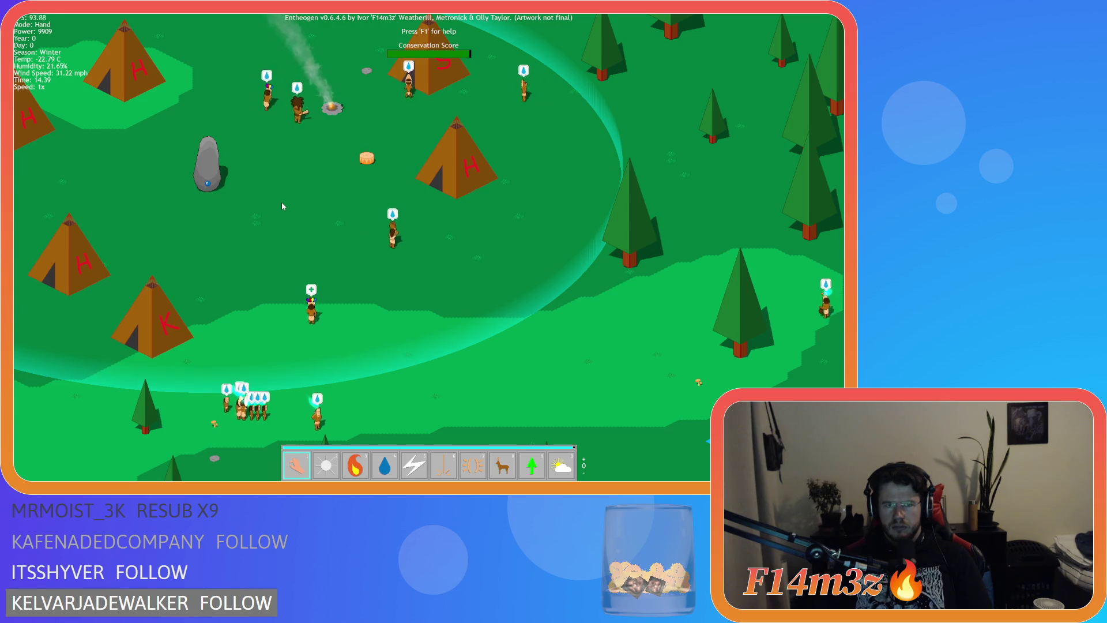
key("a")
key("w")
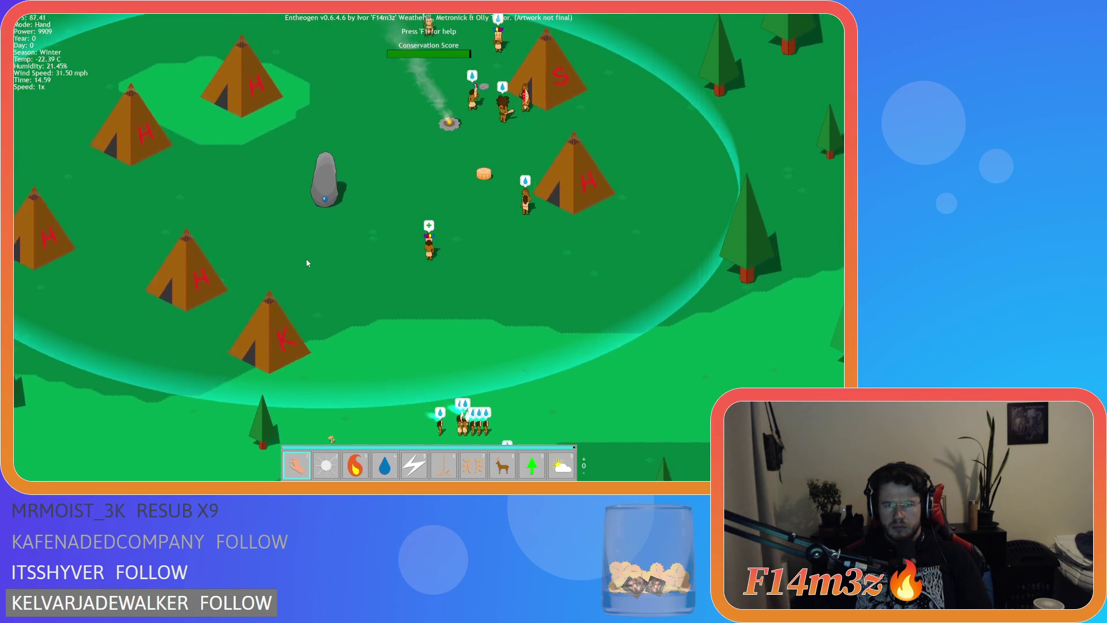
key("w")
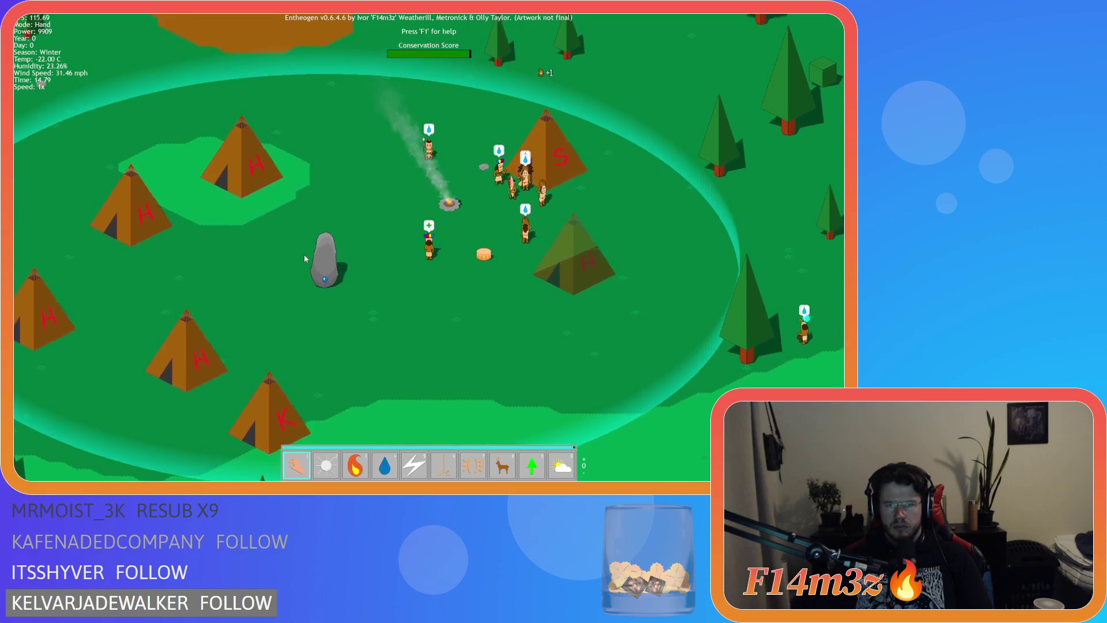
key("d")
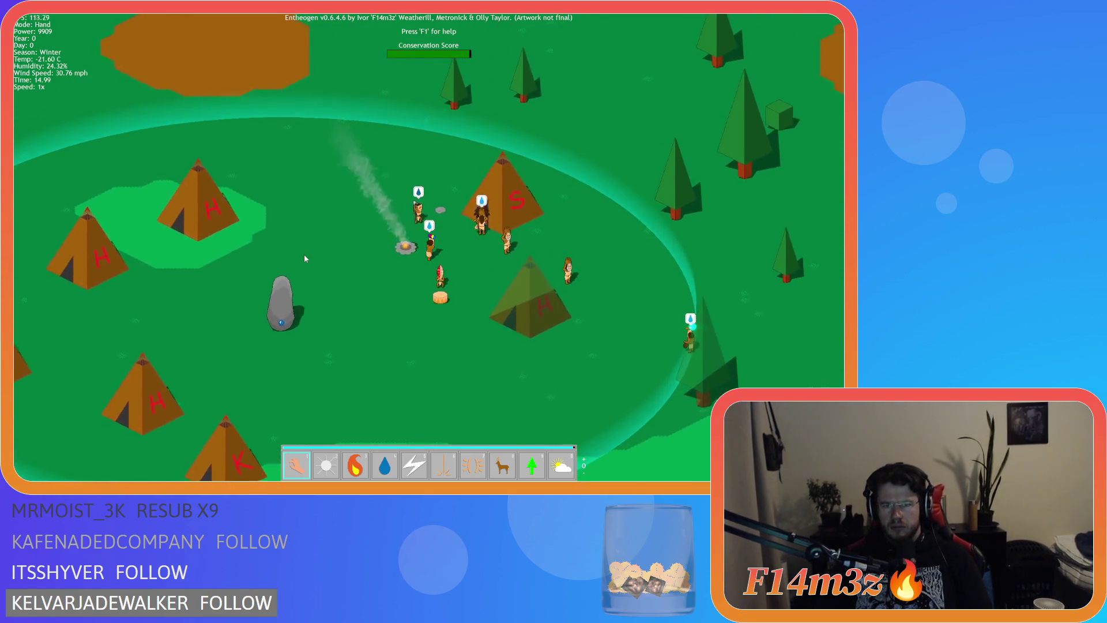
Step: Pan across the camp toward the tents, then quit the test run
key("w")
key("d")
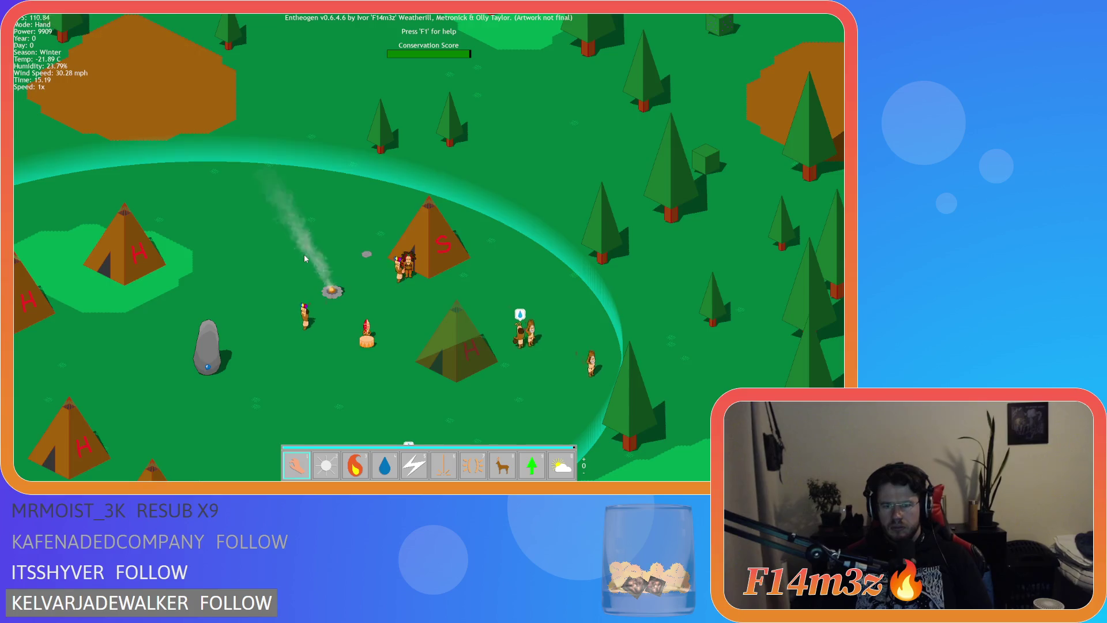
key("a")
key("s")
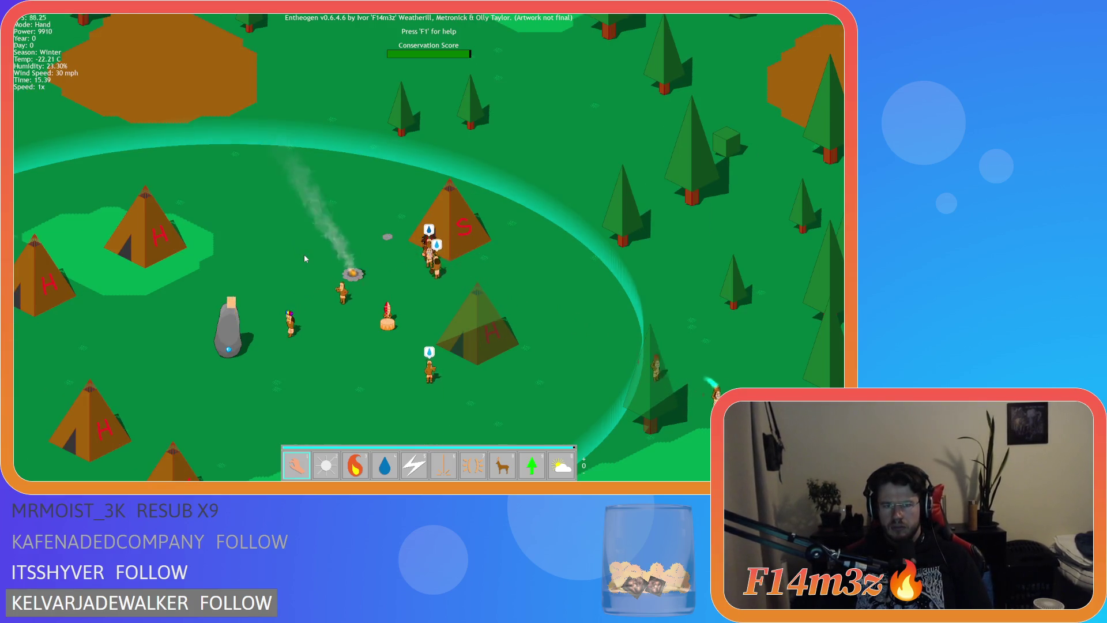
key("a")
key("s")
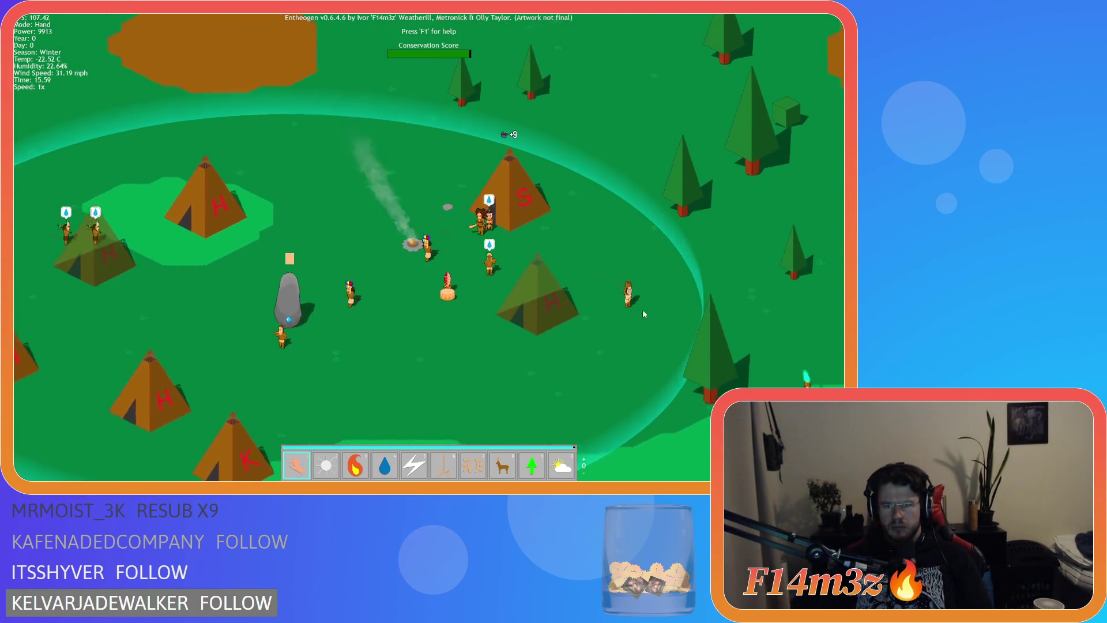
key("a")
key("s")
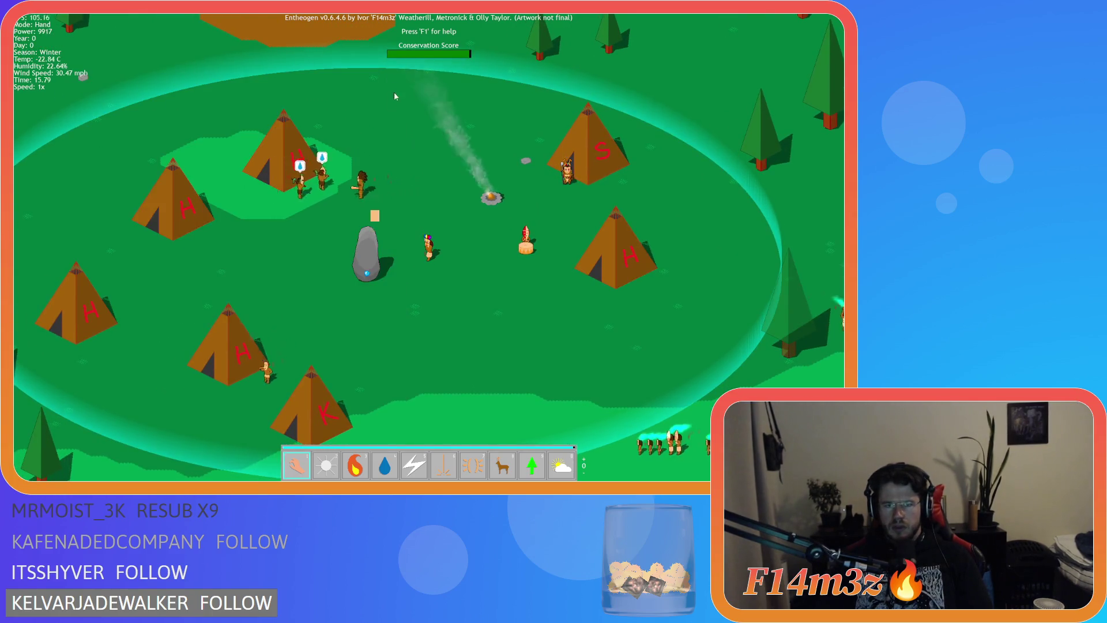
key("a")
key("s")
key("Escape")
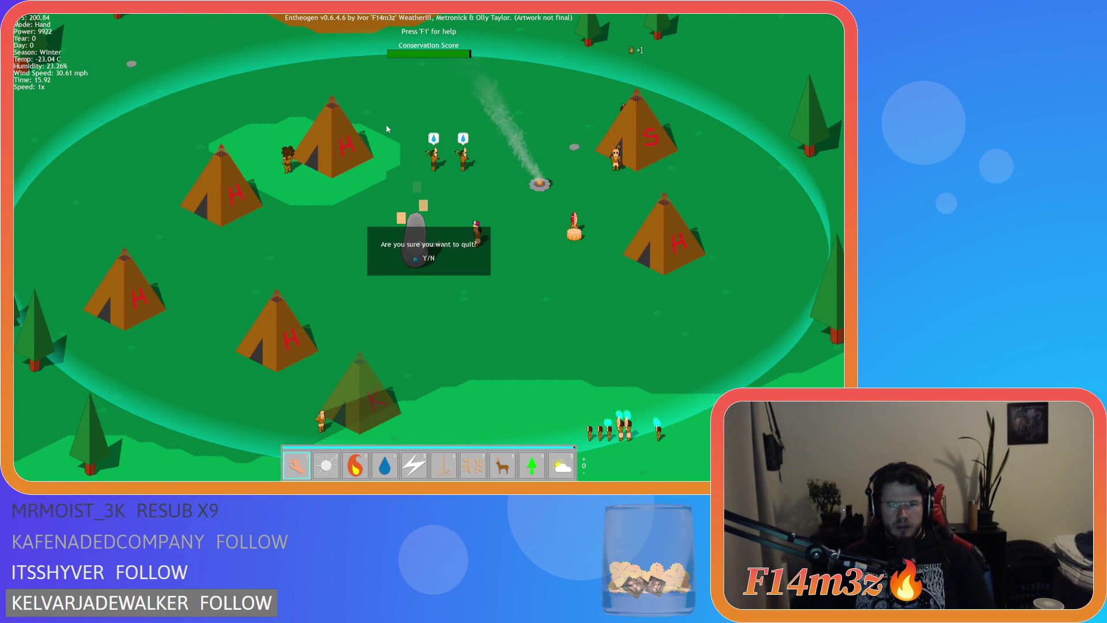
key("y")
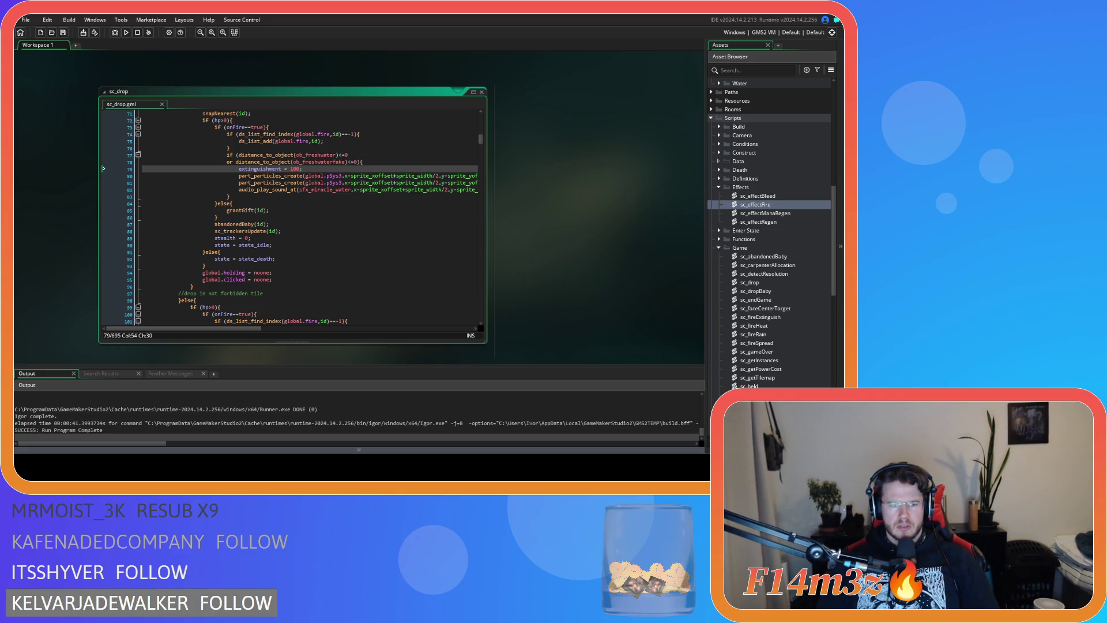
Step: Close all open editor windows via the workspace's Windows > Close All menu
left_click(334, 210)
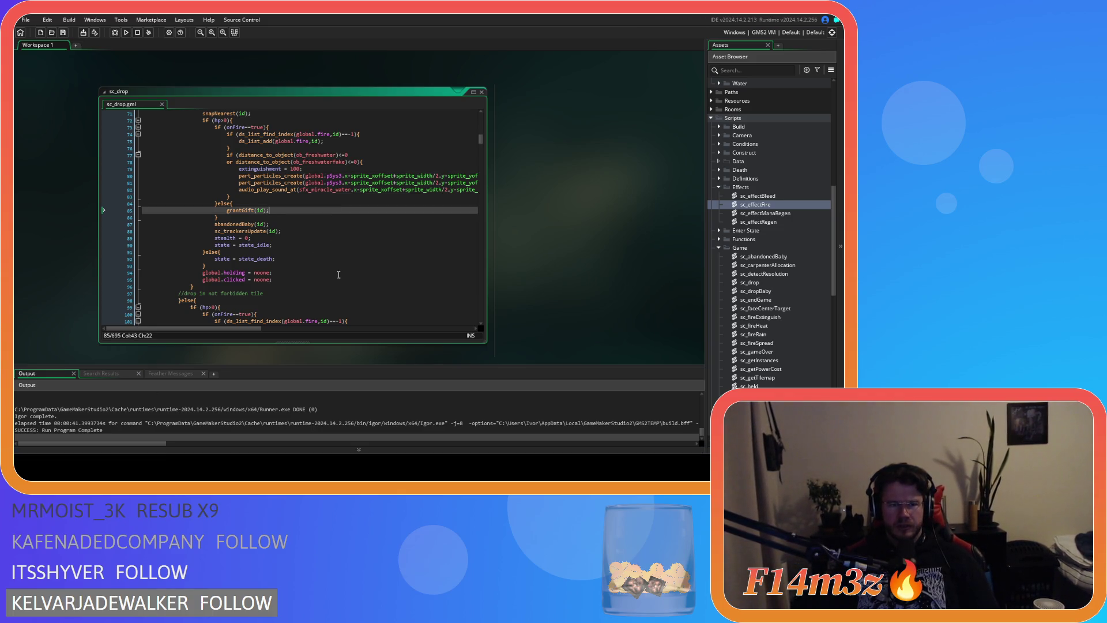
left_click(346, 252)
right_click(572, 202)
mouse_move(592, 217)
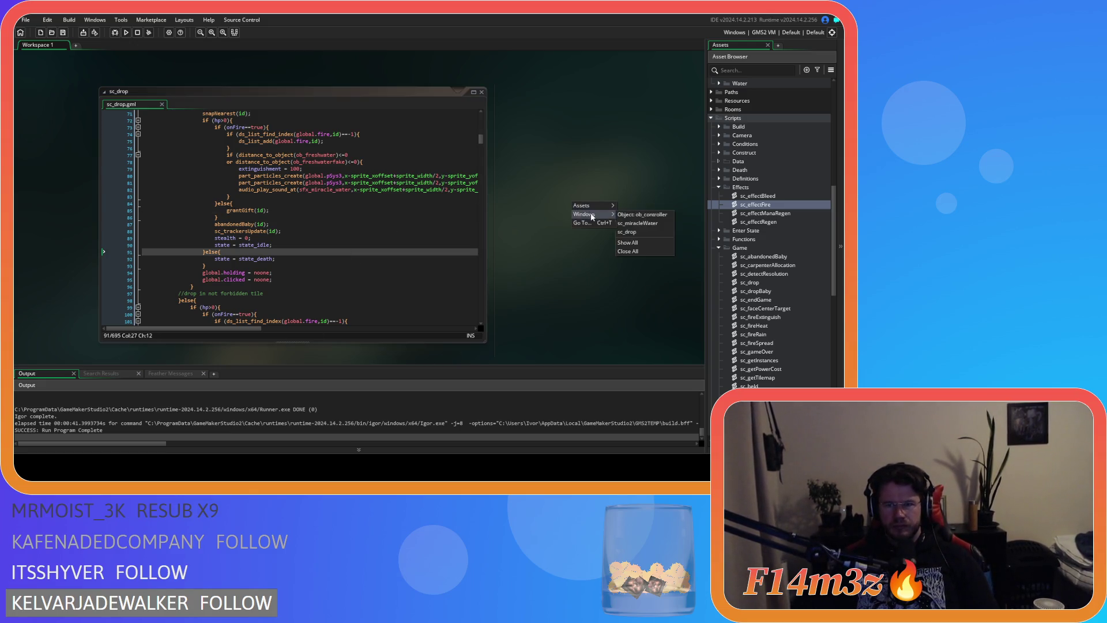
left_click(628, 251)
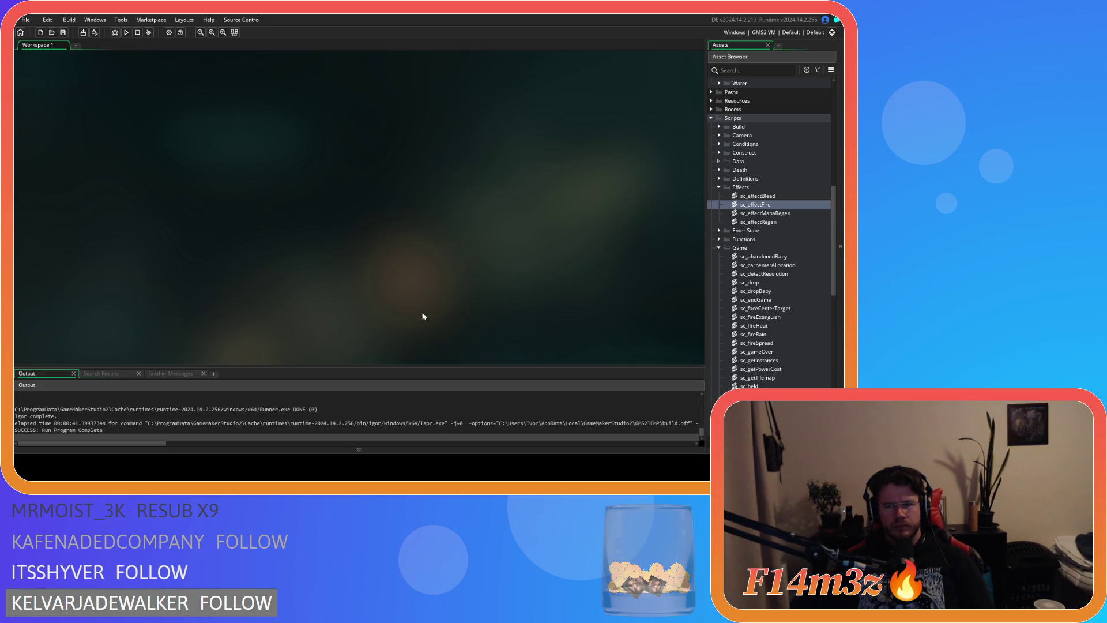
Step: Collapse the Miracles, Game and Effects groups, expand Definitions and open sc_defineRooms
scroll(802, 289, "down", 6)
scroll(819, 334, "down", 3)
left_click(718, 309)
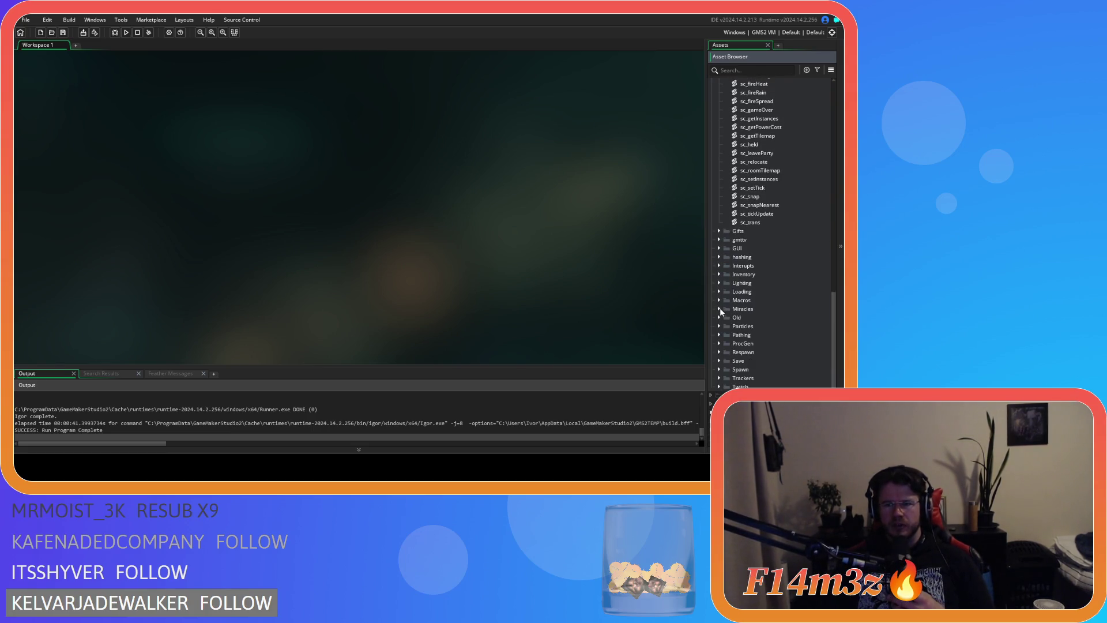
scroll(726, 297, "up", 6)
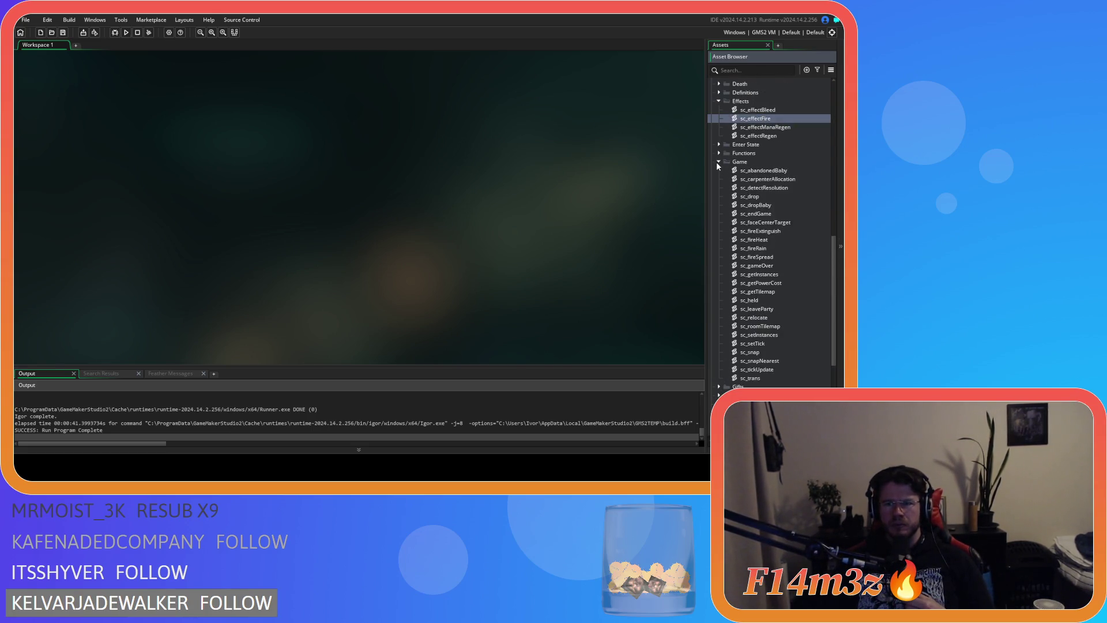
left_click(716, 163)
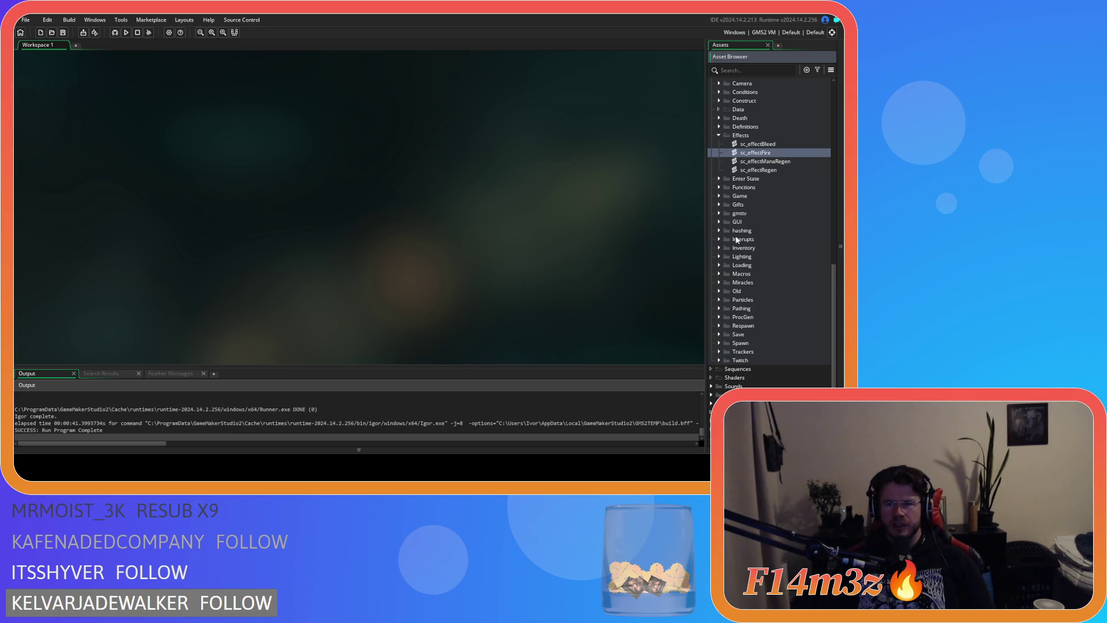
scroll(717, 186, "up", 3)
left_click(719, 204)
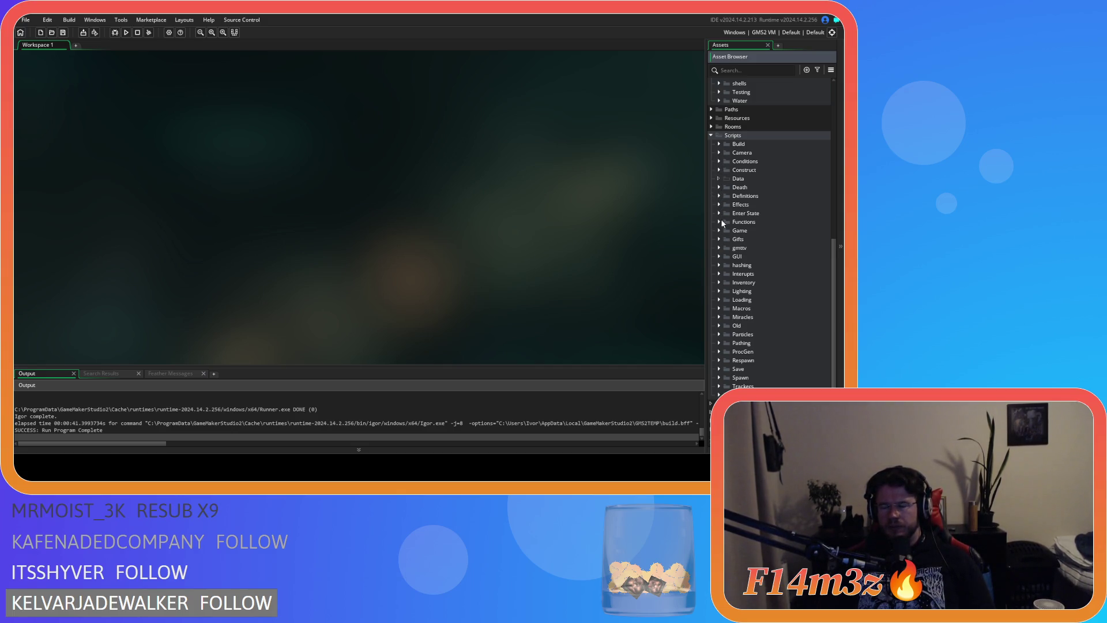
left_click(718, 196)
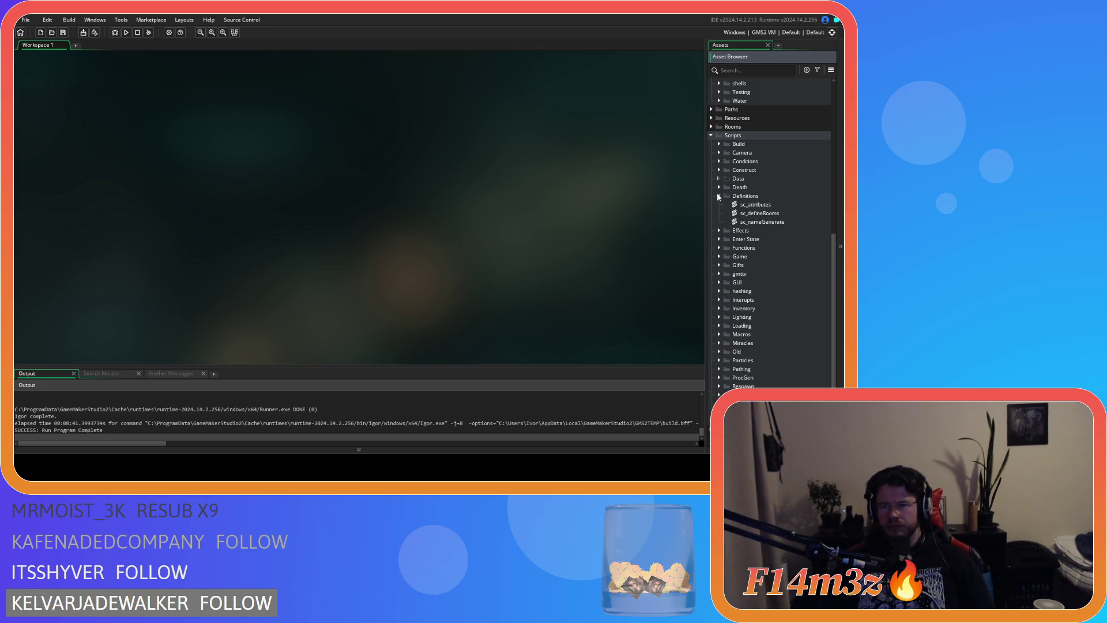
double_click(746, 215)
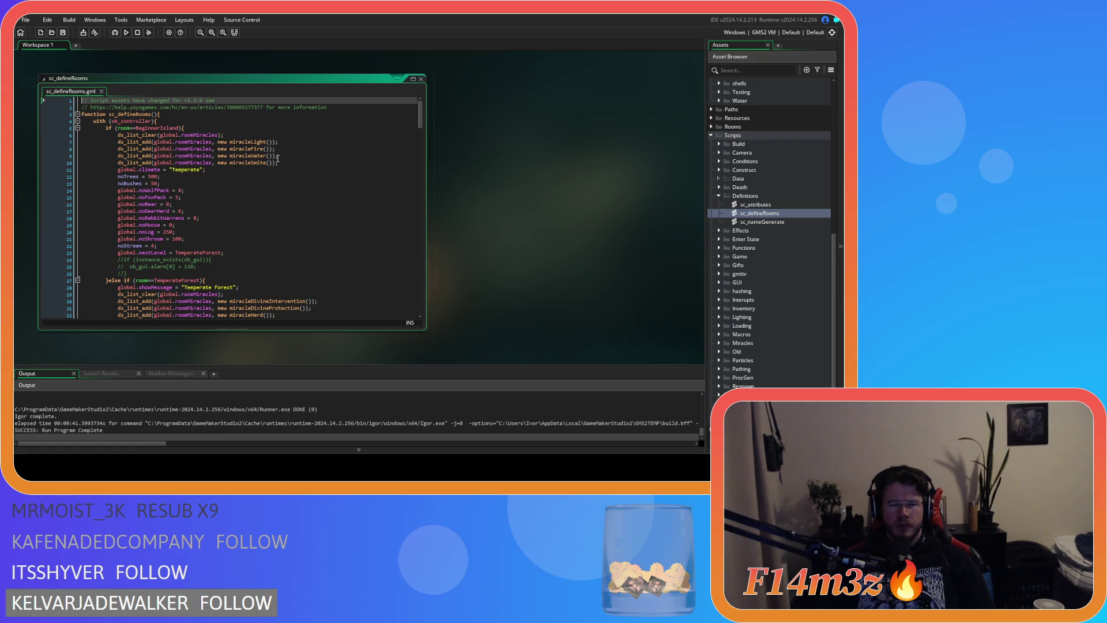
Step: Scroll through sc_defineRooms, reviewing the Tropical Rainforest, Savannah, Desert Island and Swamp definitions
scroll(277, 157, "down", 15)
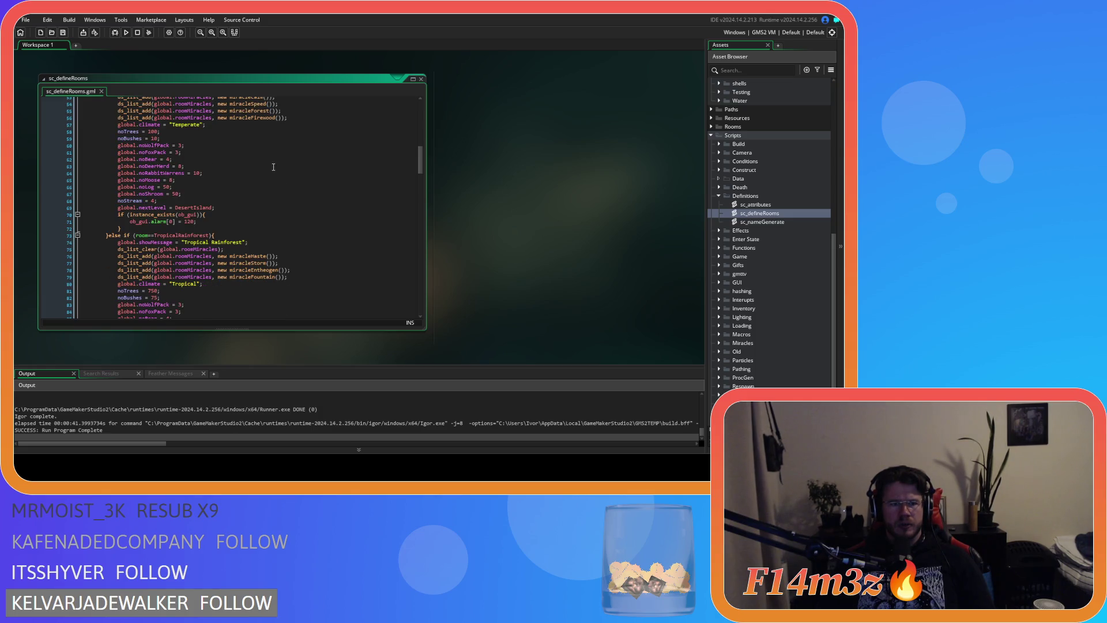
scroll(264, 203, "up", 6)
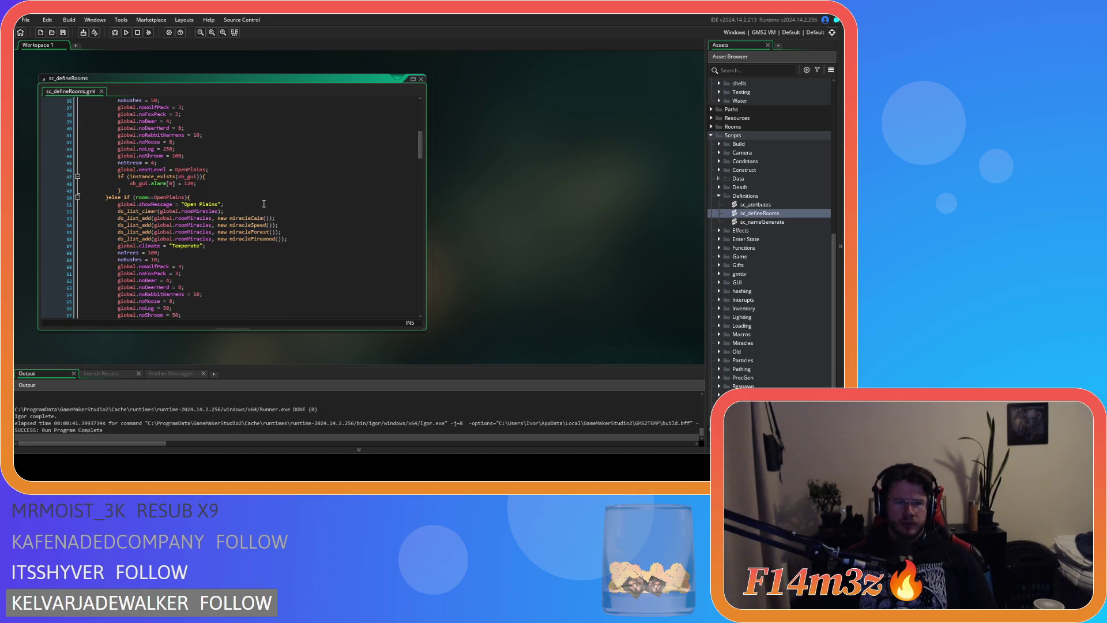
scroll(264, 203, "up", 11)
scroll(264, 204, "down", 8)
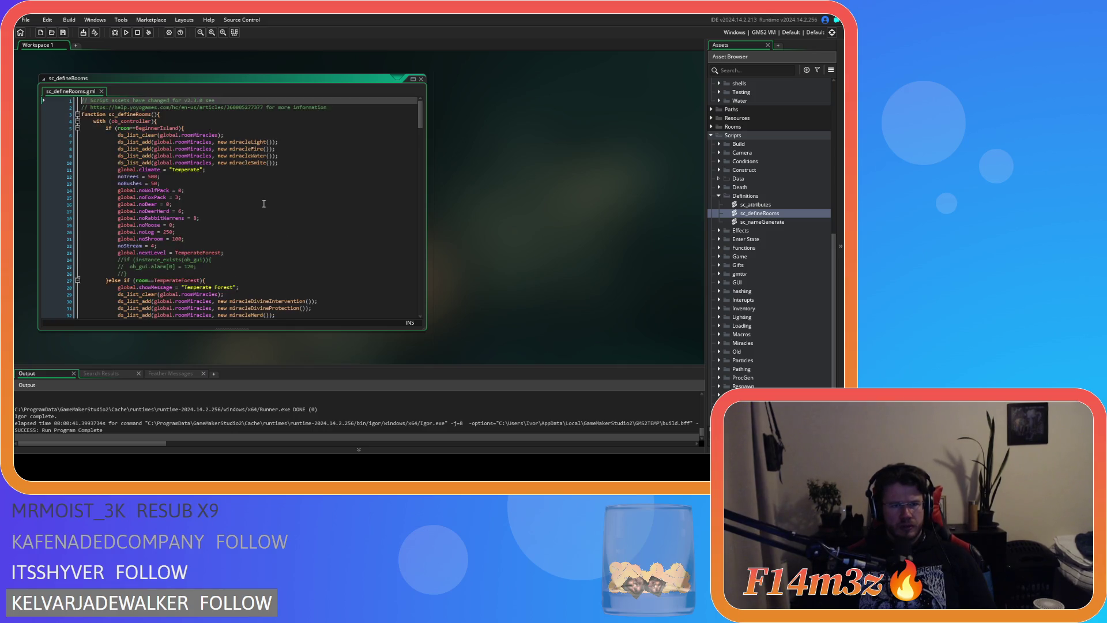
scroll(264, 203, "down", 13)
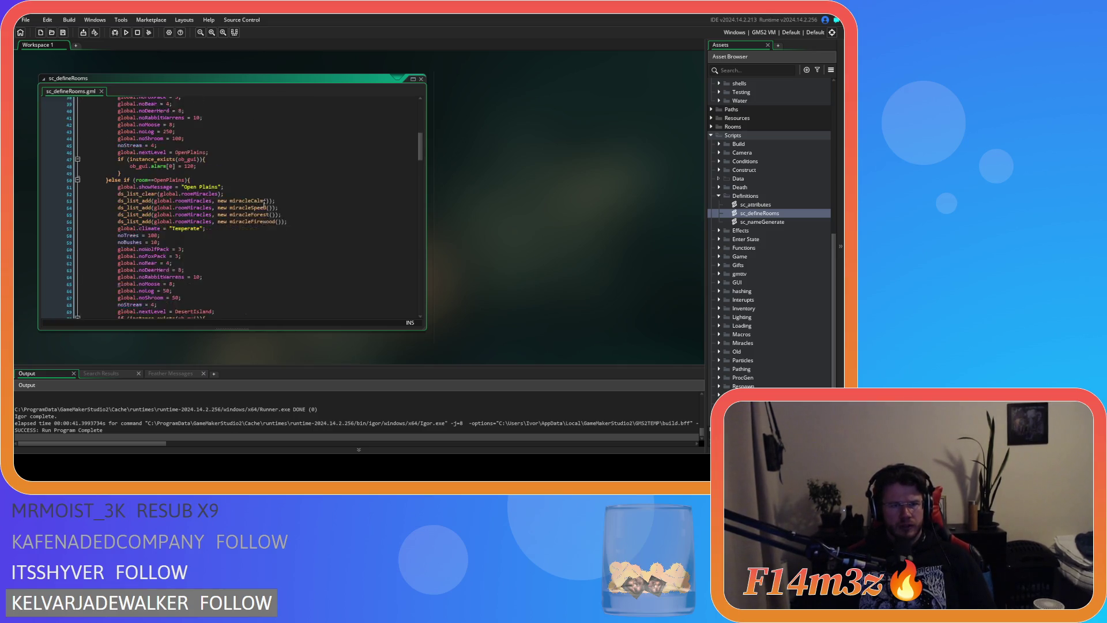
scroll(264, 203, "down", 3)
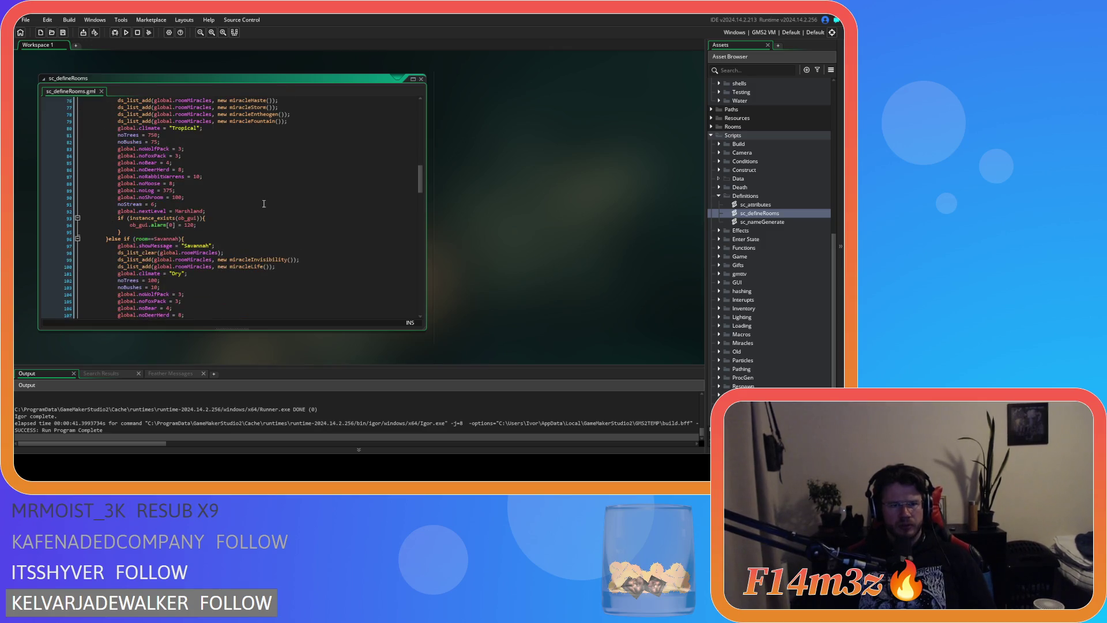
scroll(264, 204, "down", 1)
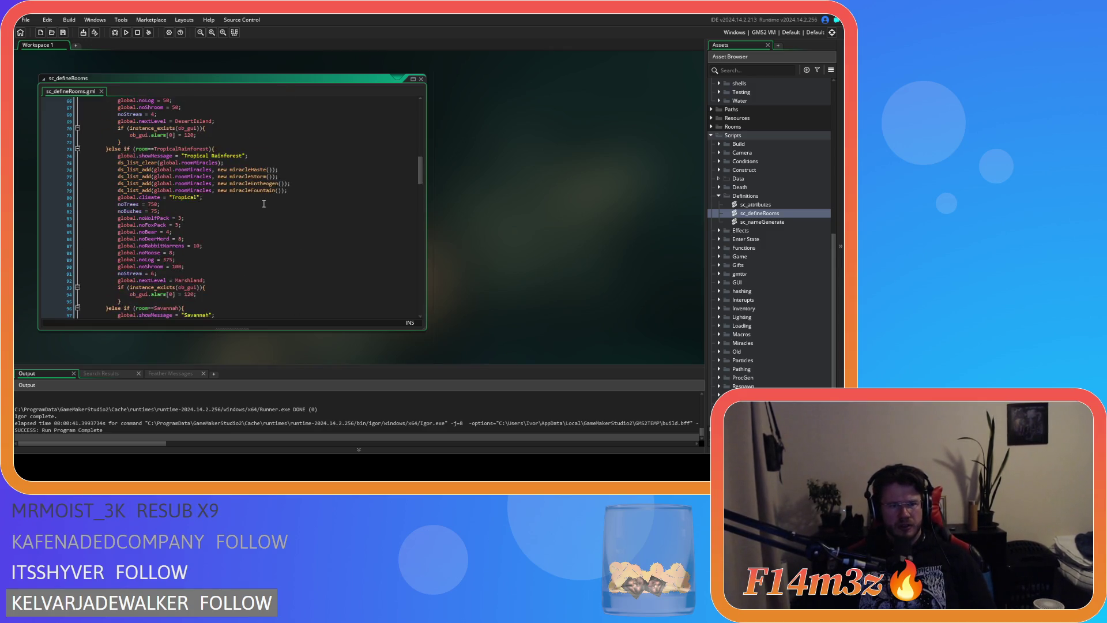
scroll(262, 205, "up", 8)
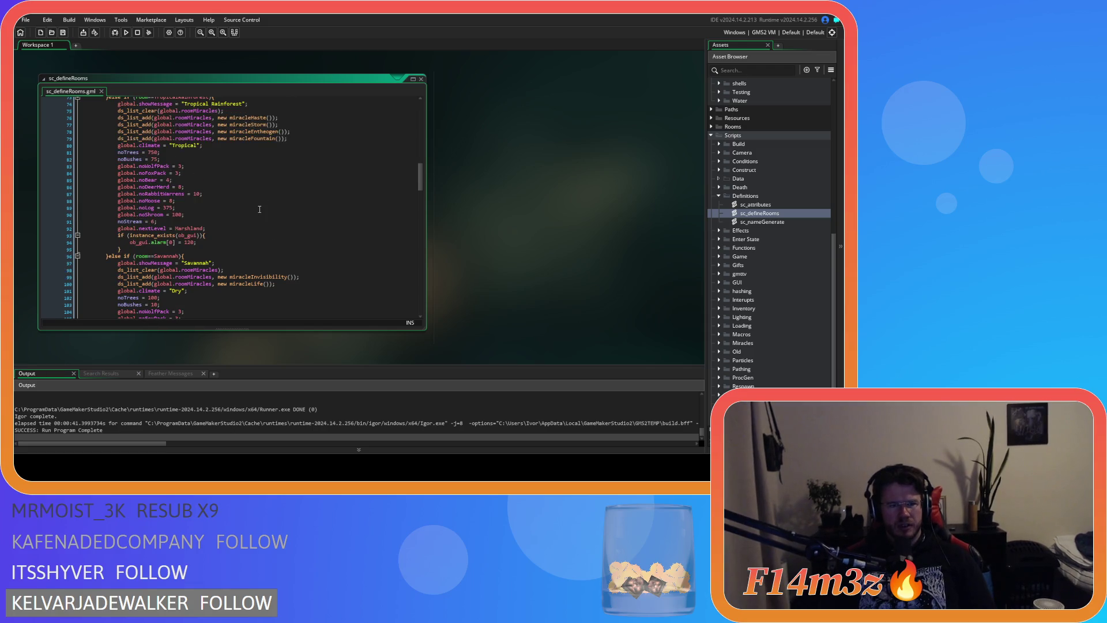
scroll(259, 210, "down", 9)
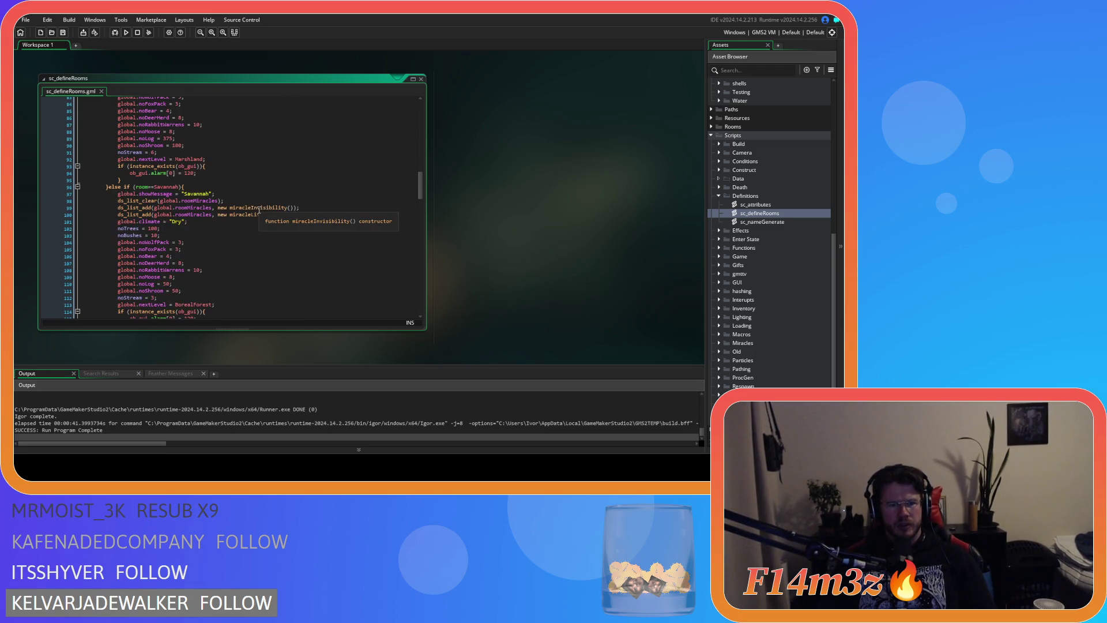
scroll(259, 210, "down", 6)
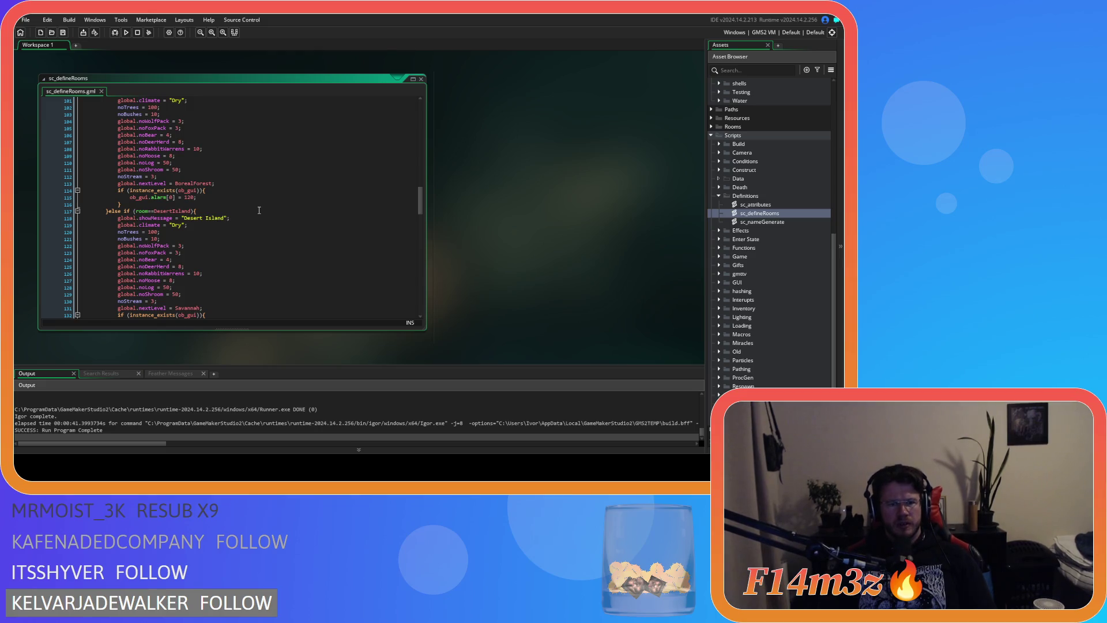
scroll(259, 210, "down", 9)
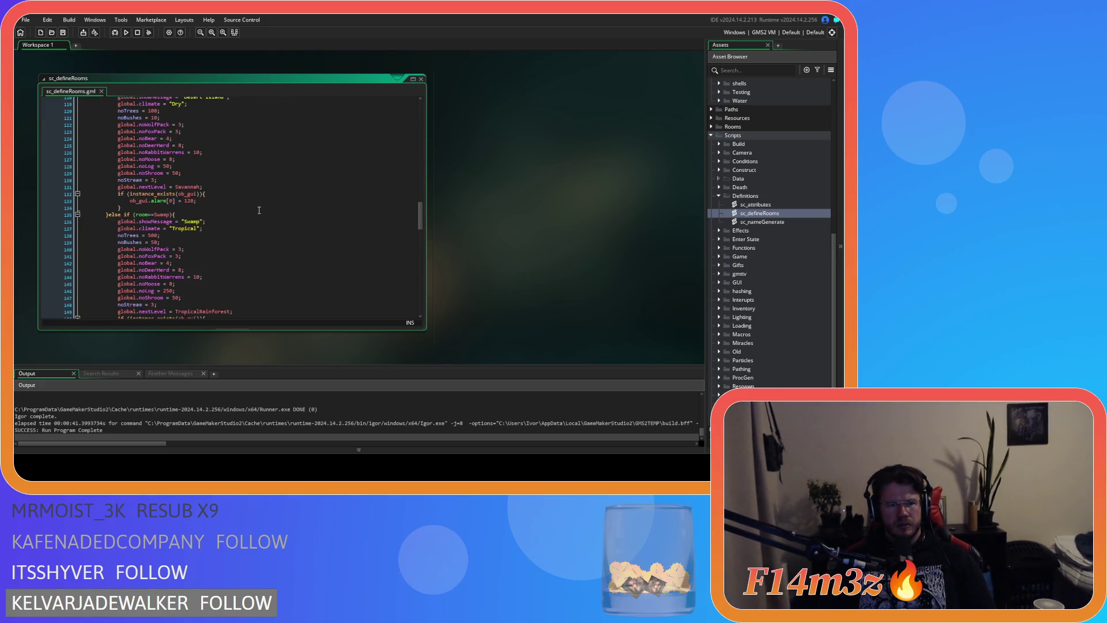
scroll(259, 209, "up", 20)
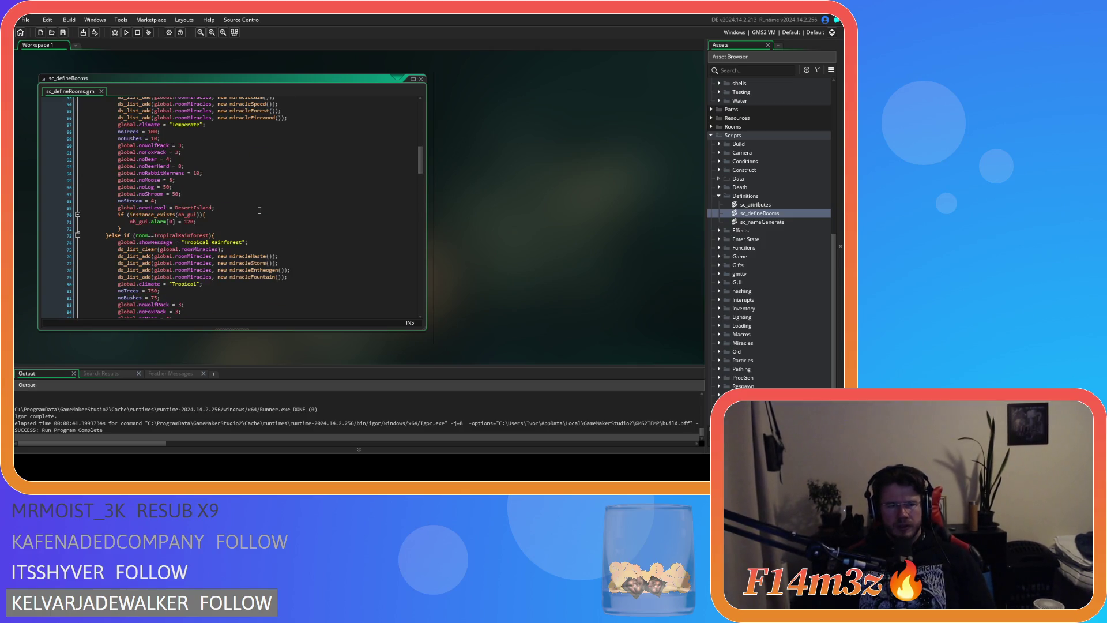
scroll(259, 210, "up", 18)
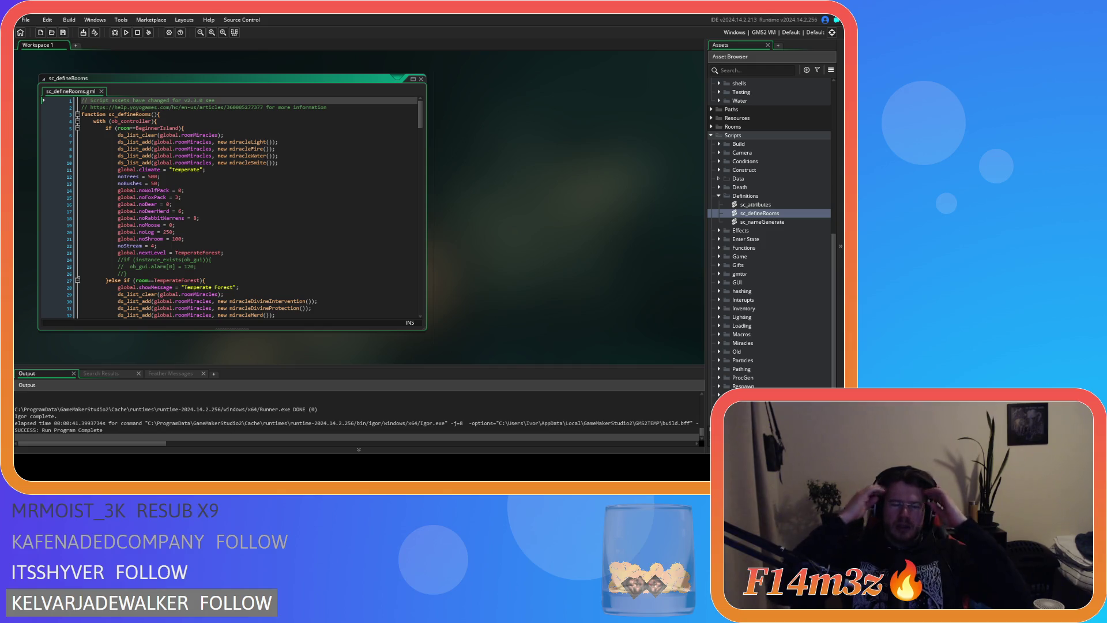
left_click(286, 231)
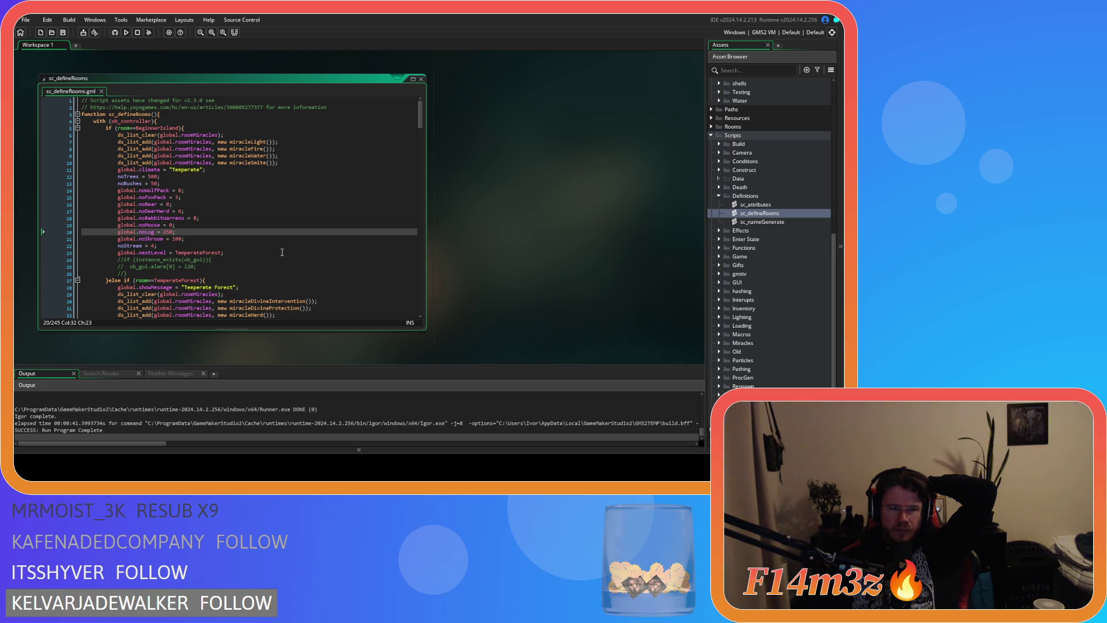
scroll(282, 252, "down", 9)
scroll(282, 252, "down", 11)
scroll(282, 252, "down", 9)
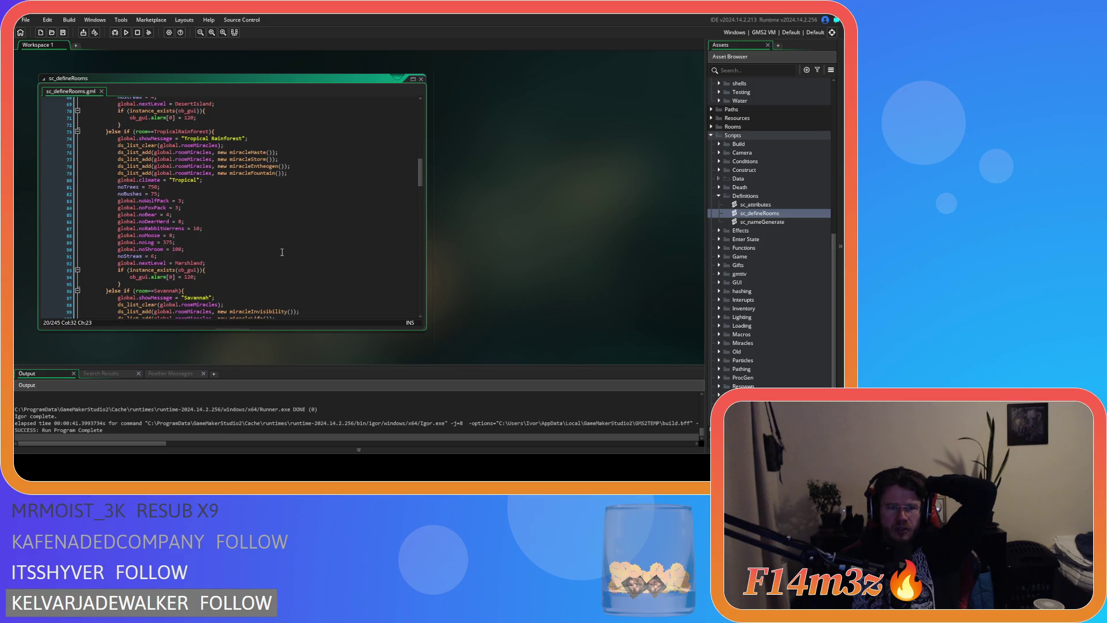
scroll(282, 252, "down", 8)
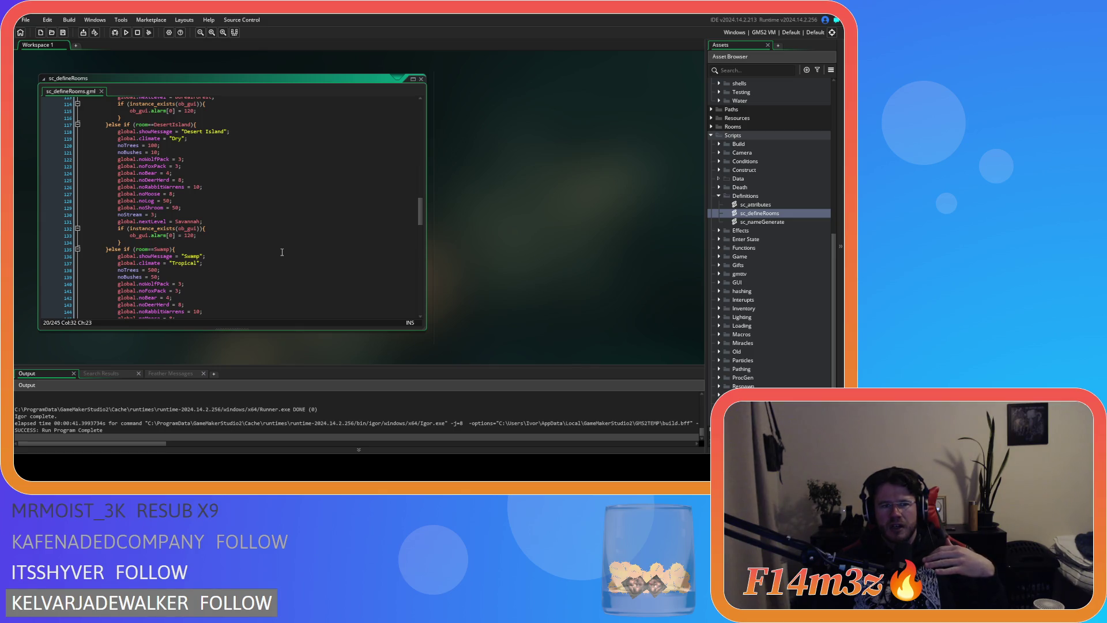
scroll(282, 252, "up", 20)
scroll(282, 252, "up", 16)
scroll(282, 252, "down", 3)
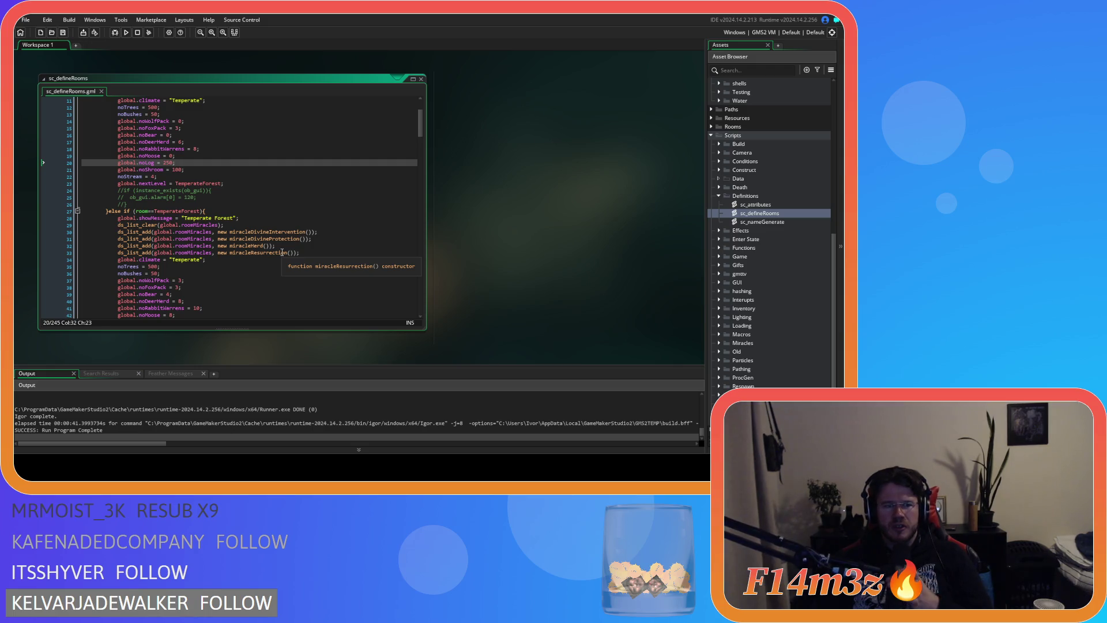
scroll(281, 252, "down", 3)
scroll(282, 252, "down", 20)
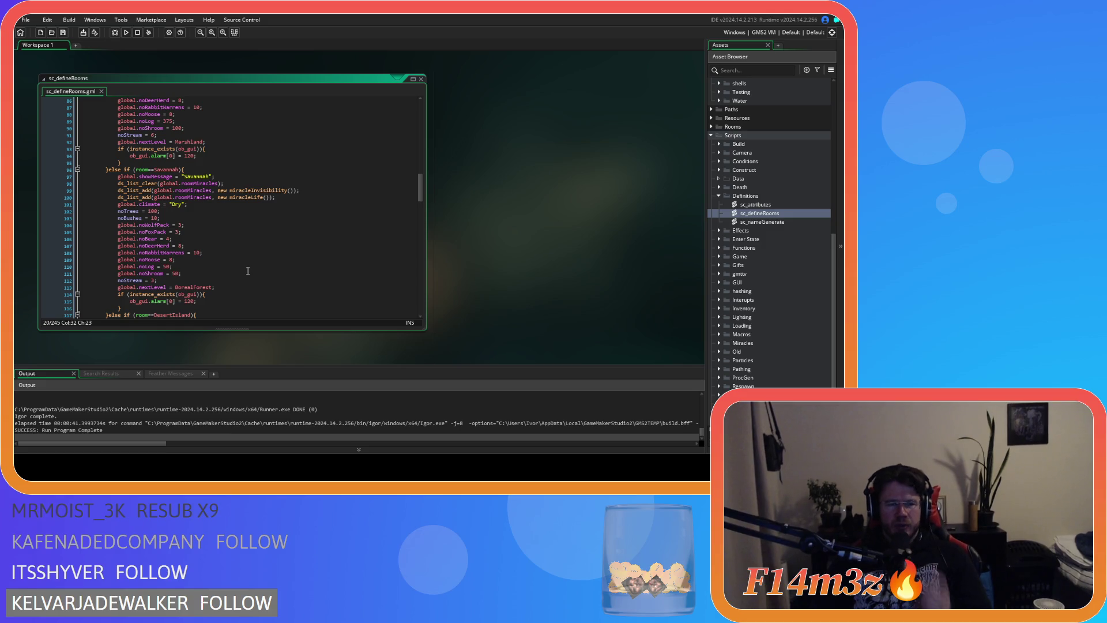
scroll(248, 271, "down", 4)
scroll(248, 271, "up", 3)
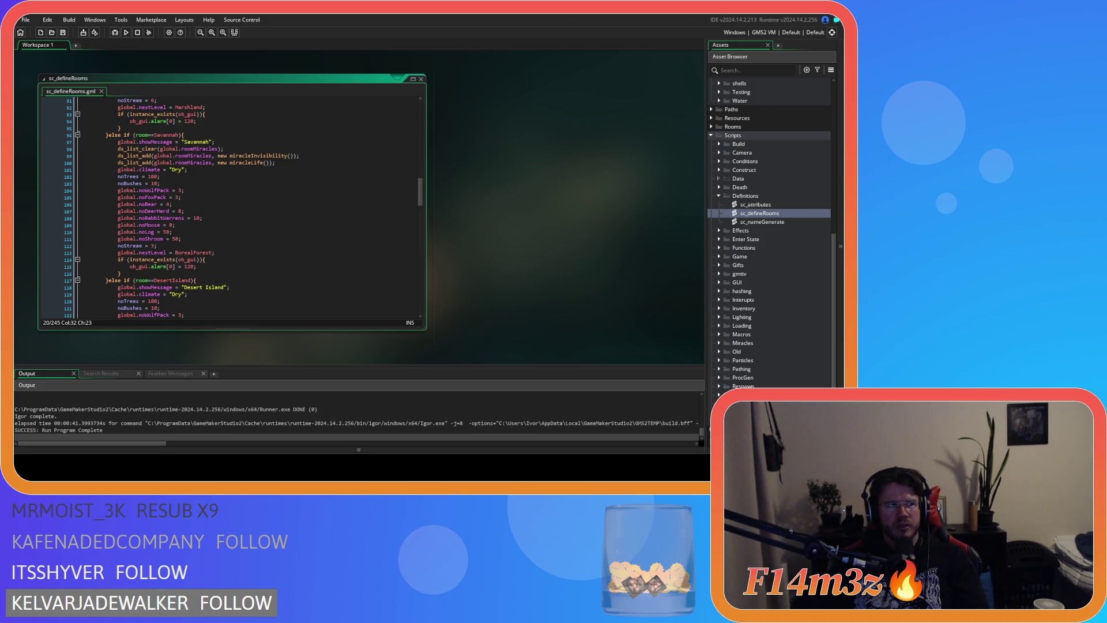
left_click(216, 210)
scroll(216, 209, "up", 20)
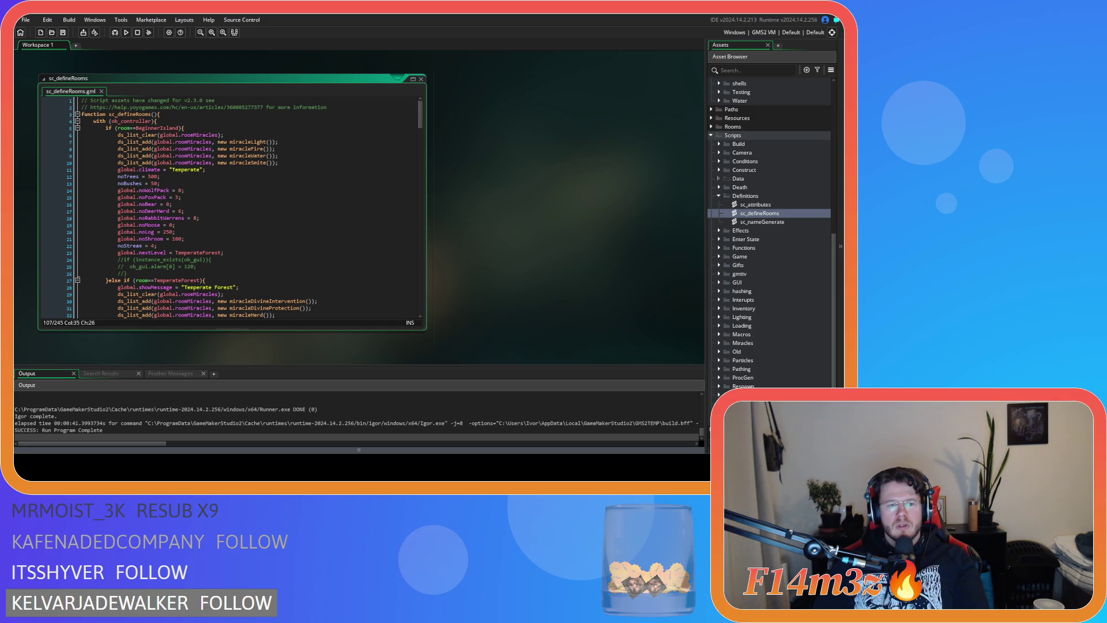
left_click(299, 246)
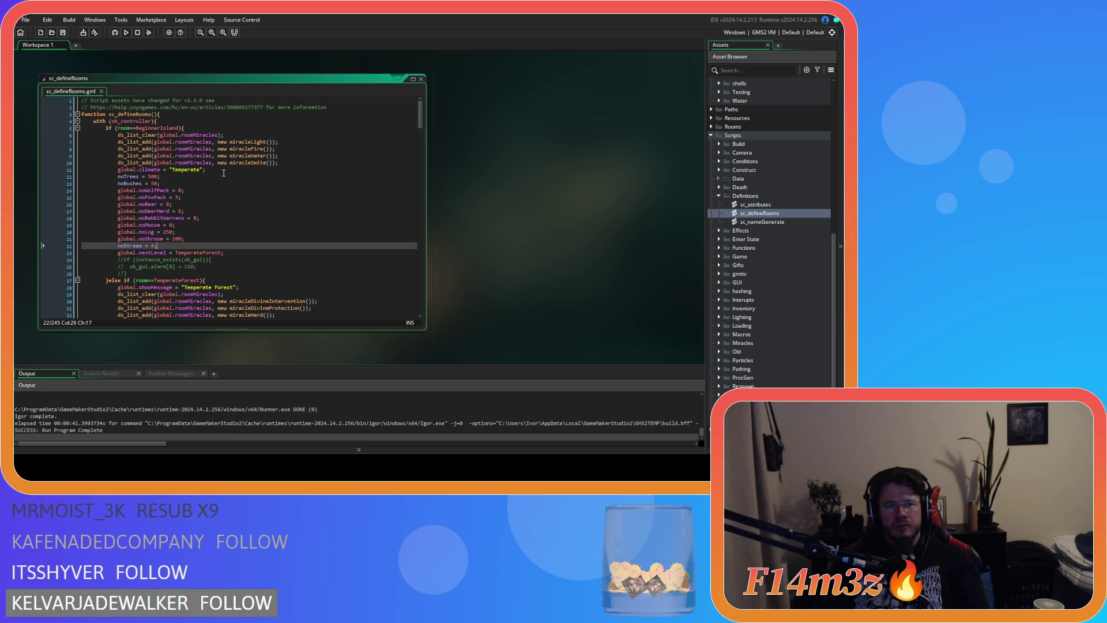
scroll(200, 183, "down", 13)
scroll(225, 175, "down", 8)
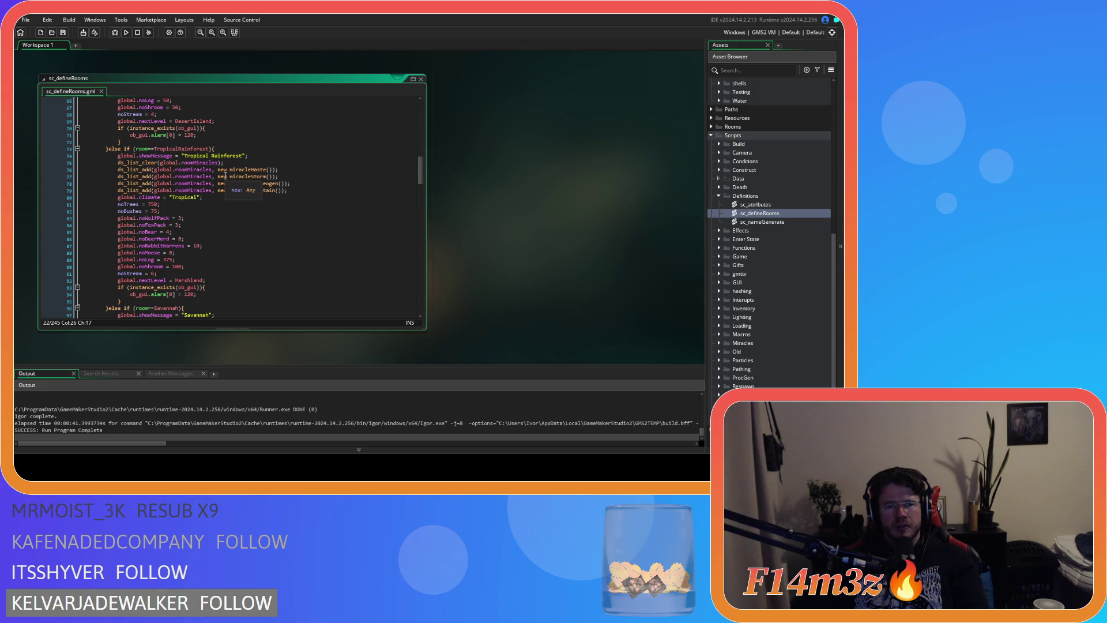
scroll(225, 175, "down", 7)
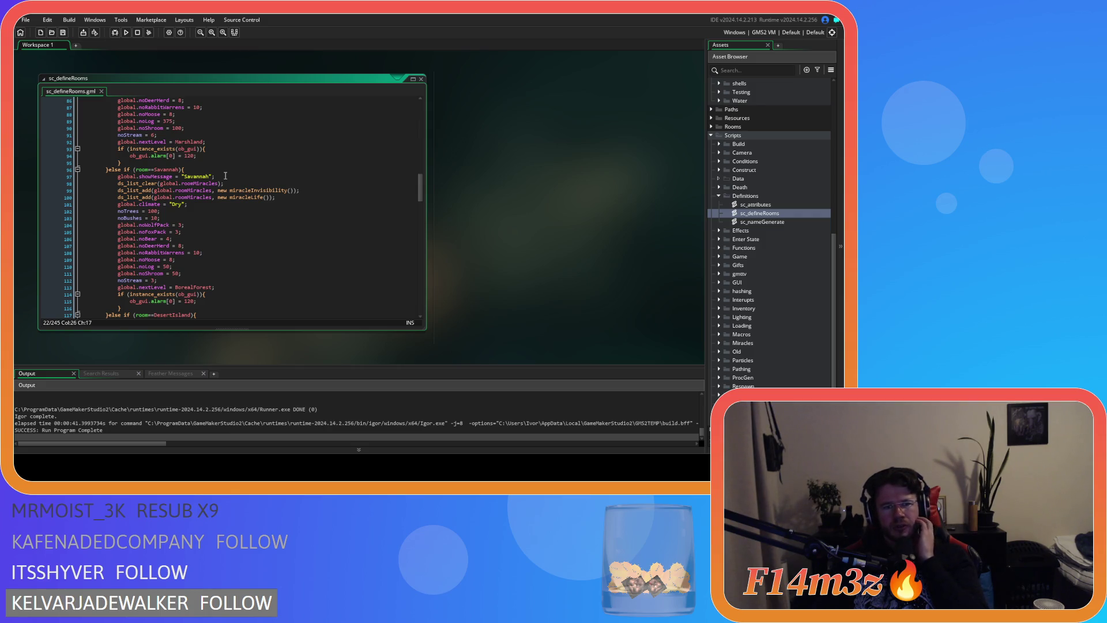
scroll(226, 176, "down", 5)
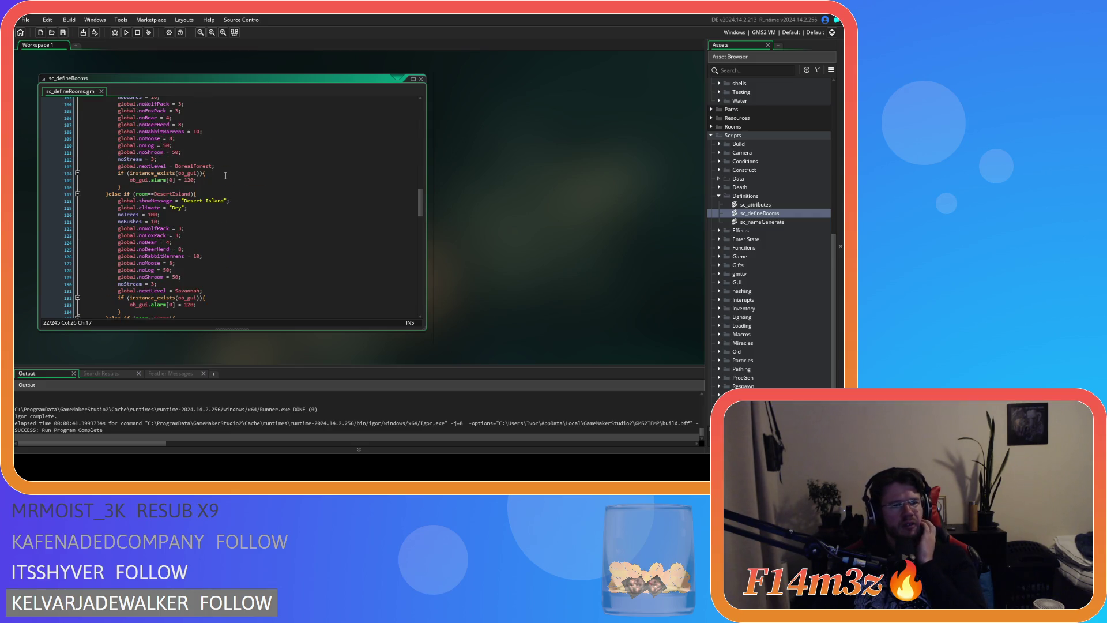
scroll(225, 175, "up", 12)
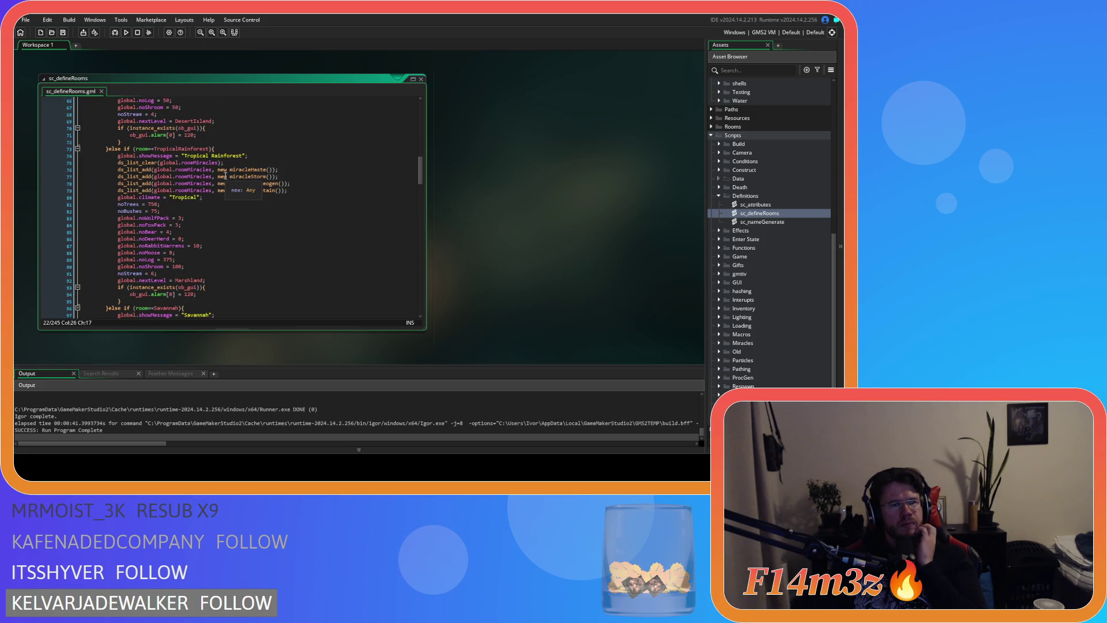
scroll(226, 175, "up", 3)
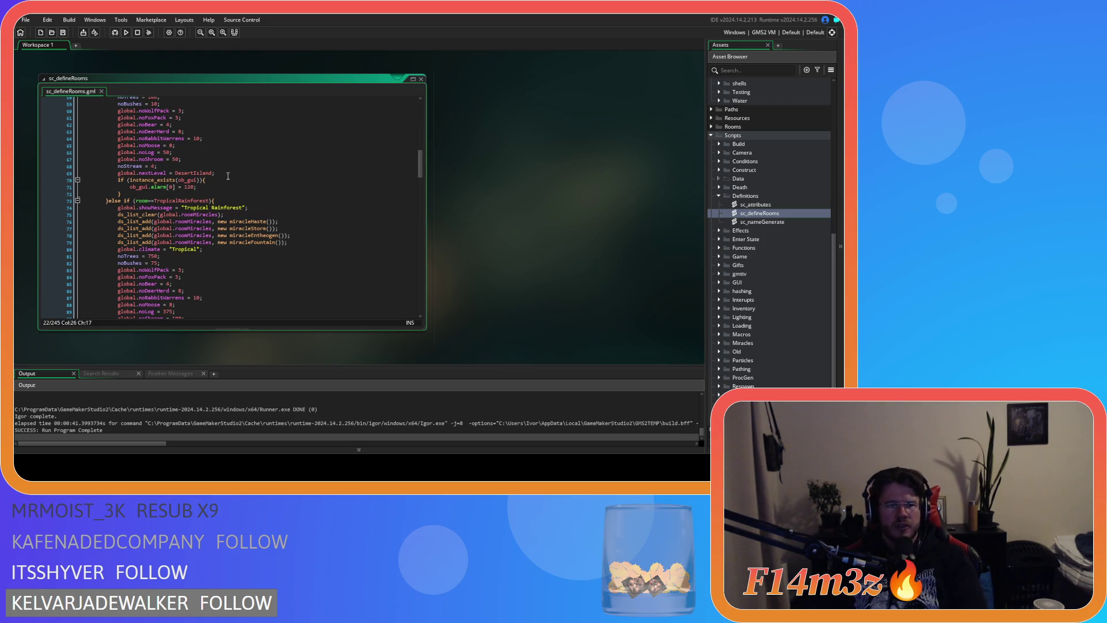
scroll(226, 175, "down", 8)
scroll(228, 176, "down", 5)
scroll(228, 175, "up", 3)
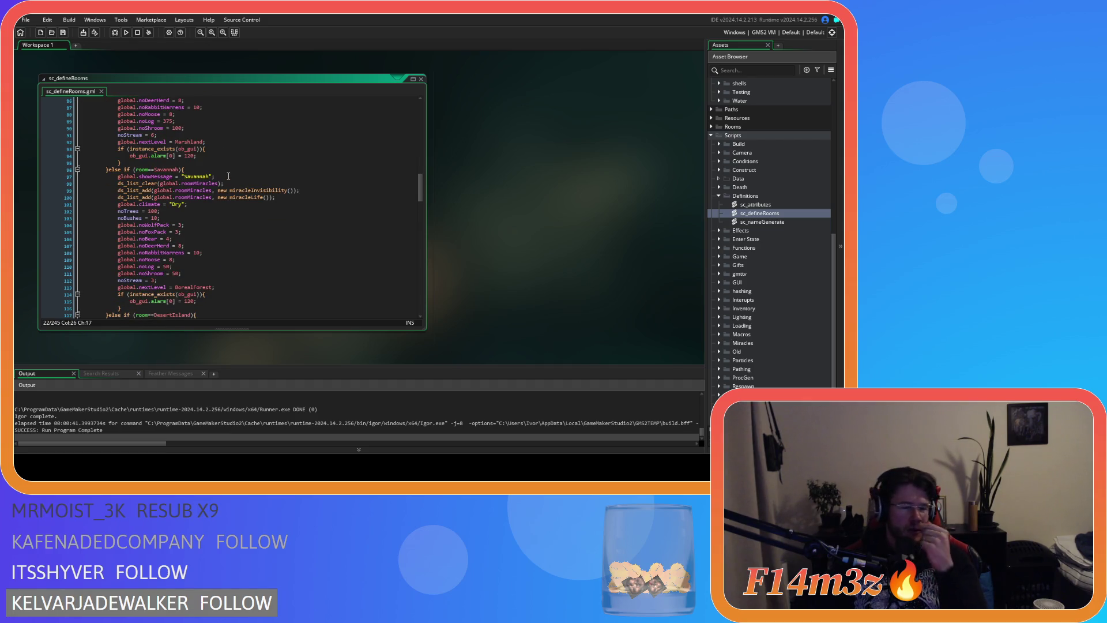
scroll(228, 176, "up", 12)
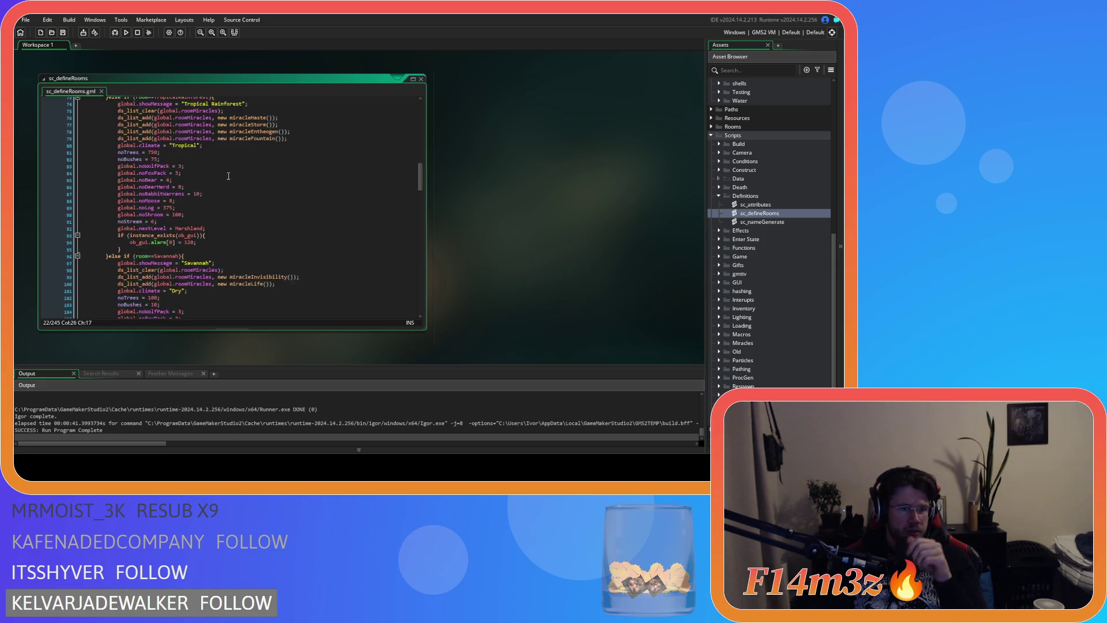
scroll(229, 176, "up", 9)
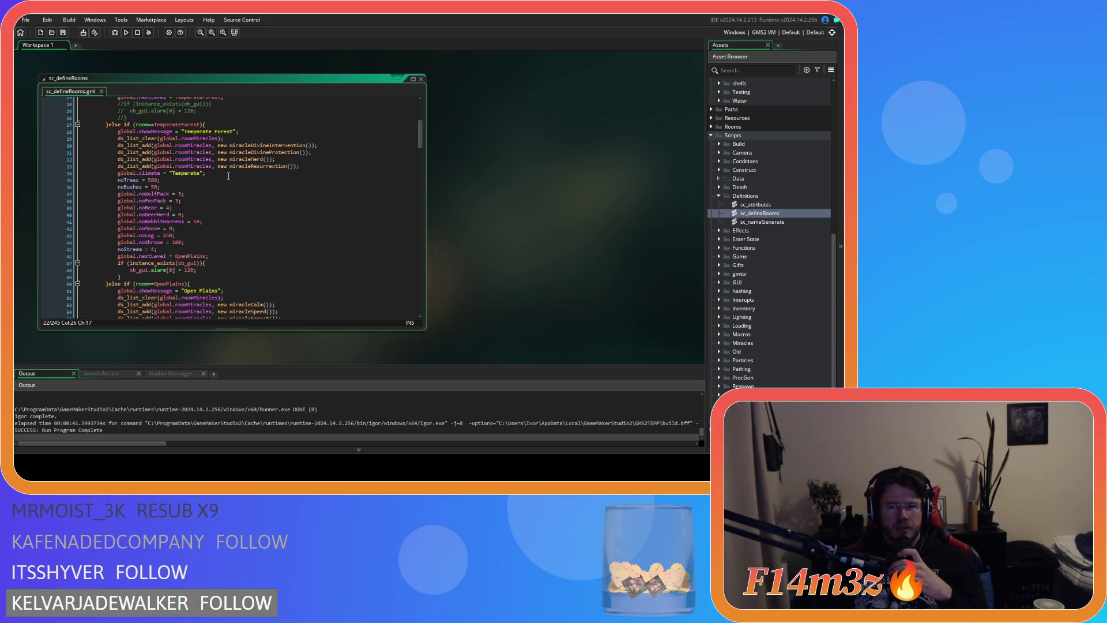
scroll(228, 176, "up", 7)
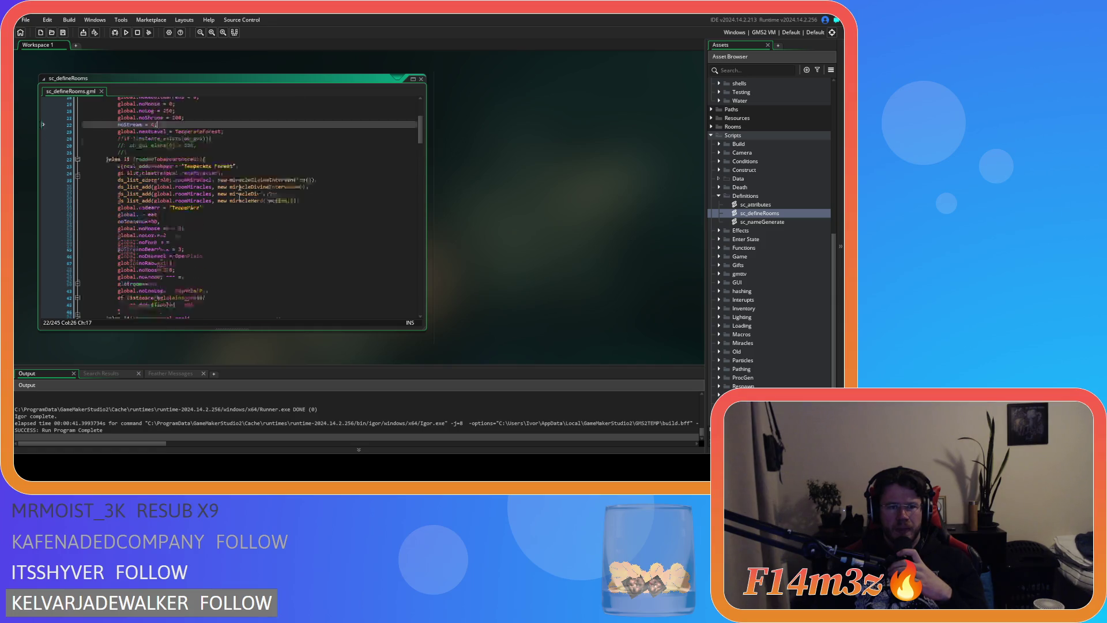
scroll(241, 199, "down", 20)
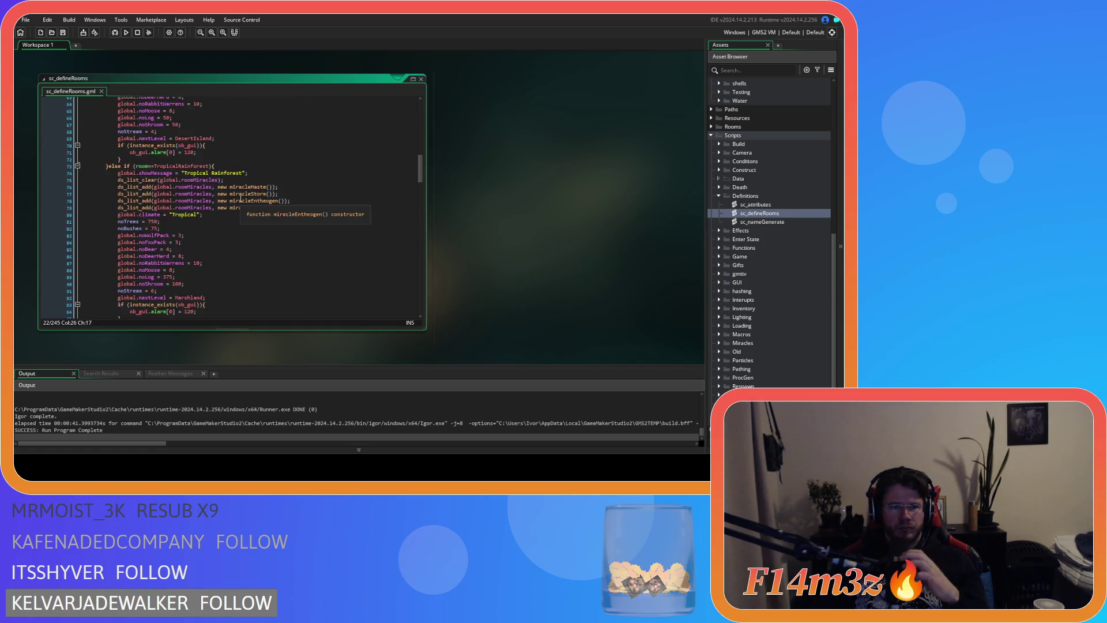
scroll(240, 199, "up", 20)
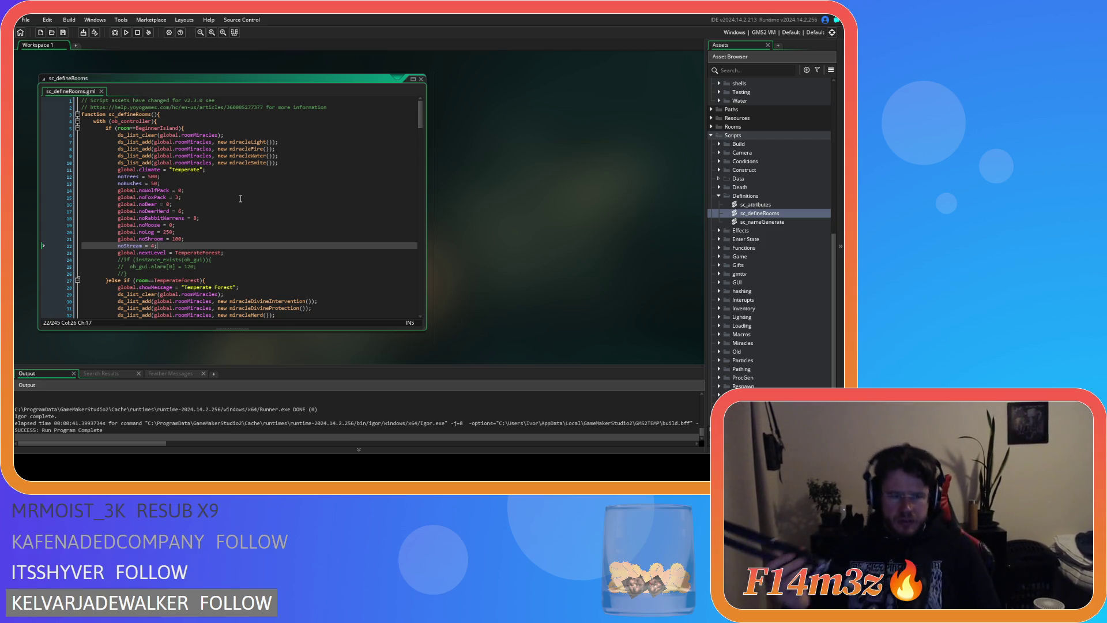
scroll(240, 199, "down", 15)
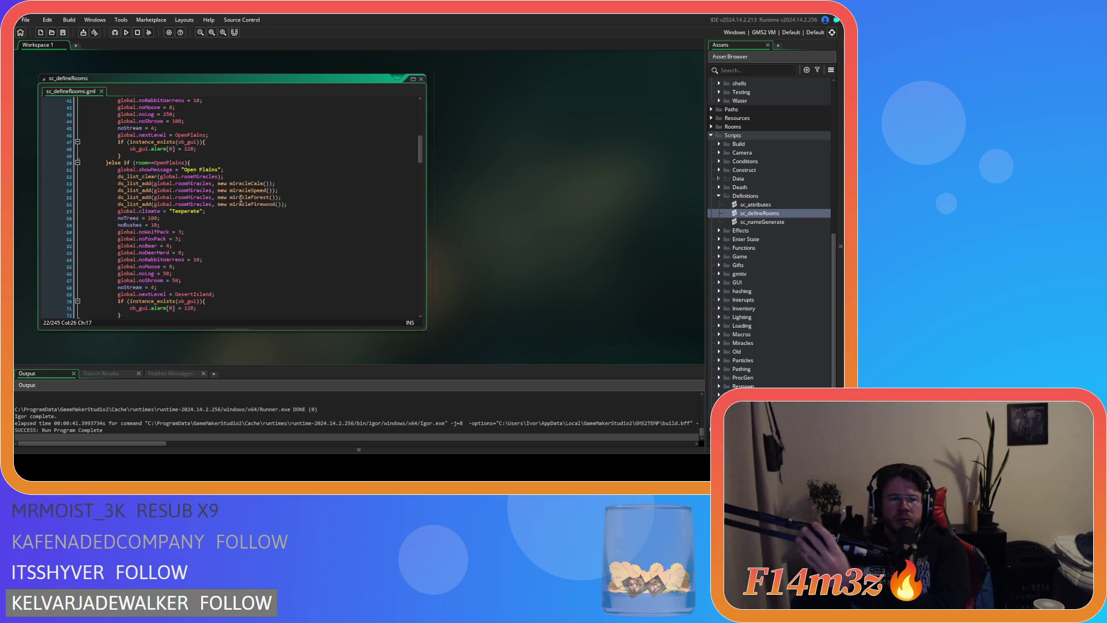
scroll(241, 198, "down", 7)
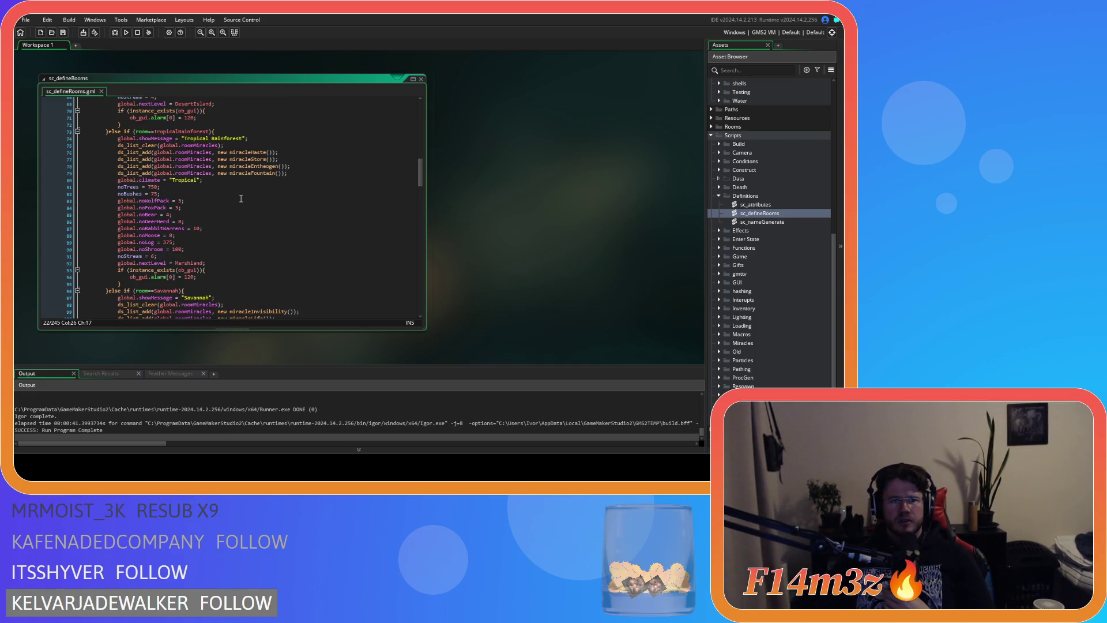
scroll(241, 198, "down", 8)
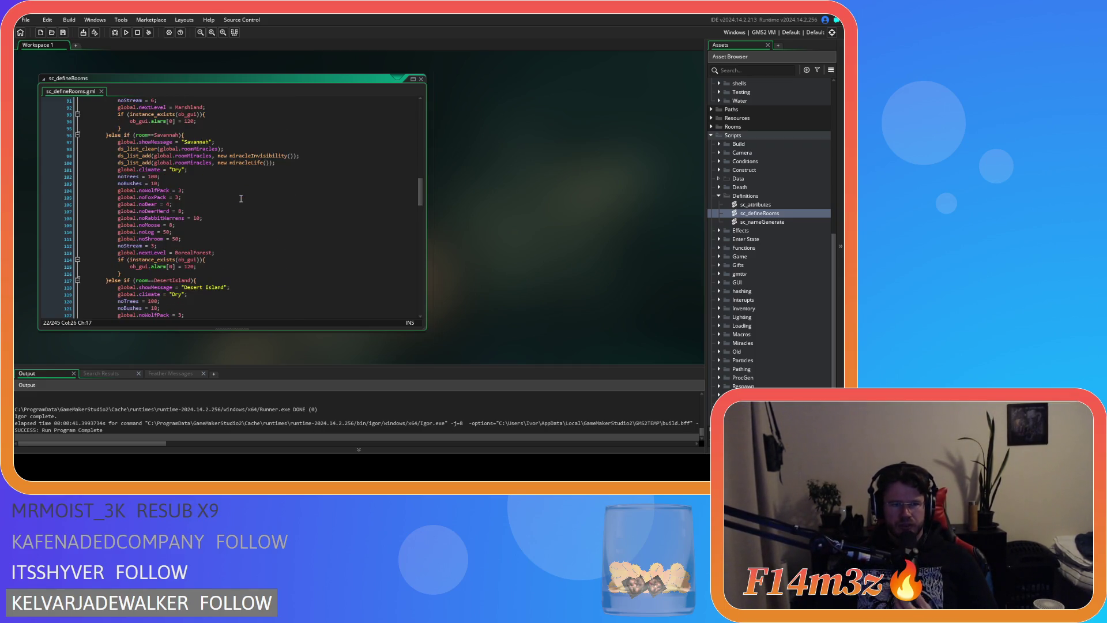
scroll(241, 199, "down", 8)
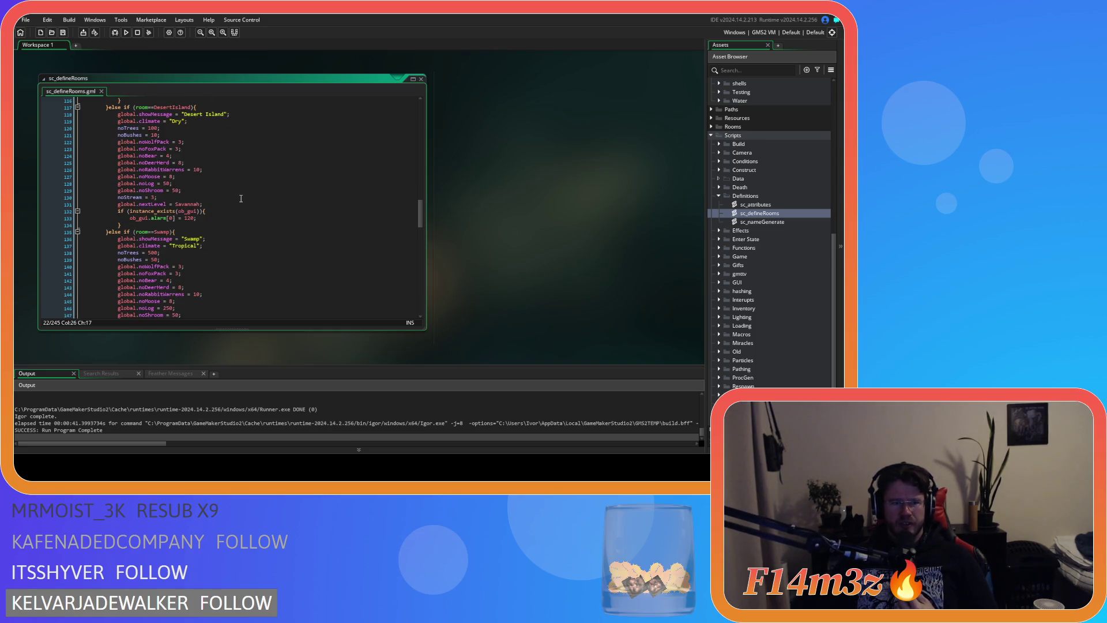
scroll(241, 199, "down", 7)
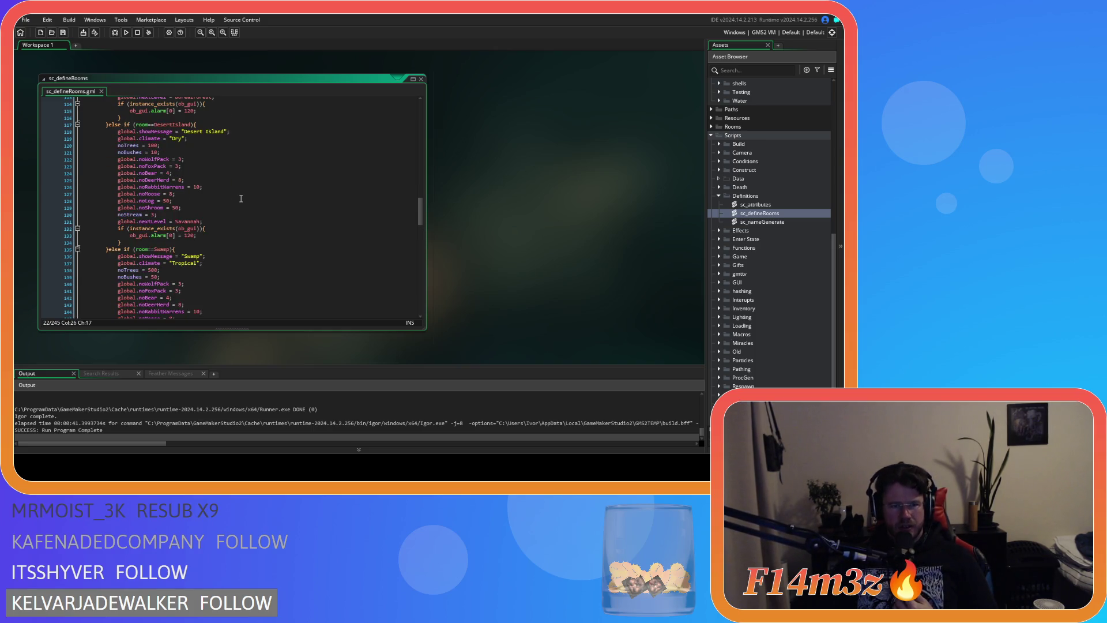
scroll(241, 198, "down", 2)
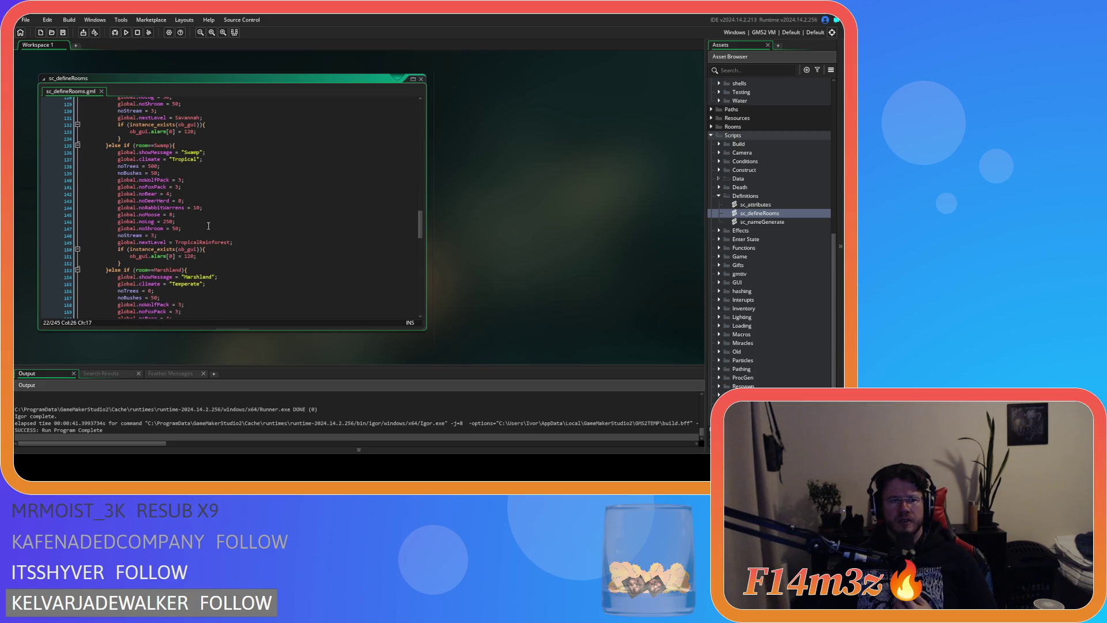
scroll(209, 243, "down", 9)
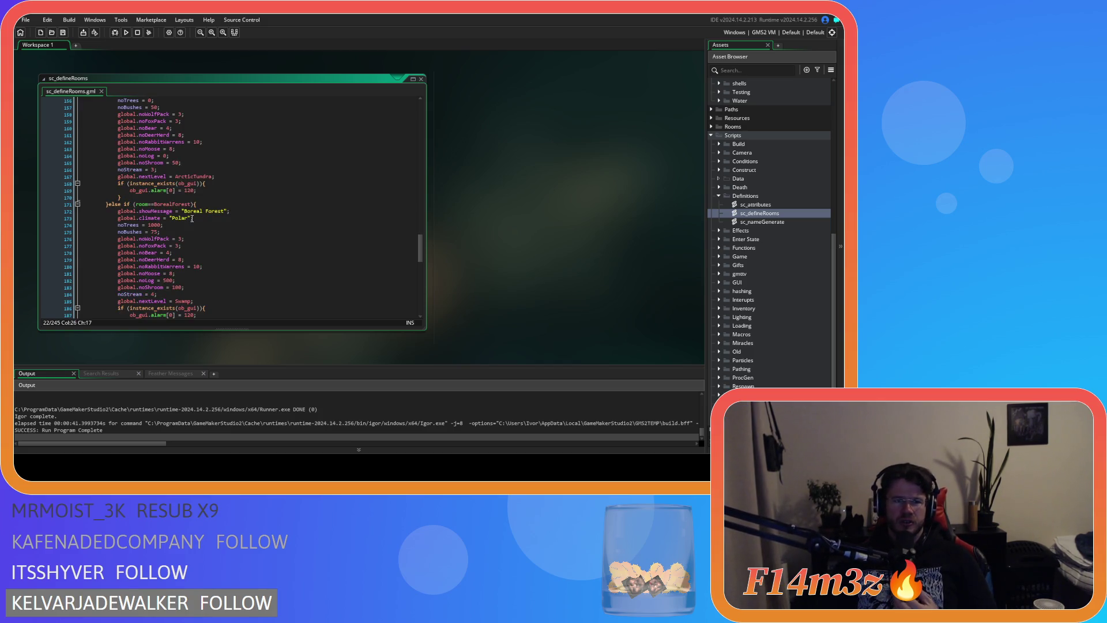
scroll(223, 217, "down", 10)
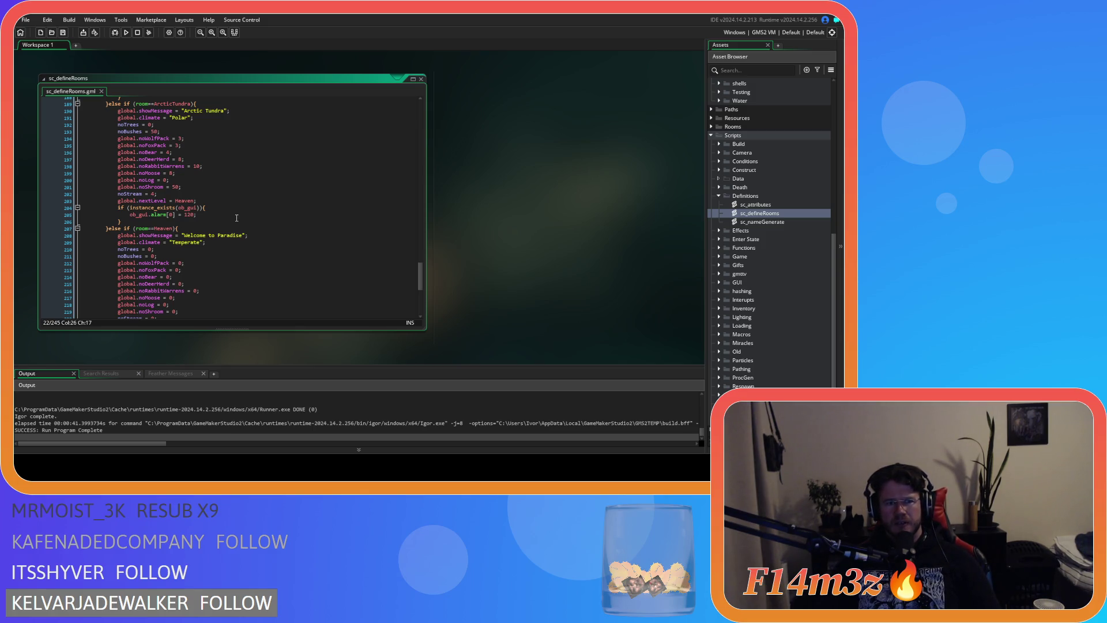
scroll(233, 214, "up", 12)
scroll(229, 211, "up", 9)
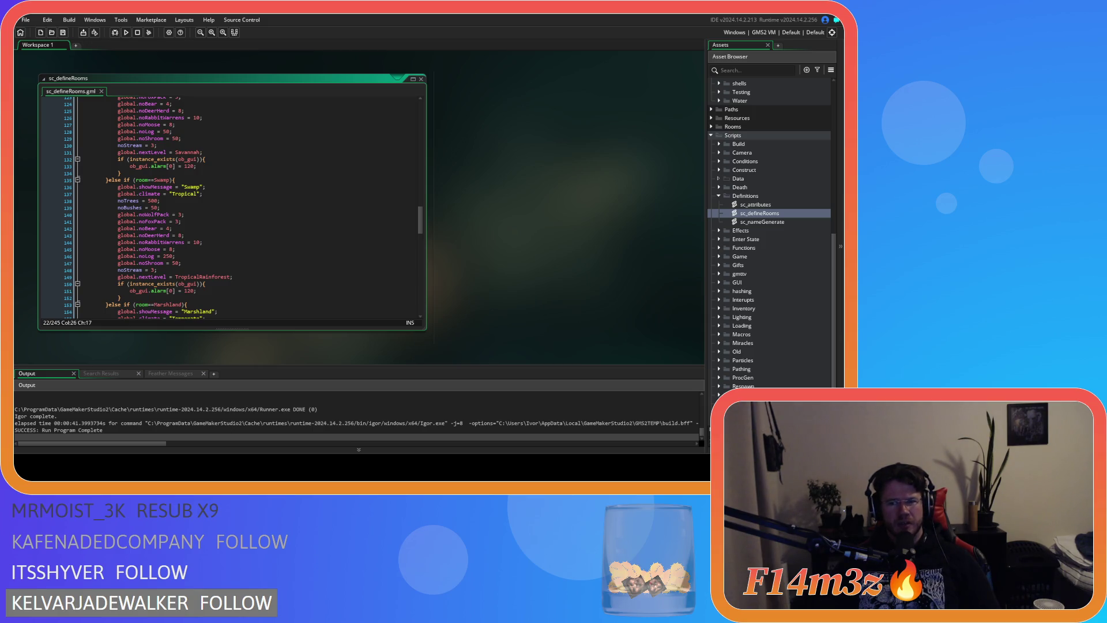
scroll(231, 208, "up", 20)
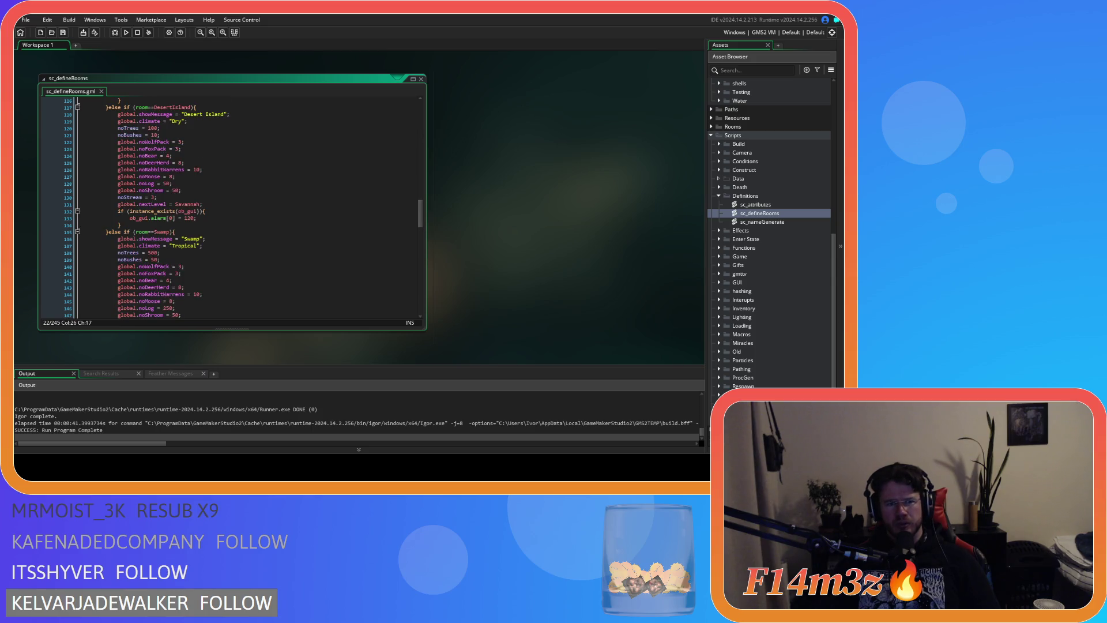
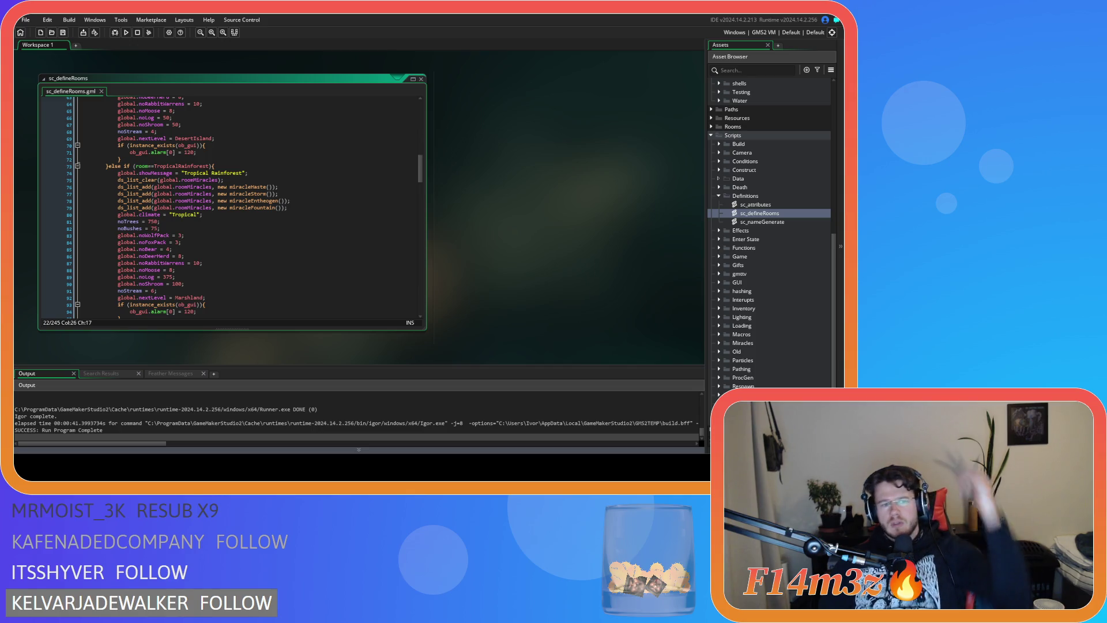
Step: Scroll the sc_defineRooms script back up to line 1 while the game builds and launches
scroll(300, 222, "up", 17)
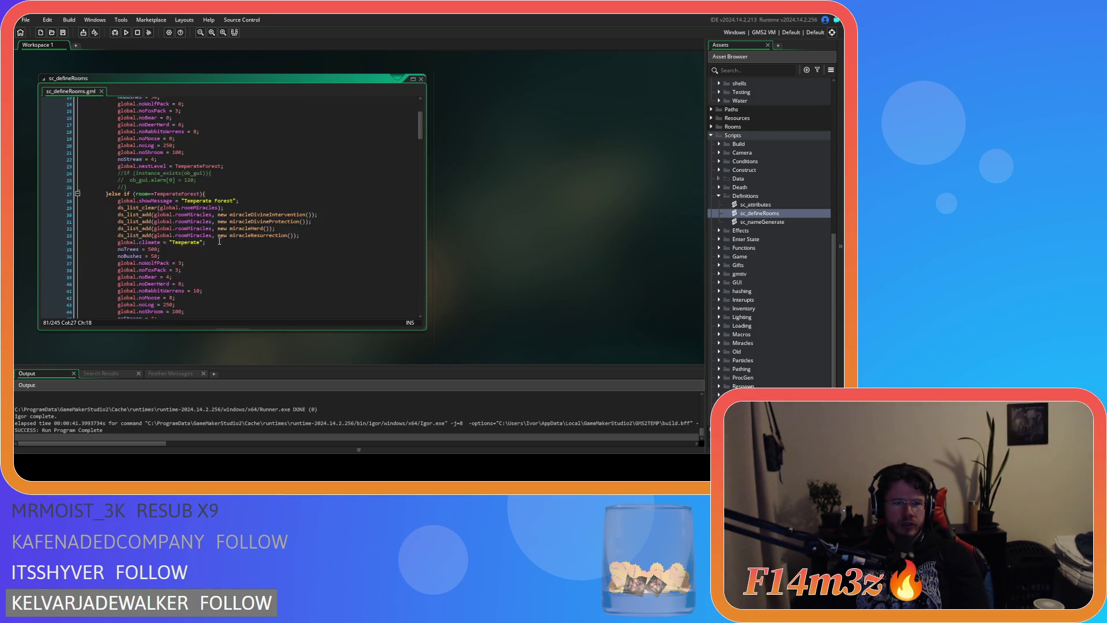
scroll(215, 220, "up", 4)
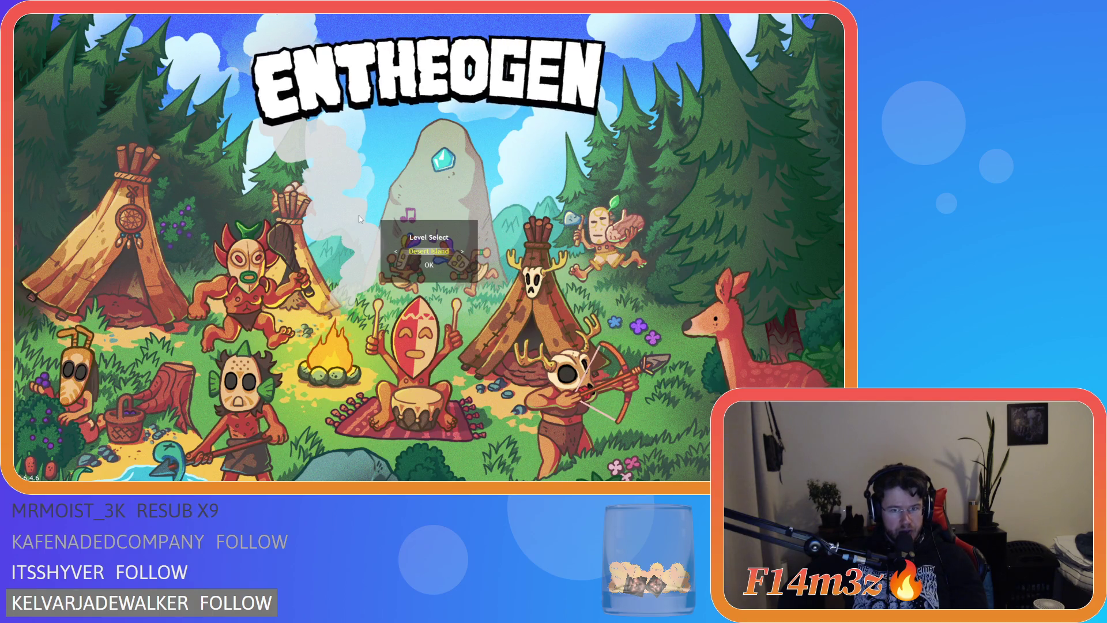
Step: Cycle right through the Level Select list: Boreal Forest, Desert Island, Tropical Rainforest, Open Plains
key("Right")
key("Right")
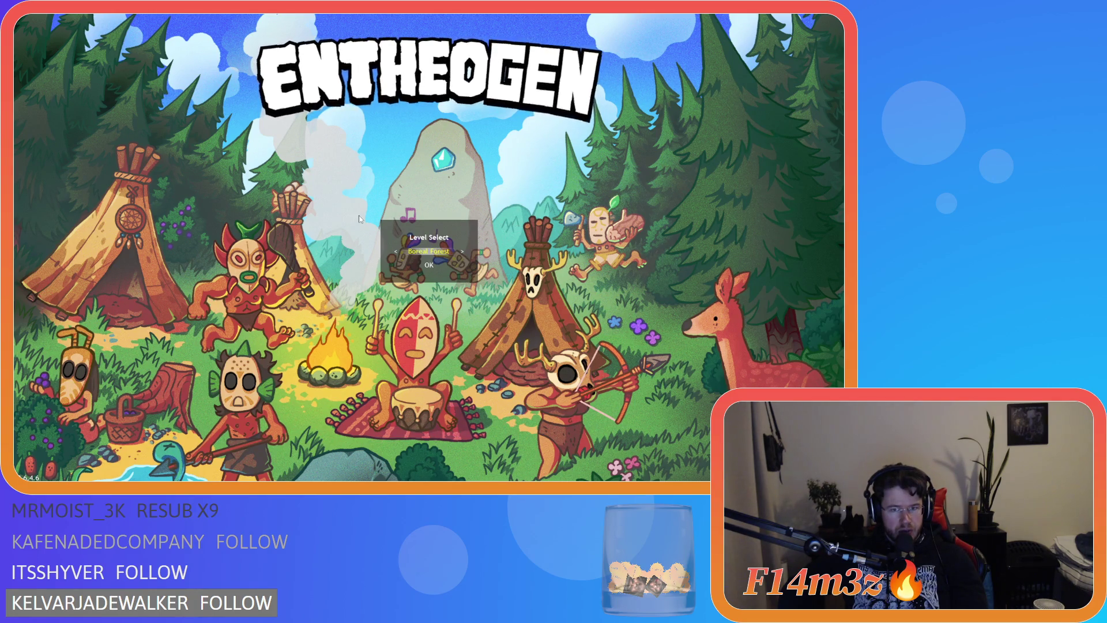
key("Right")
key("Right")
key("Right")
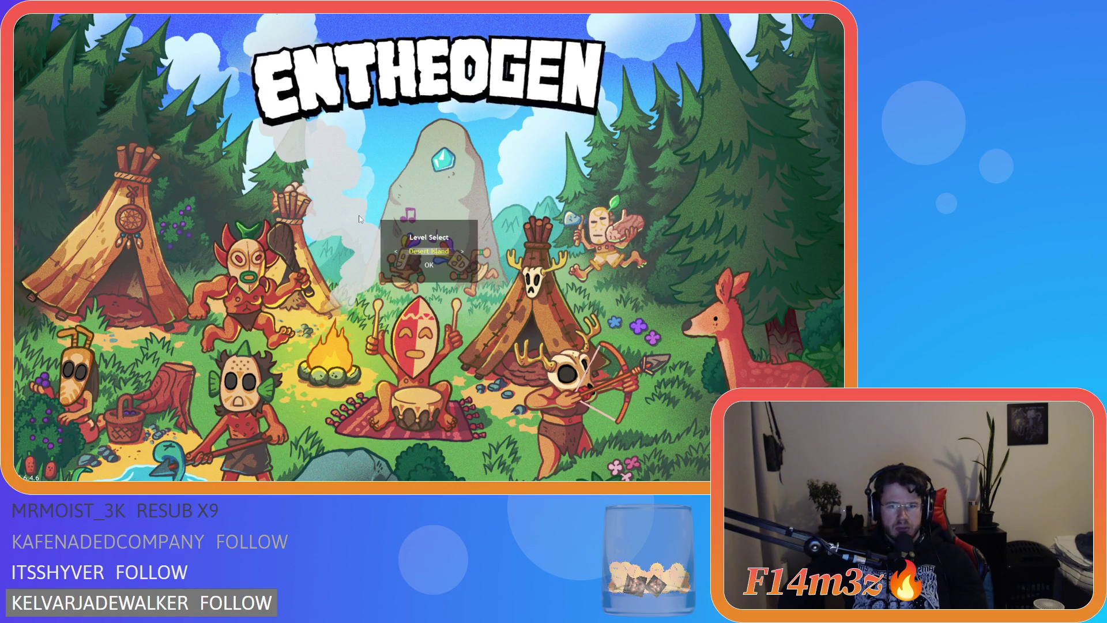
key("Right")
key("Right")
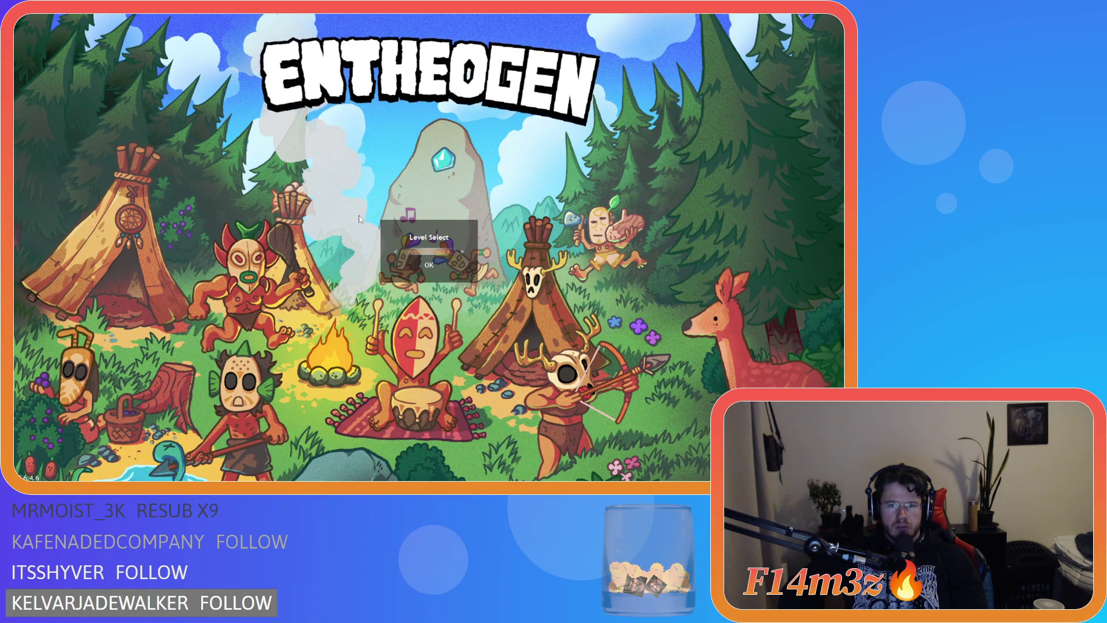
key("Right")
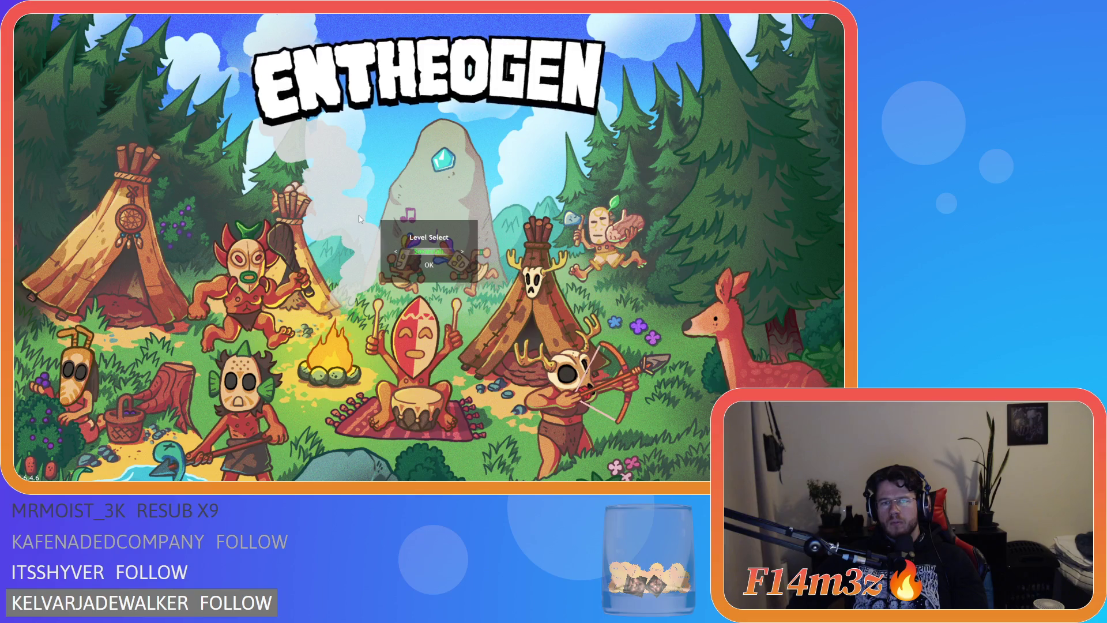
key("Right")
key("Right")
key("Right")
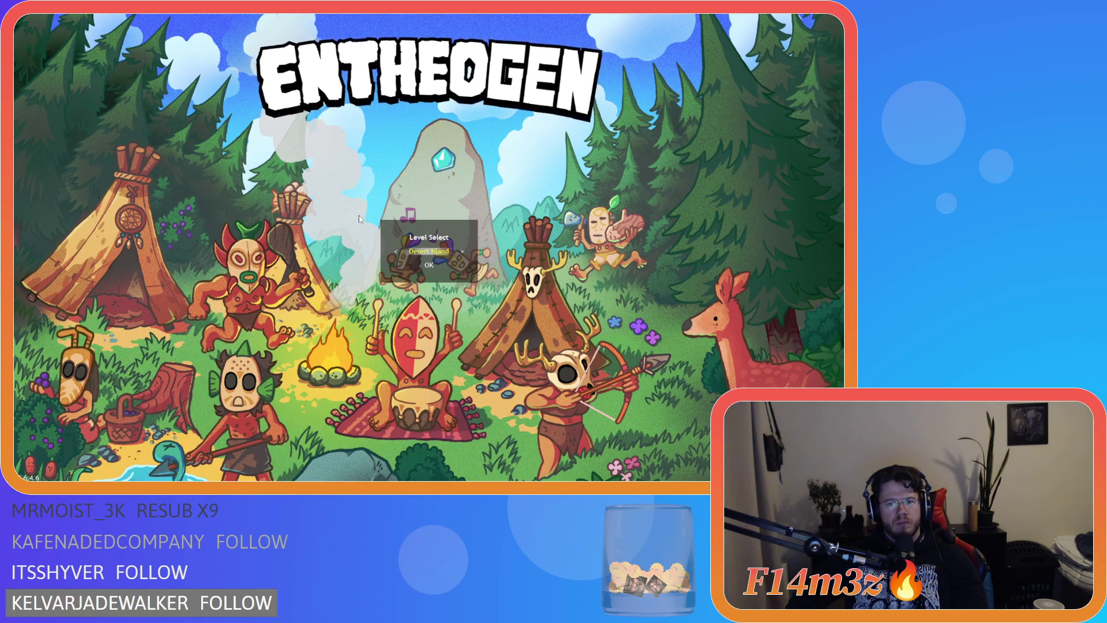
key("Right")
Step: Cycle back left through the levels to Swamp and Tropical Rainforest, then close the game
key("Left")
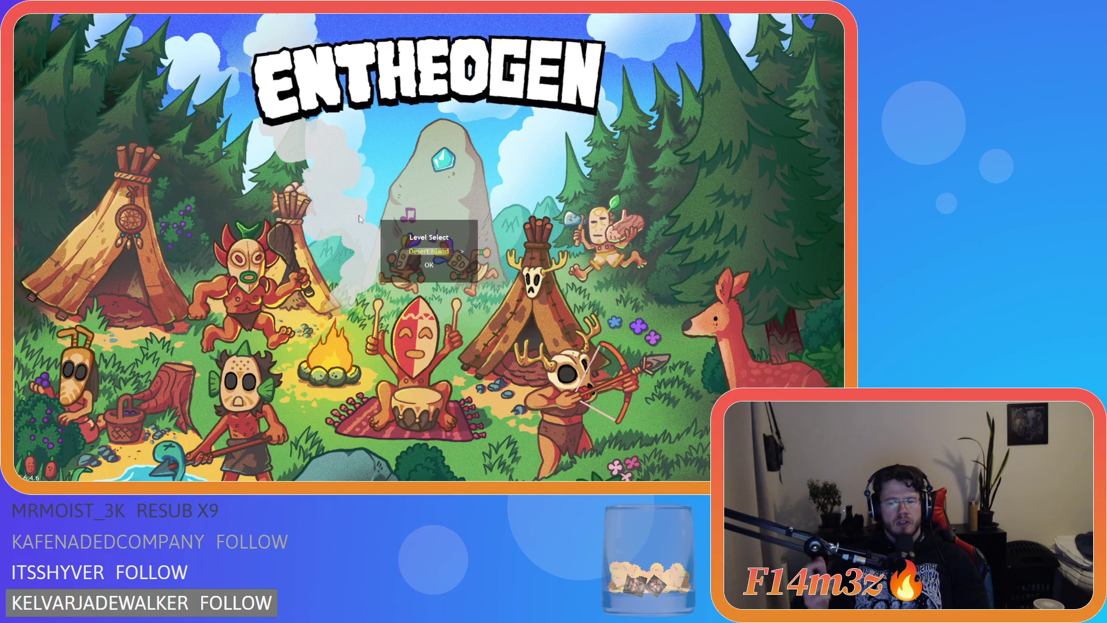
key("Left")
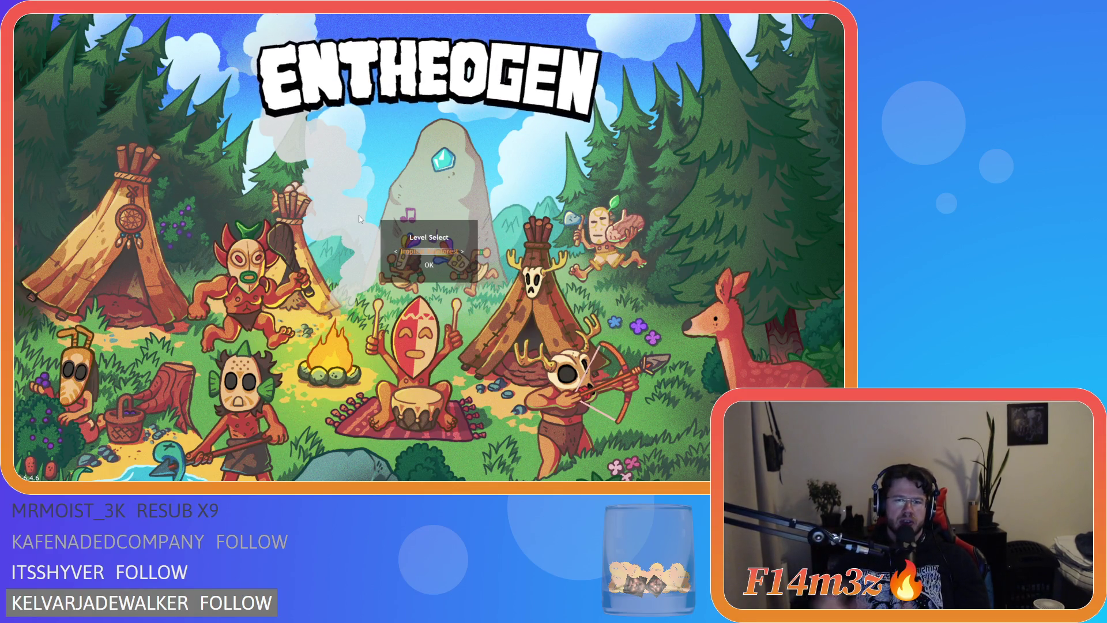
key("Left")
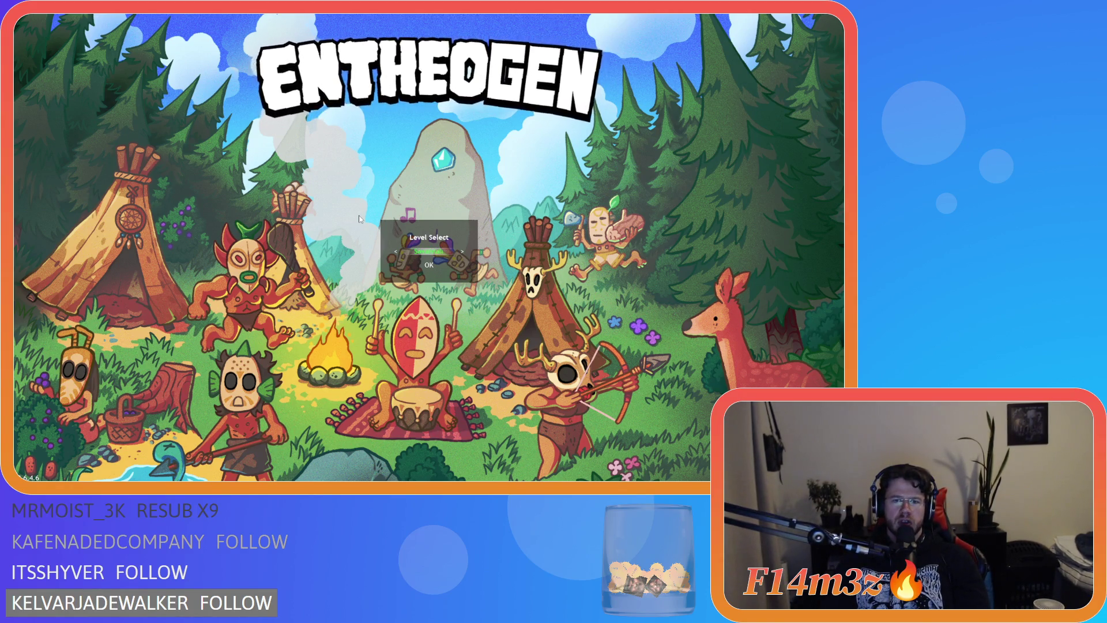
key("Left")
key("Left")
key("Left")
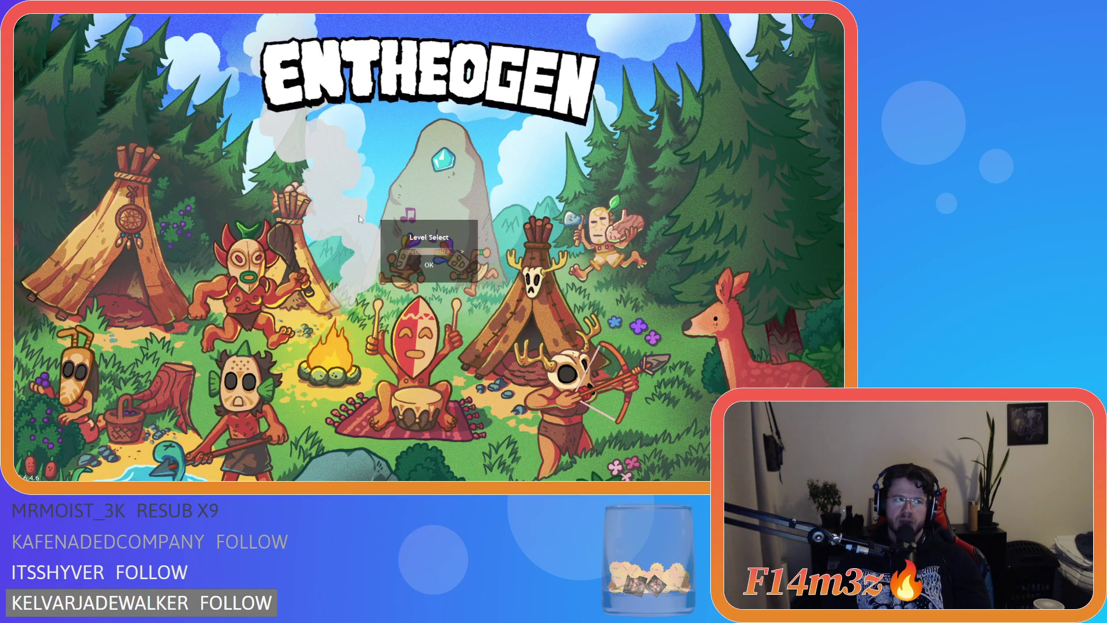
key("Left")
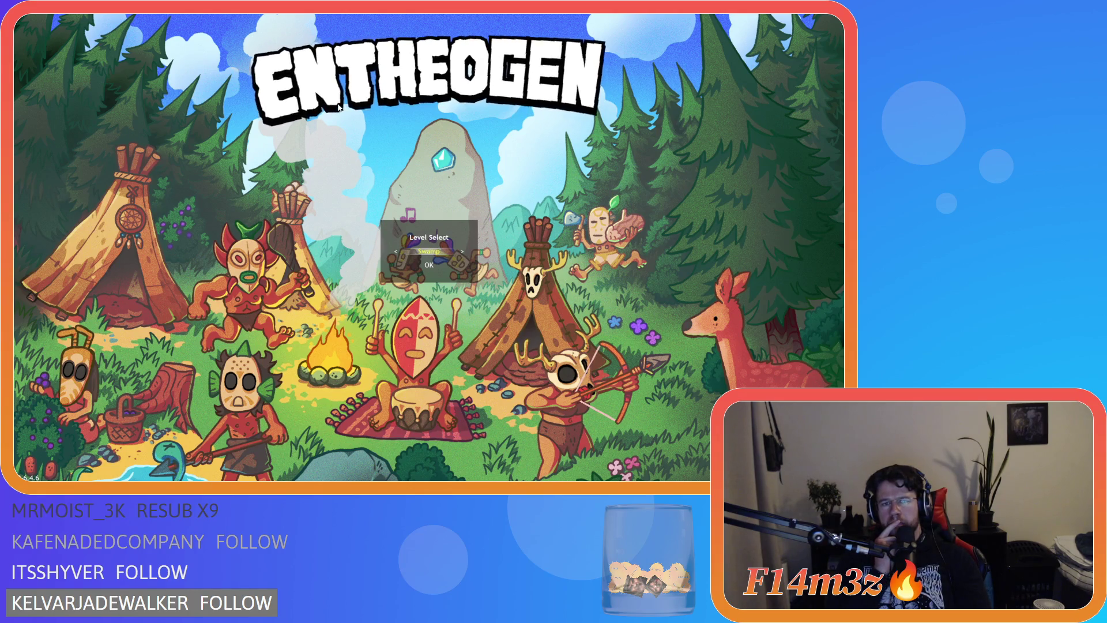
key("Left")
key("Left")
key("Right")
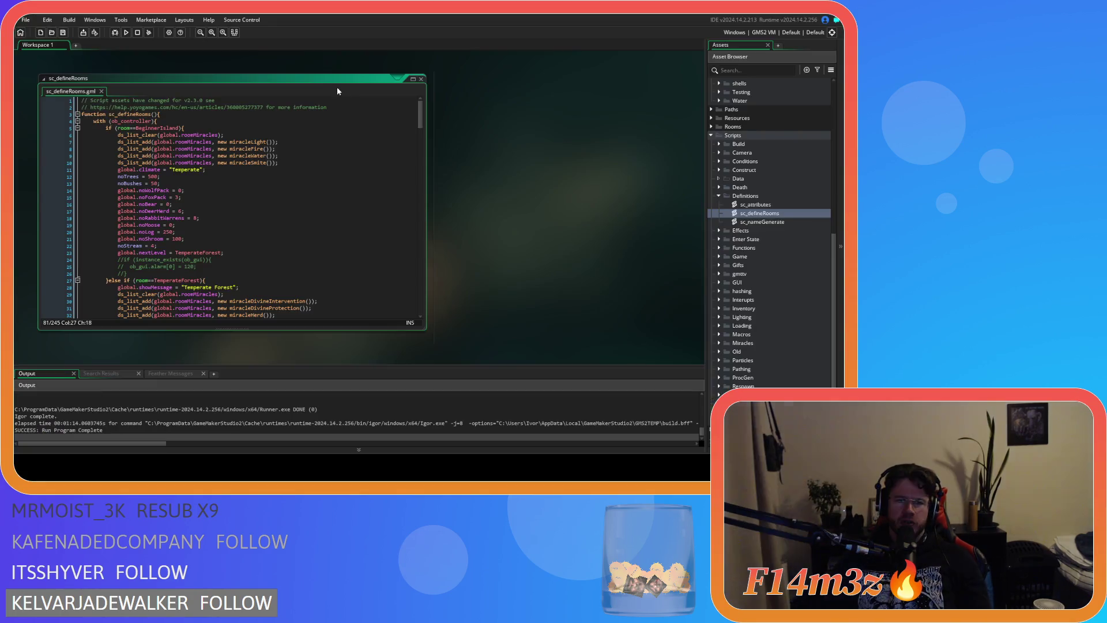
key("Escape")
left_click(303, 191)
mouse_move(420, 117)
left_mouse_down()
mouse_move(419, 151)
mouse_move(418, 114)
left_mouse_up()
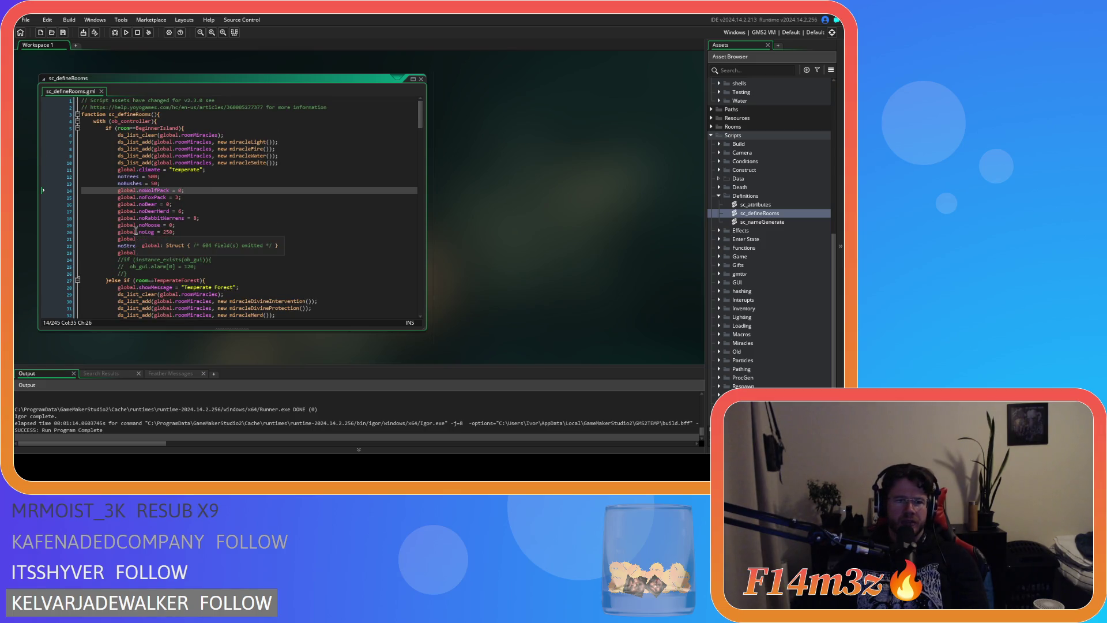
scroll(135, 231, "down", 8)
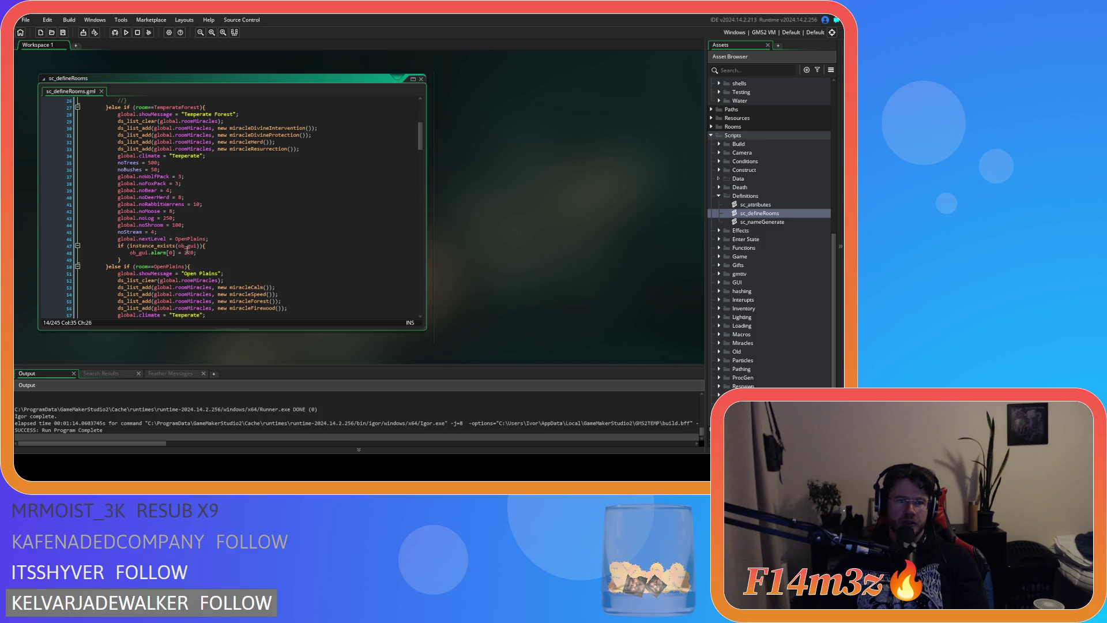
mouse_move(173, 261)
left_mouse_down()
mouse_move(115, 190)
mouse_move(113, 114)
left_mouse_up()
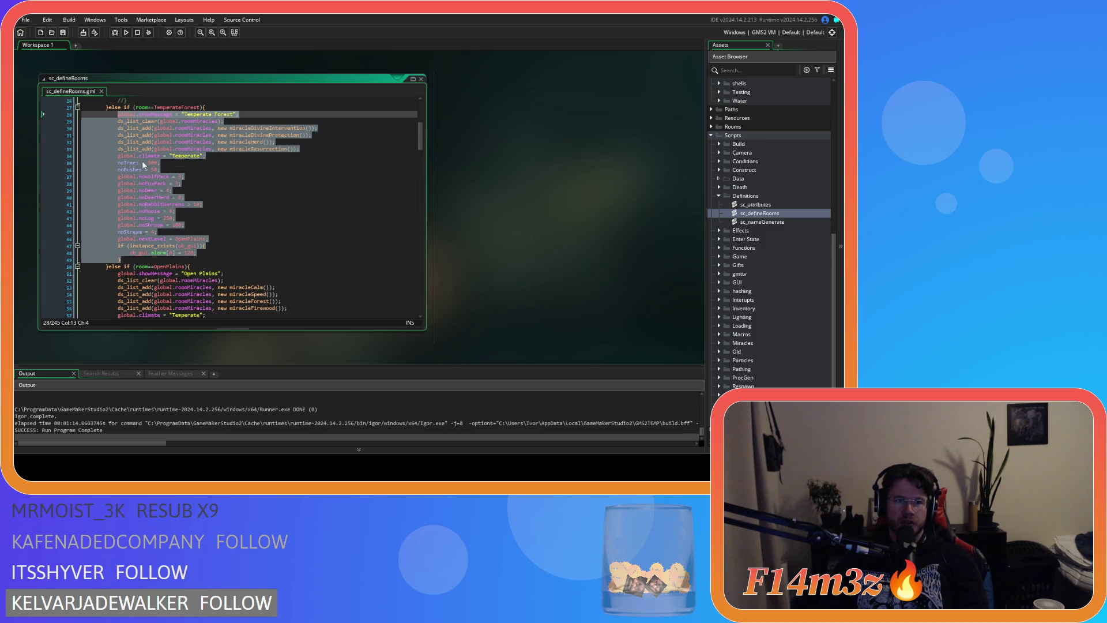
left_click_drag(127, 259, 117, 114)
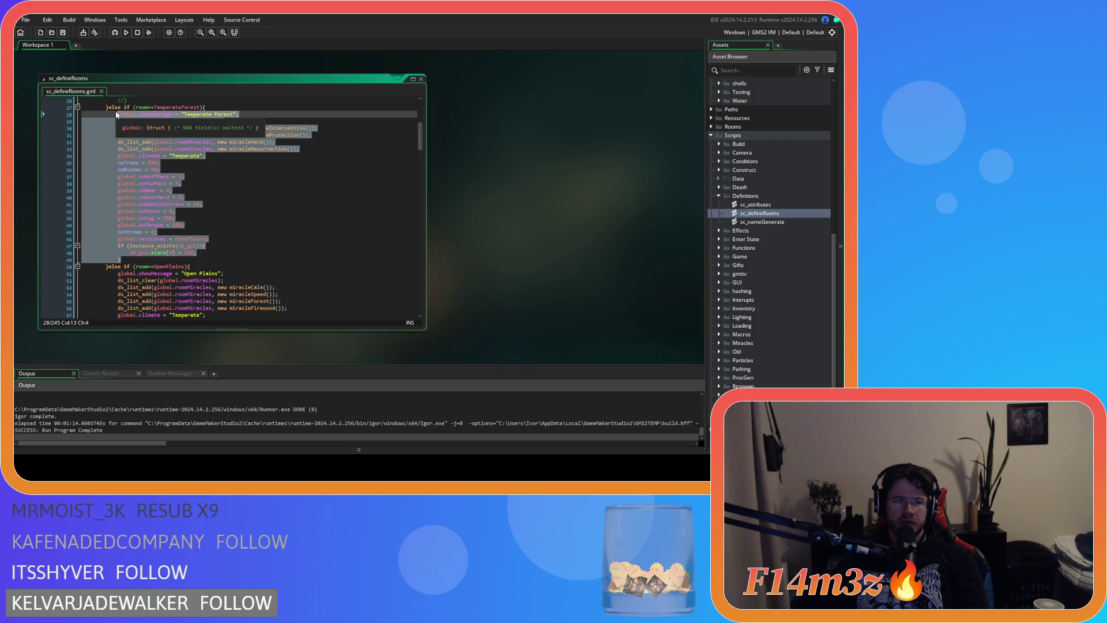
left_click_drag(130, 254, 118, 114)
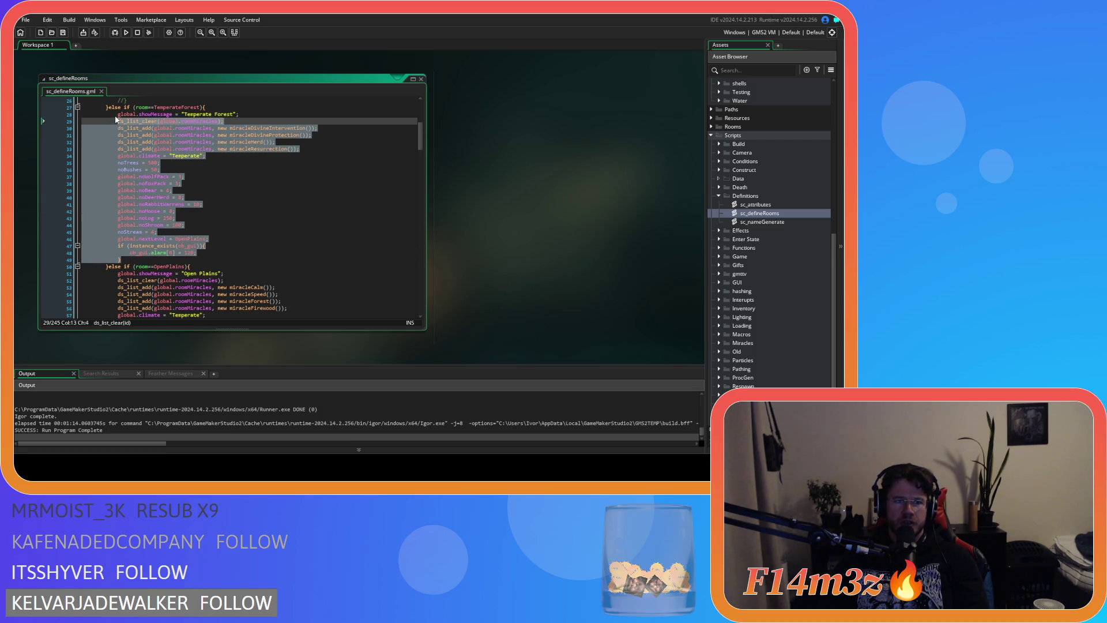
left_click(231, 191)
scroll(234, 230, "up", 5)
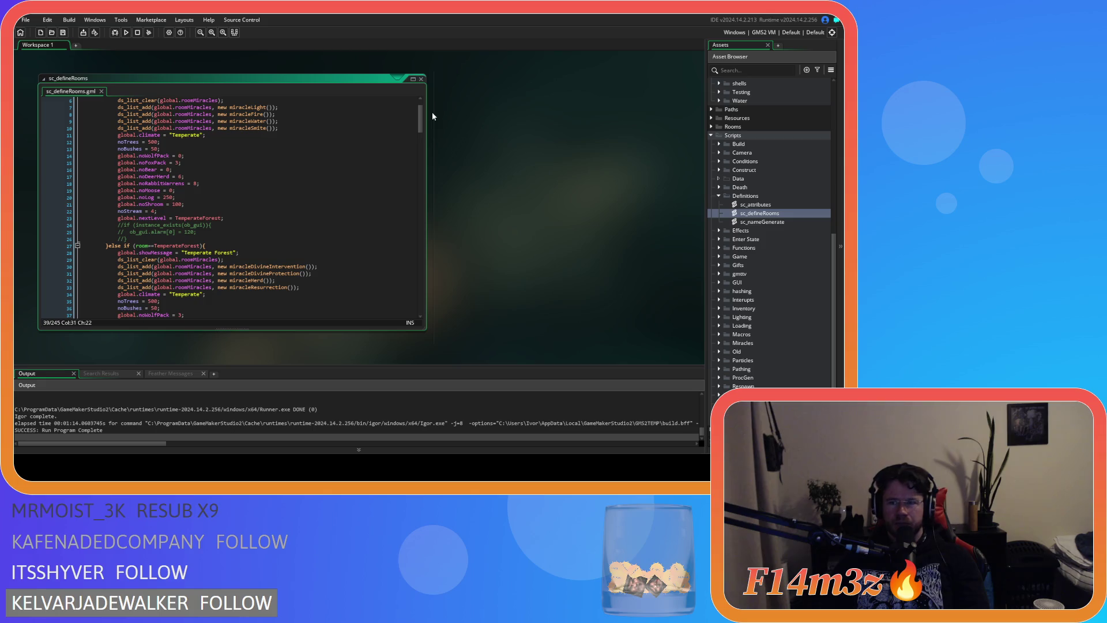
mouse_move(420, 122)
left_mouse_down()
mouse_move(409, 297)
mouse_move(402, 91)
mouse_move(384, 308)
mouse_move(386, 99)
mouse_move(394, 133)
left_mouse_up()
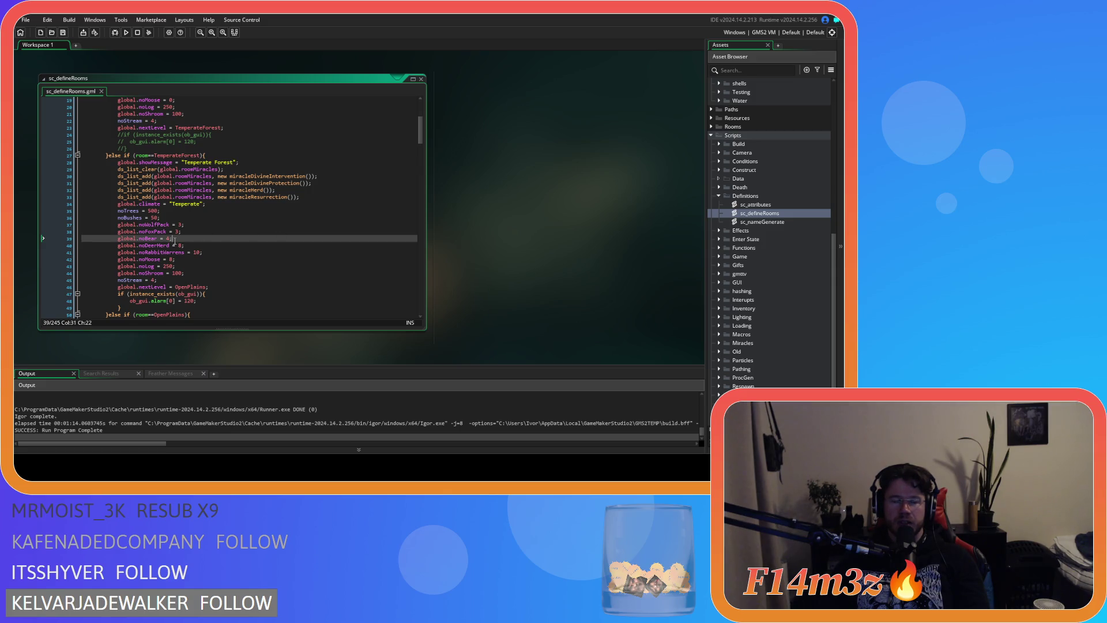
Step: Replace the Savannah block's settings lines with the copied room block
scroll(175, 240, "down", 2)
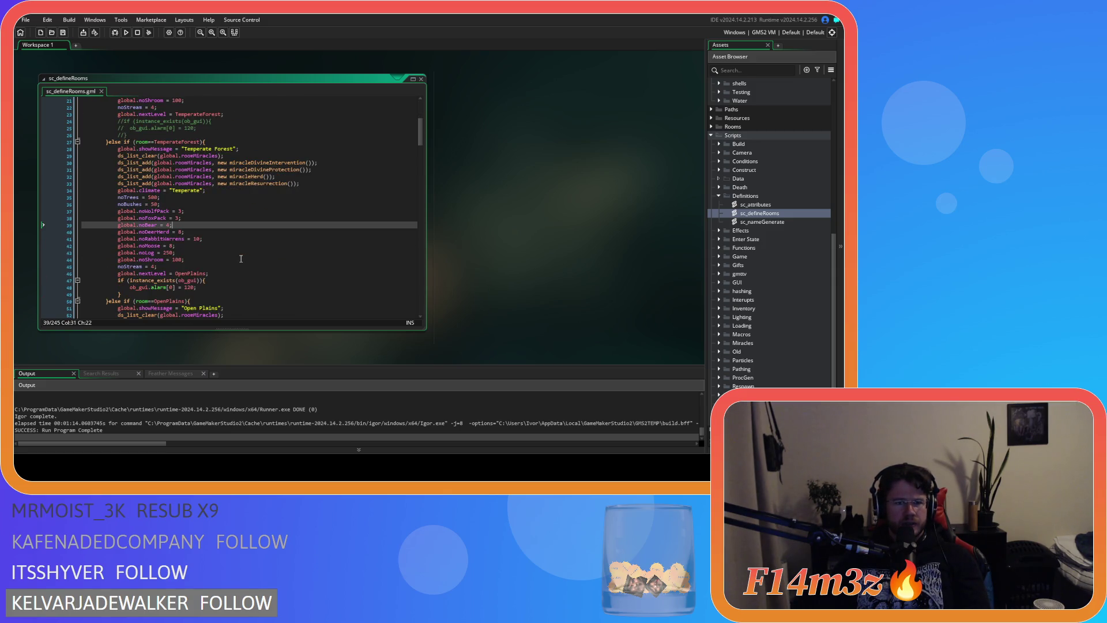
scroll(234, 237, "down", 14)
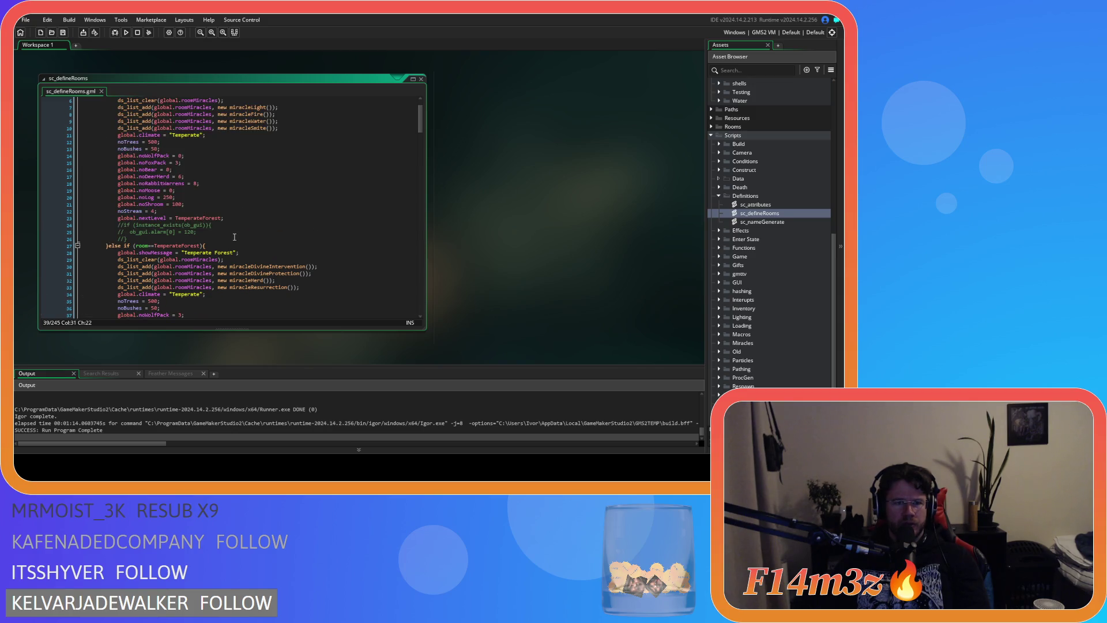
scroll(234, 237, "down", 8)
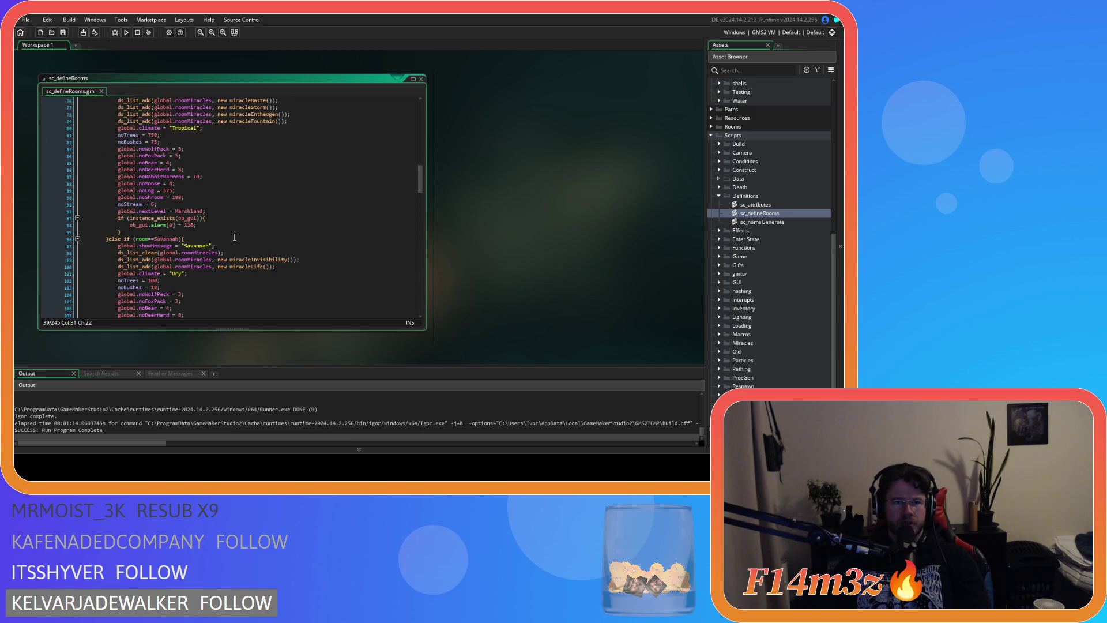
mouse_move(126, 291)
left_mouse_down()
mouse_move(115, 278)
mouse_move(109, 291)
mouse_move(109, 198)
left_mouse_up()
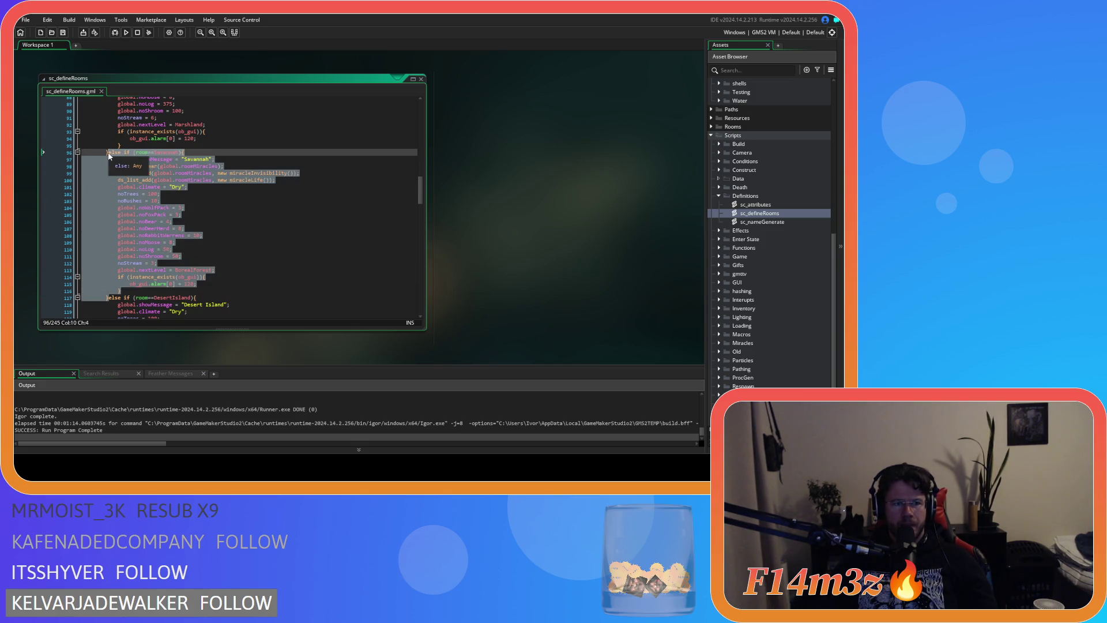
key("ctrl+v")
Step: Review the script to confirm the Tropical Rainforest branch now follows Savannah
scroll(133, 184, "up", 8)
scroll(132, 184, "up", 2)
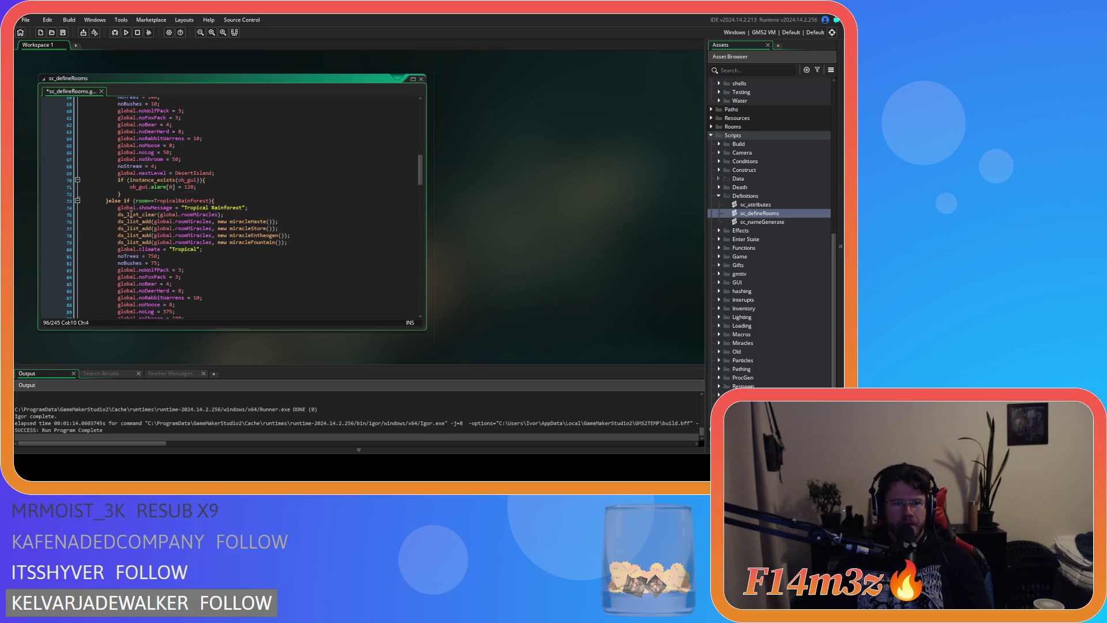
left_click(113, 201)
scroll(161, 218, "up", 5)
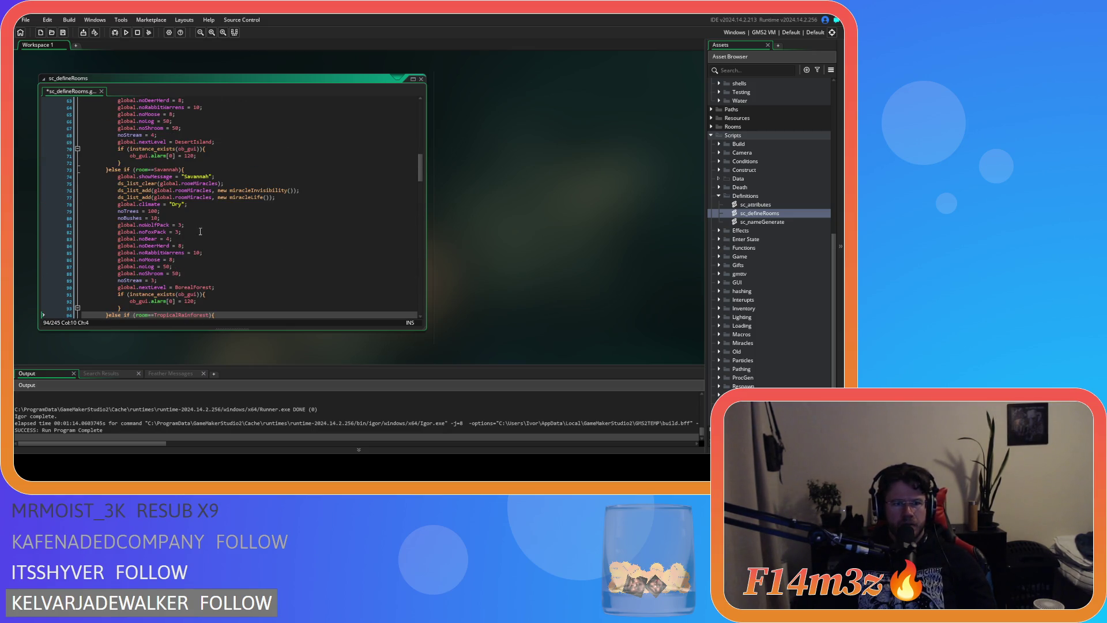
scroll(202, 233, "down", 12)
scroll(207, 235, "down", 13)
scroll(207, 234, "down", 7)
Step: Move the Boreal Forest room block to just after Savannah, before Tropical Rainforest
left_click_drag(111, 298, 113, 175)
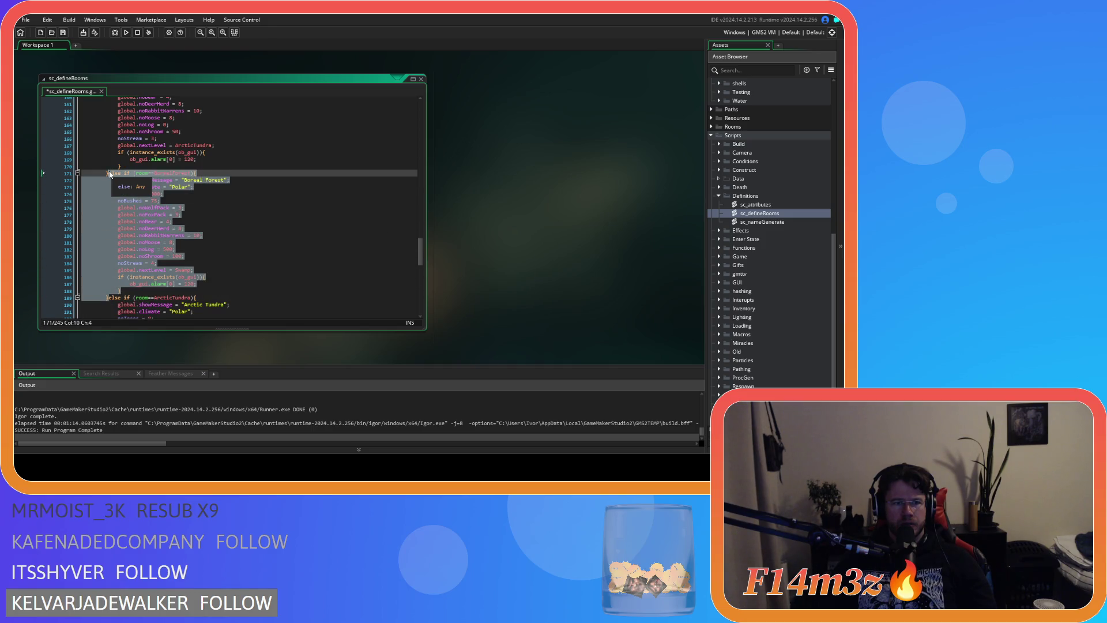
key("Delete")
scroll(158, 200, "up", 20)
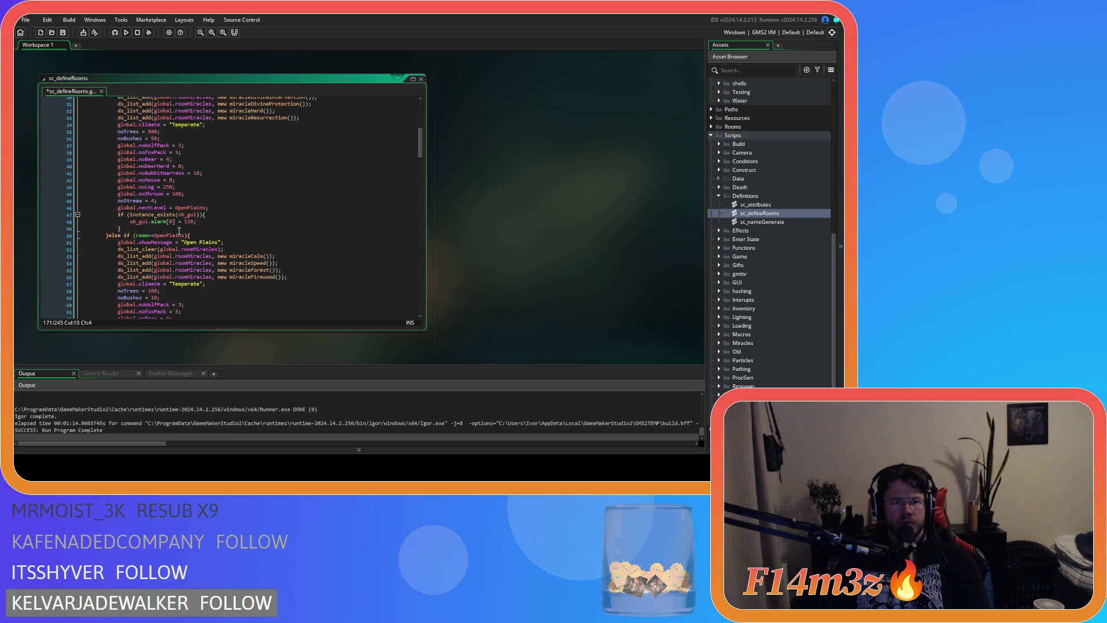
scroll(240, 251, "up", 3)
scroll(241, 246, "down", 11)
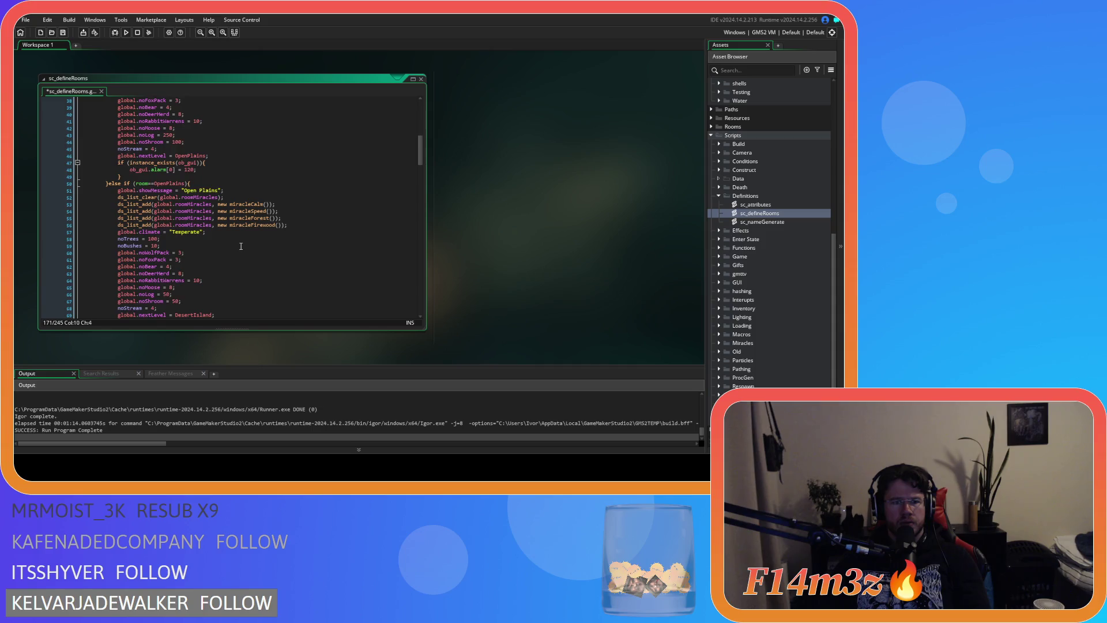
scroll(241, 246, "down", 8)
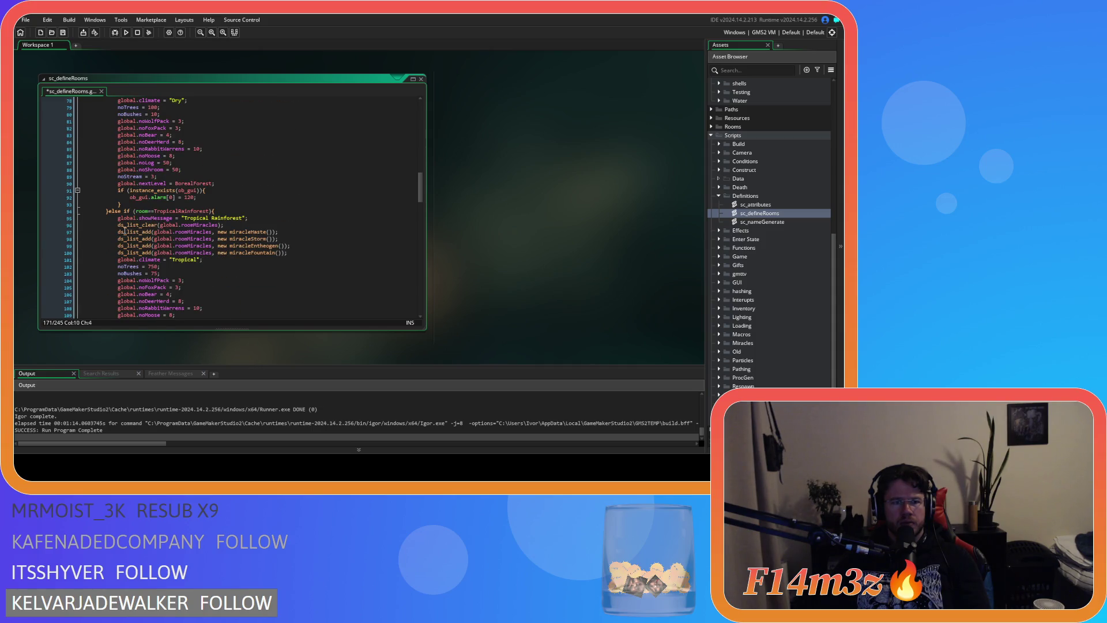
left_click(109, 211)
type("else if (room==BorealForest){ \t\t\tglobal.showMessage = \"Boreal Forest\"; \t\t\tglobal.climate = \"Polar\"; \t\t\tnoTrees = 1000; \t\t\tnoBushes = 75; \t\t\tglobal.noWolfPack = 3; \t\t\tglobal.noFoxPack = 3; \t\t\tglobal.noBear = 4; \t\t\tglobal.noDeerHerd = 8; \t\t\tglobal.noRabbitWarrens = 10; \t\t\tglobal.noMoose = 8; \t\t\tglobal.noLog = 500; \t\t\tglobal.noShroom = 100; \t\t\tnoStream = 4; \t\t\tglobal.nextLevel = Swamp; \t\t\tif (instance_exists(ob_gui)){ \t\t\t\tob_gui.alarm[0] = 120; \t\t\t} \t\t}")
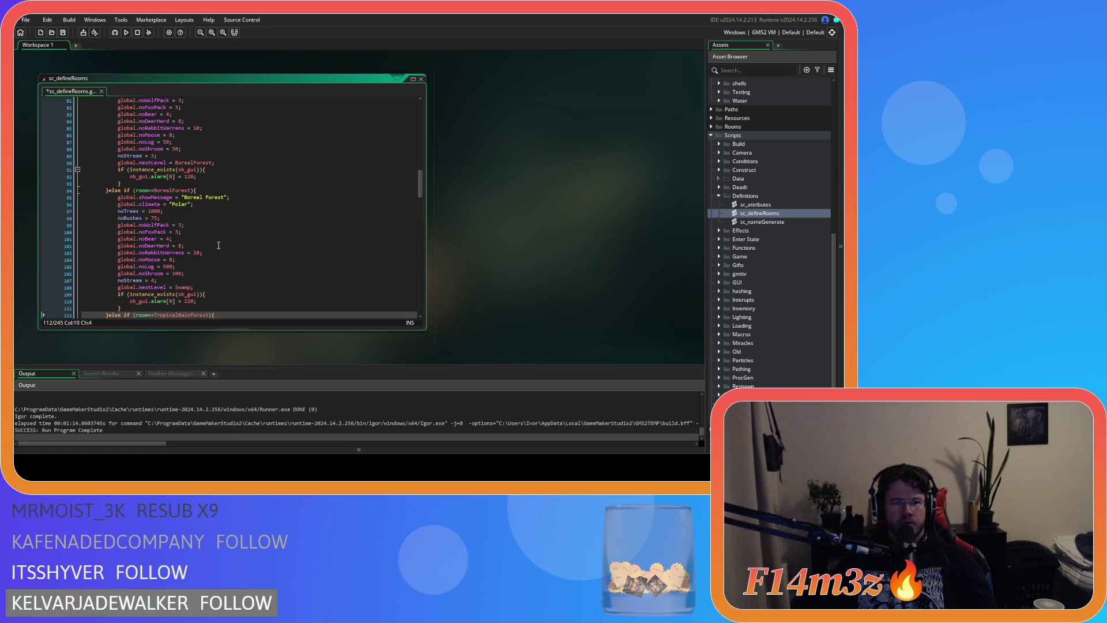
Step: Move the Swamp room block to directly after the Boreal Forest block
scroll(219, 245, "down", 13)
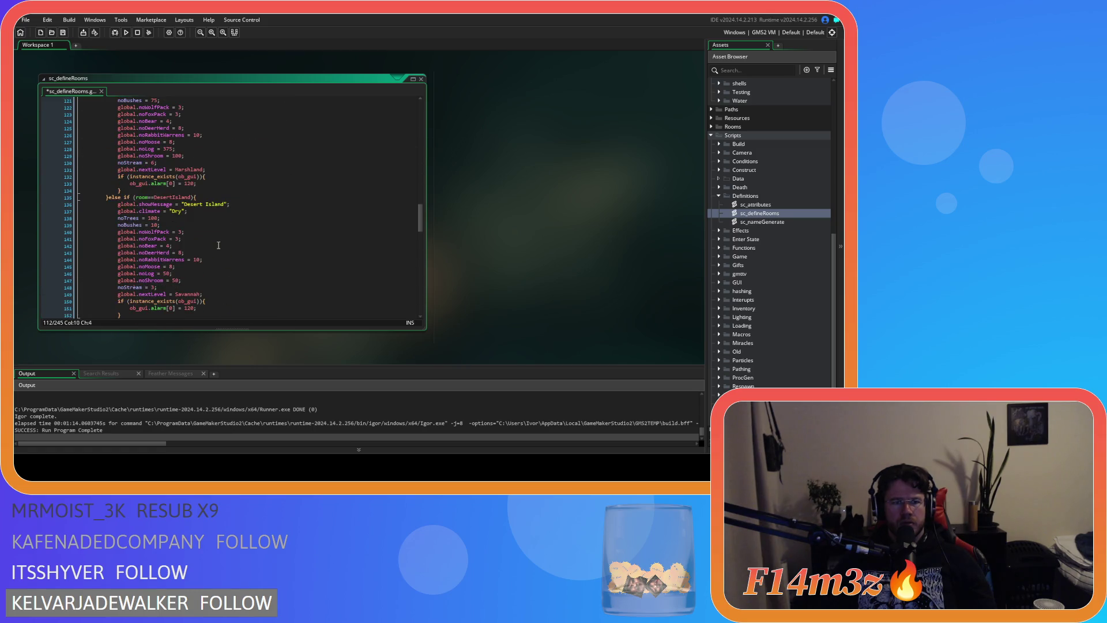
scroll(218, 245, "down", 3)
scroll(218, 245, "down", 4)
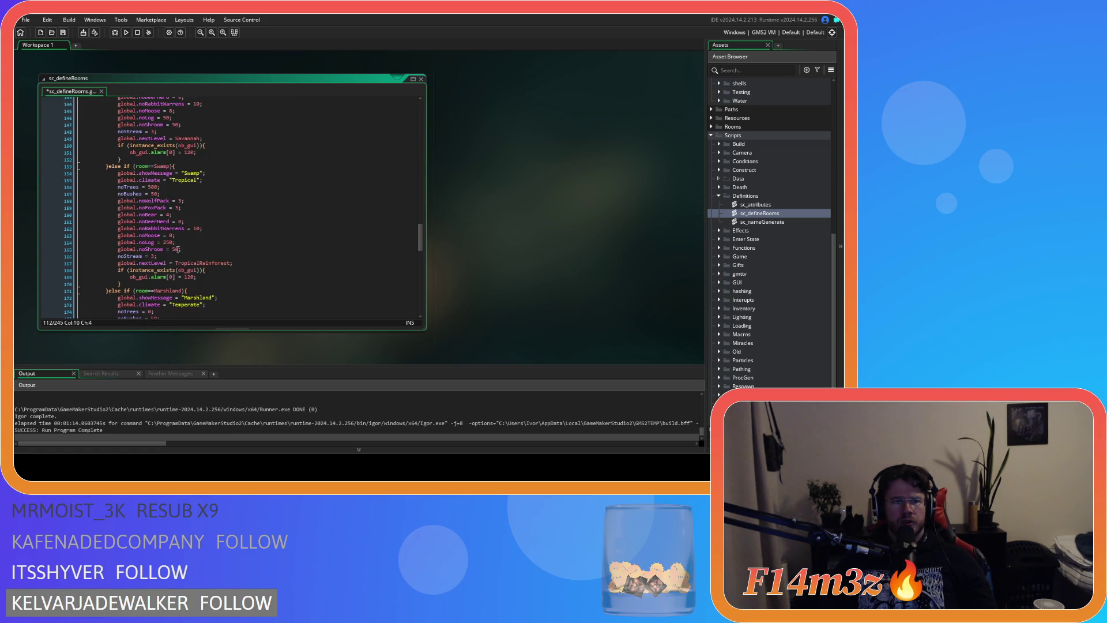
left_click_drag(109, 292, 107, 166)
key("Delete")
scroll(208, 245, "up", 19)
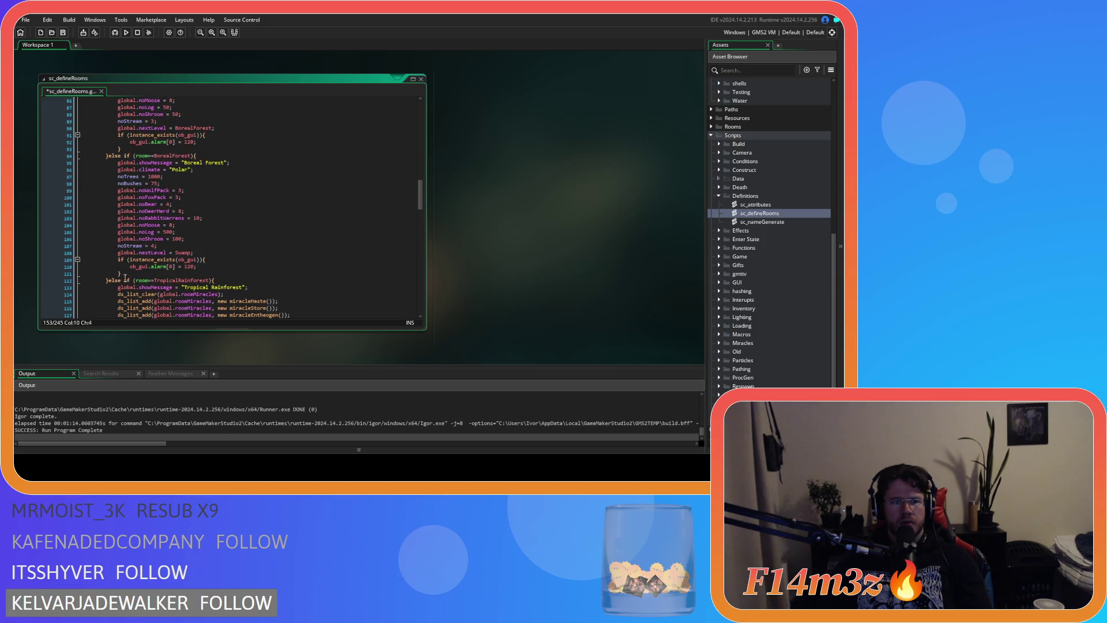
left_click(108, 281)
key("Return")
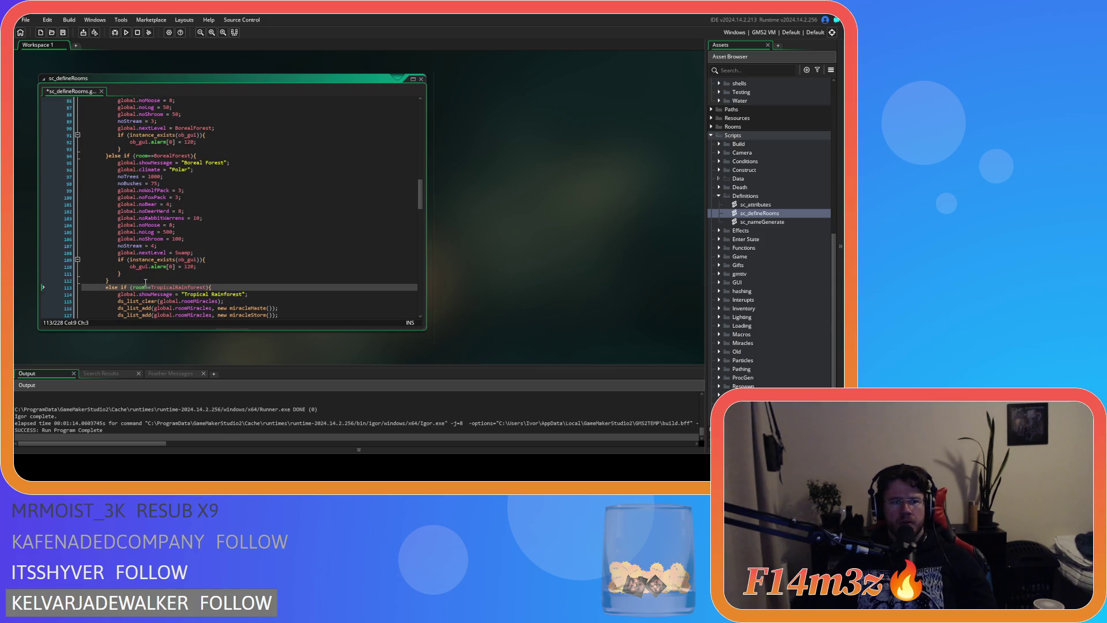
type("}else if (room==Swamp){ \t\t\t\tglobal.showMessage = \"Swamp\"; \t\t\t\tglobal.climate = \"Tropical\"; \t\t\t\tnoTrees = 500; \t\t\t\tnoBushes = 50; \t\t\t\tglobal.noWolfPack = 3; \t\t\t\tglobal.noFoxPack = 3; \t\t\t\tglobal.noBear = 4; \t\t\t\tglobal.noDeerHerd = 8; \t\t\t\tglobal.noRabbitWarrens = 10; \t\t\t\tglobal.noMoose = 8; \t\t\t\tglobal.noLog = 250; \t\t\t\tglobal.noShroom = 50; \t\t\t\tnoStream = 3; \t\t\t\tglobal.nextLevel = TropicalRainforest; \t\t\t\tif (instance_exists(ob_gui)){ \t\t\t\t\tob_gui.alarm[0] = 120; \t\t\t\t}")
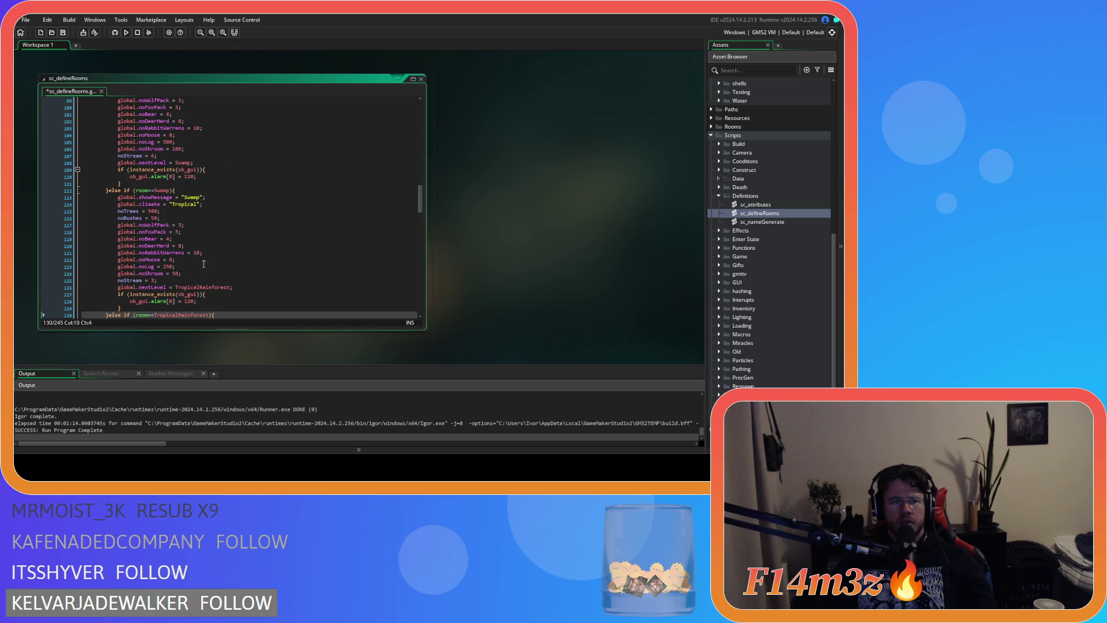
Step: Move the Desert Island room block to directly after the Swamp block
scroll(203, 264, "down", 15)
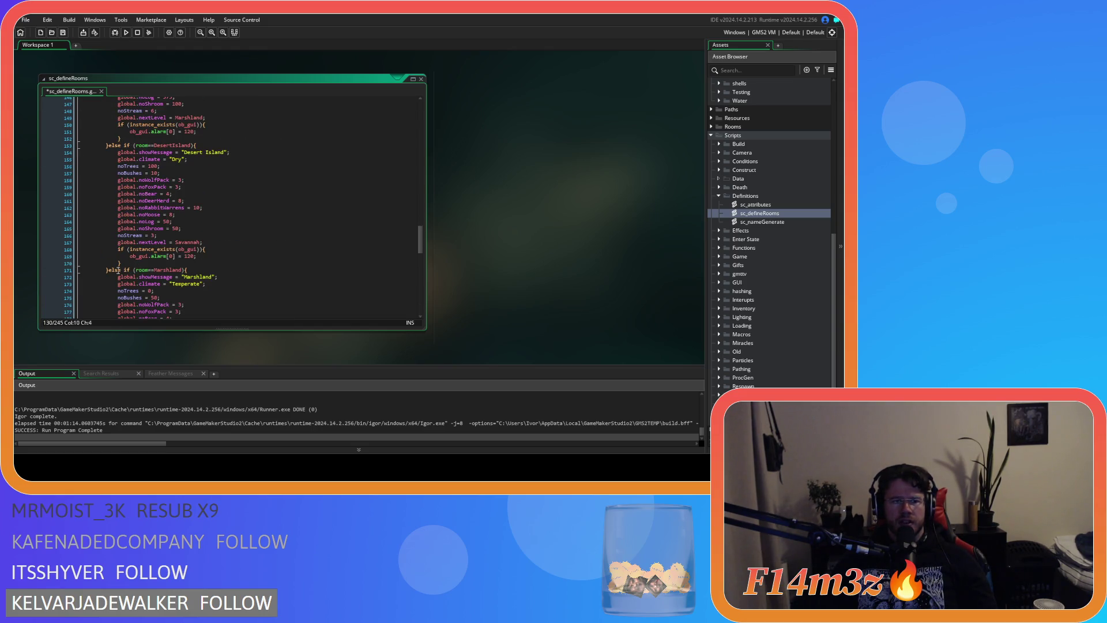
left_click_drag(110, 271, 106, 146)
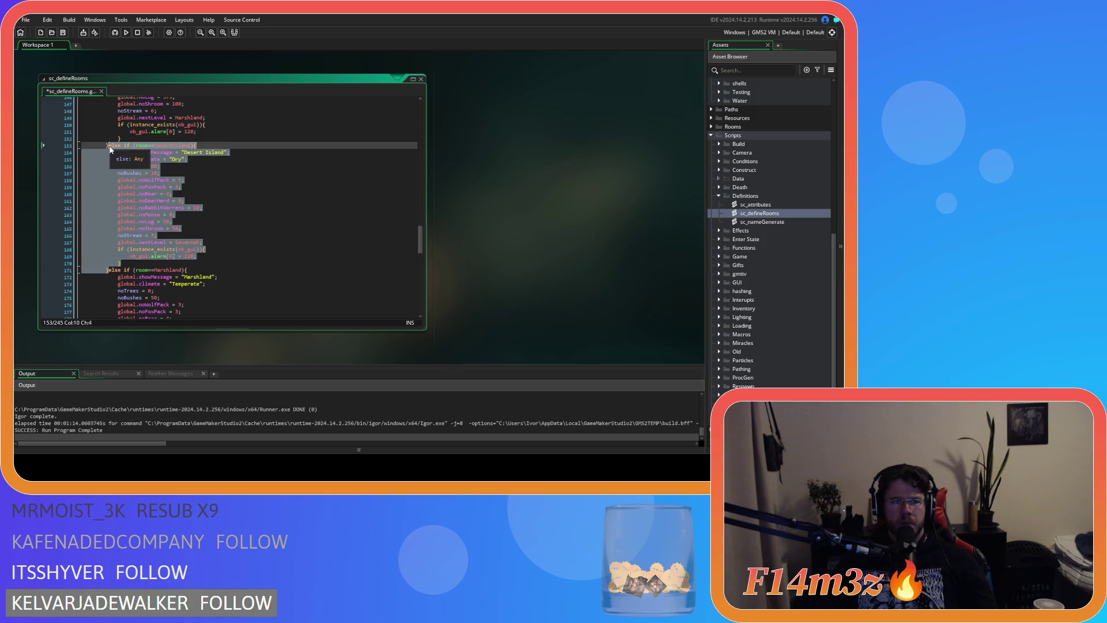
key("Delete")
scroll(133, 161, "up", 10)
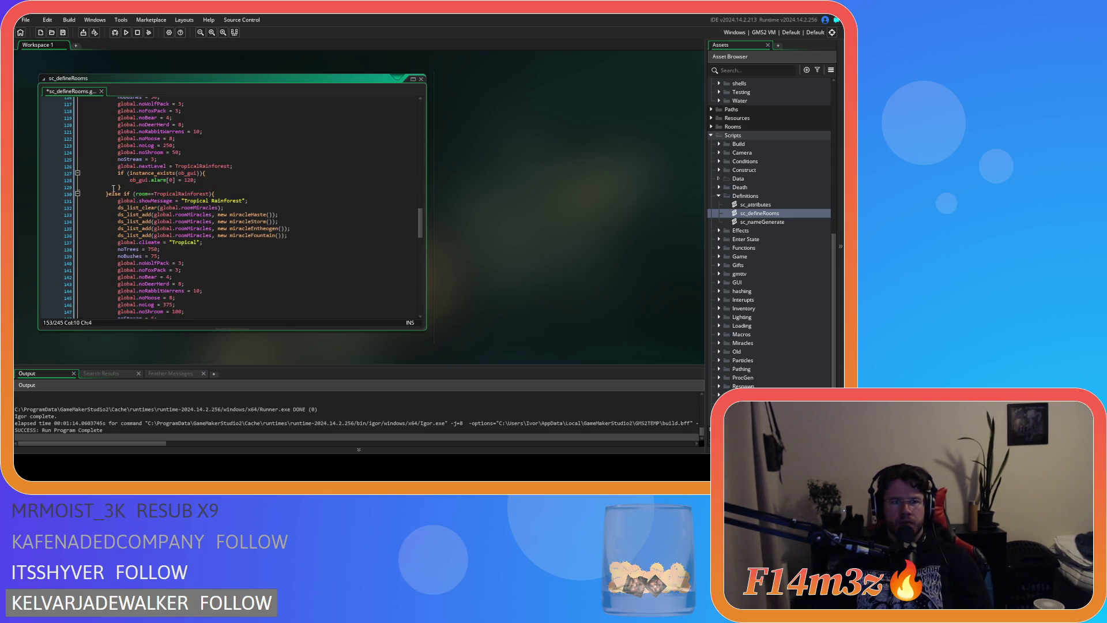
left_click(108, 195)
type("else if (room==DesertIsland){ \t\t\tglobal.showMessage = \"Desert Island\"; \t\t\tglobal.climate = \"Dry\"; \t\t\tnoTrees = 100; \t\t\tnoBushes = 10; \t\t\tglobal.noWolfPack = 3; \t\t\tglobal.noFoxPack = 3; \t\t\tglobal.noBear = 4; \t\t\tglobal.noDeerHerd = 8; \t\t\tglobal.noRabbitWarrens = 10; \t\t\tglobal.noMoose = 8; \t\t\tglobal.noLog = 50; \t\t\tglobal.noShroom = 50; \t\t\tnoStream = 3; \t\t\tglobal.nextLevel = Savannah; \t\t\tif (instance_exists(ob_gui)){ \t\t\t\tob_gui.alarm[0] = 120; \t\t\t} \t\t}")
Step: Select the Arctic Tundra animal count lines, then the Tropical Rainforest miracle list lines
scroll(173, 214, "down", 10)
scroll(211, 223, "down", 10)
left_click_drag(118, 194, 182, 249)
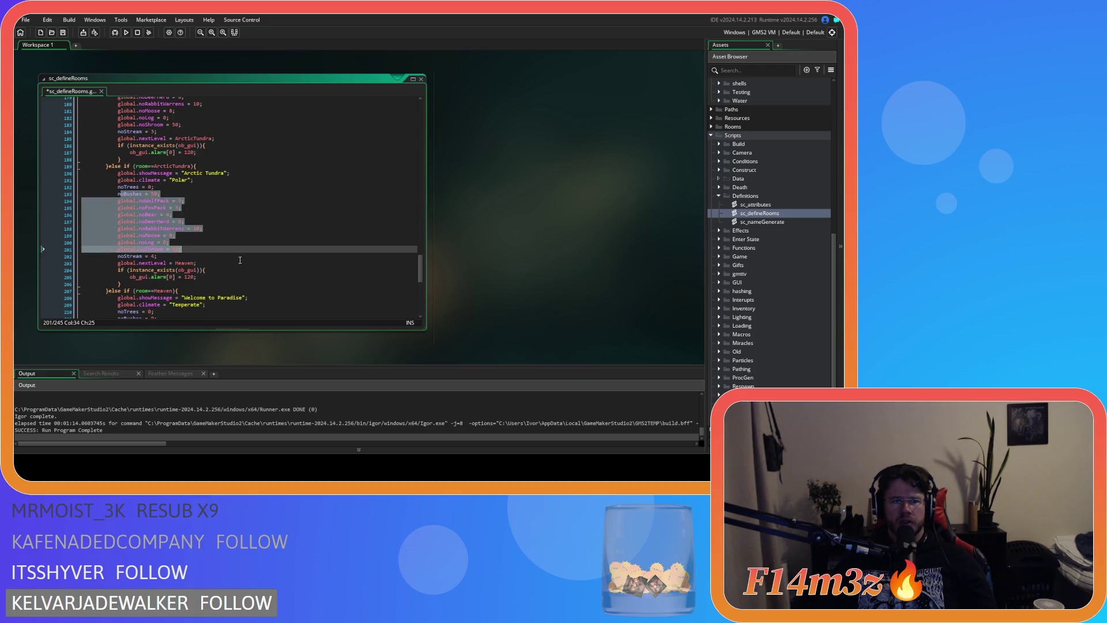
scroll(237, 260, "down", 4)
scroll(264, 226, "up", 12)
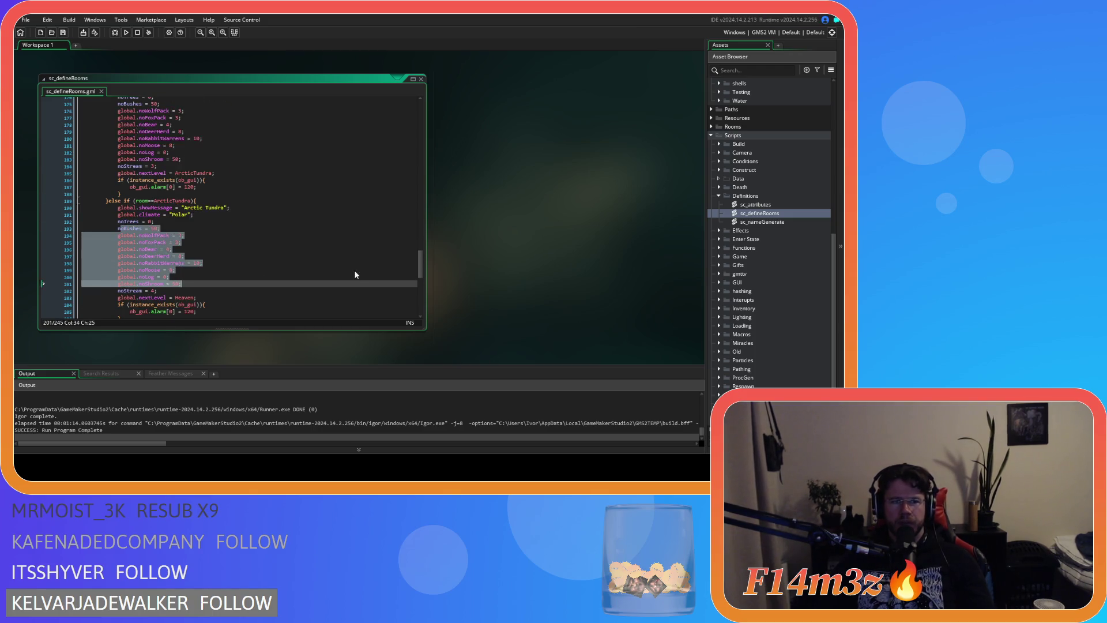
left_click_drag(423, 248, 423, 159)
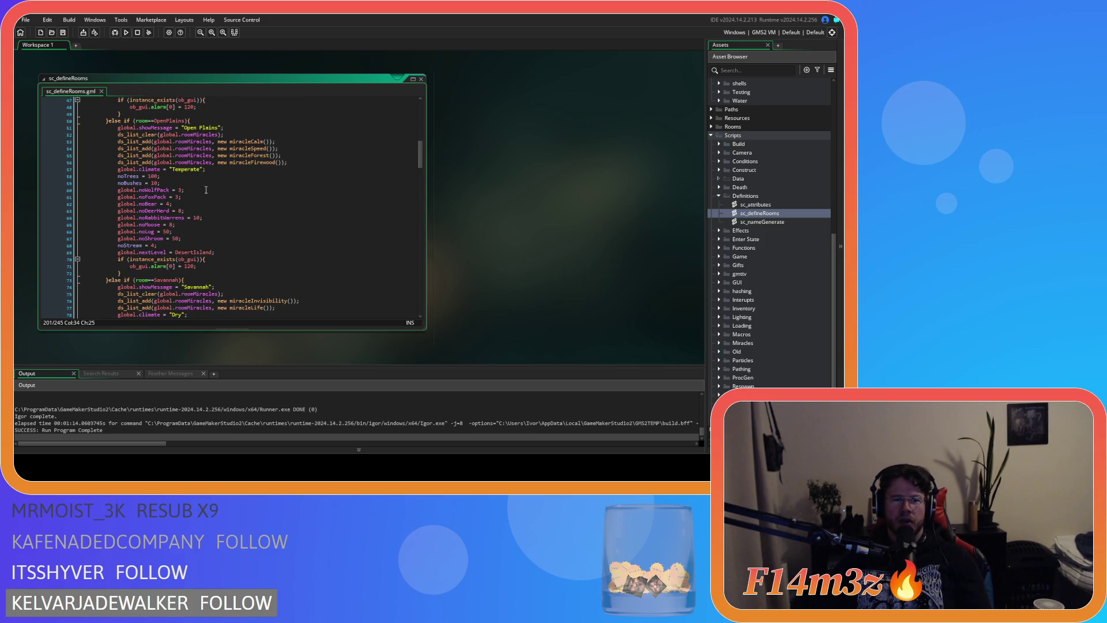
scroll(281, 171, "up", 15)
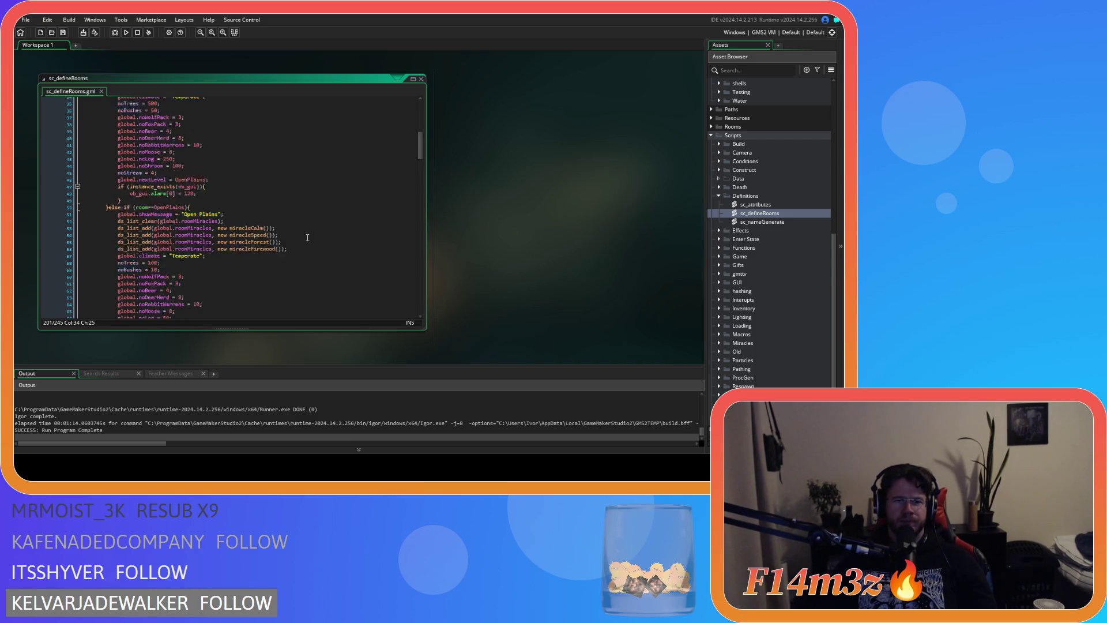
scroll(319, 243, "down", 20)
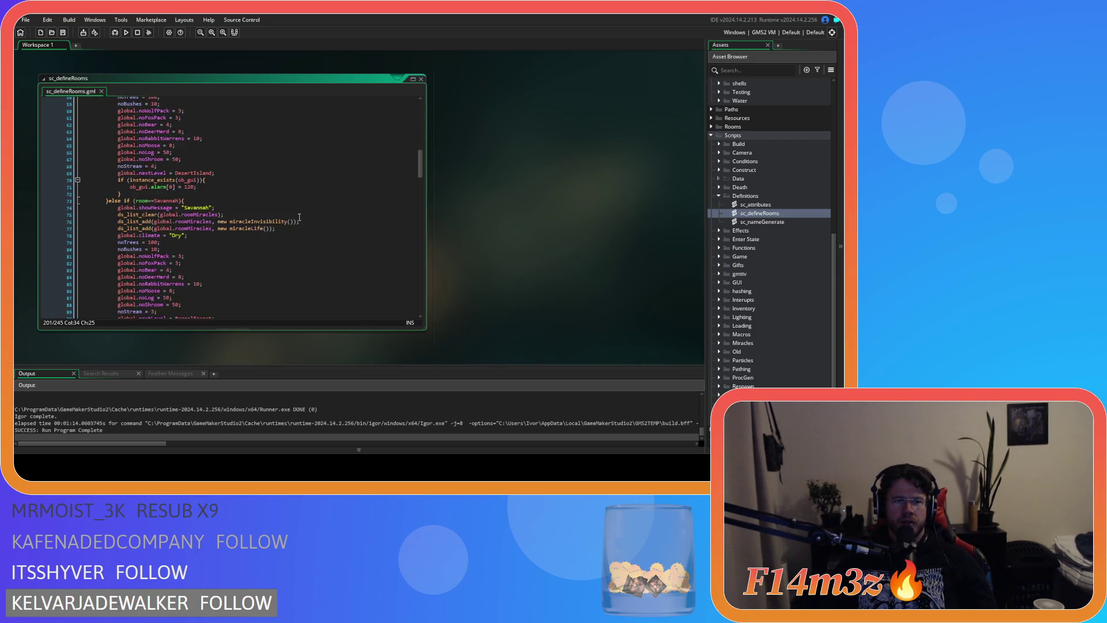
scroll(299, 210, "down", 20)
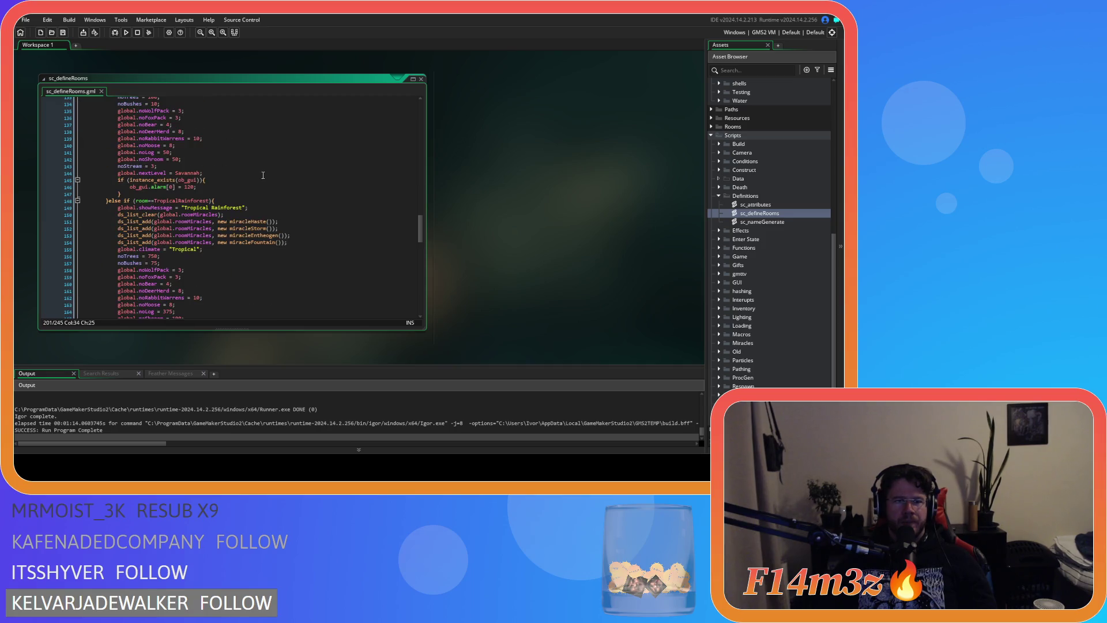
mouse_move(291, 243)
left_mouse_down()
mouse_move(214, 242)
mouse_move(118, 214)
left_mouse_up()
key("ctrl+c")
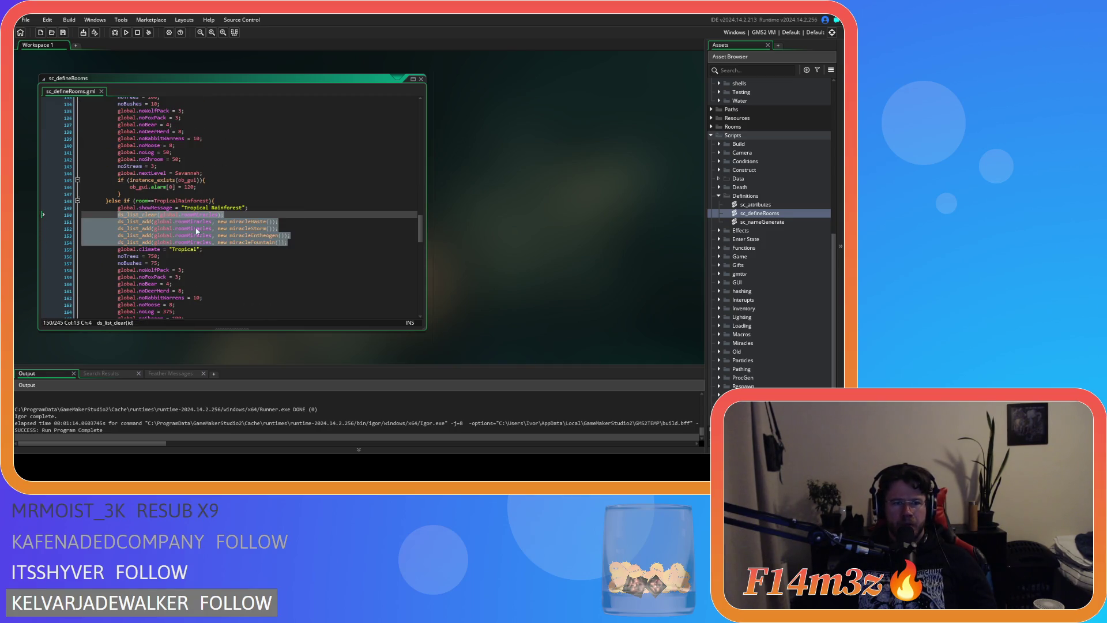
Step: Remove the four miracle additions and the leftover empty line from the Tropical Rainforest block
left_click_drag(300, 241, 126, 222)
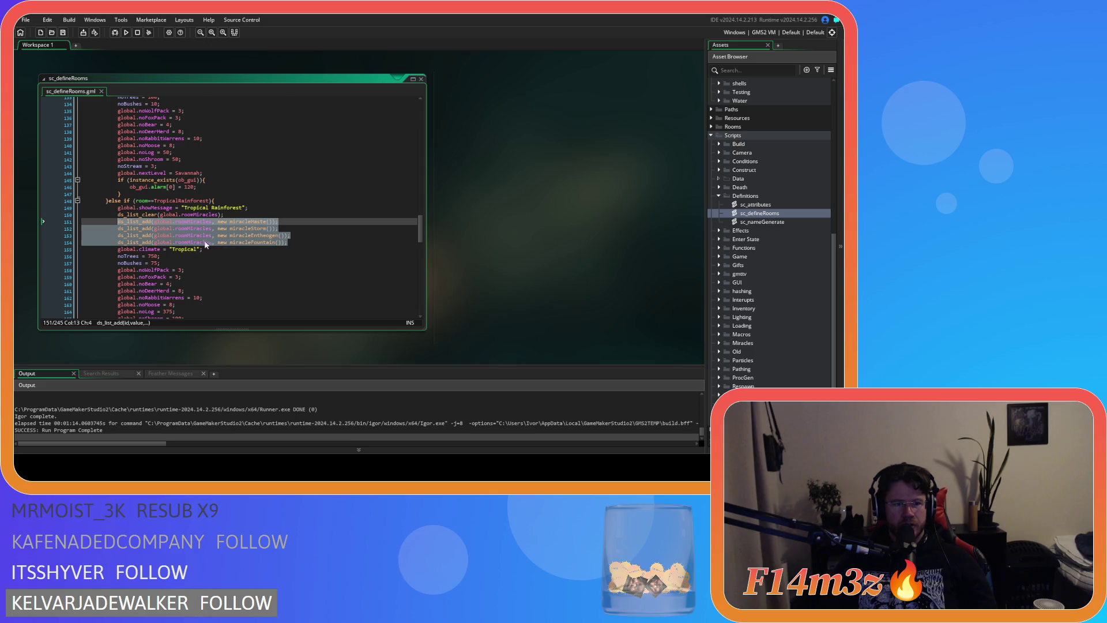
key("BackSpace")
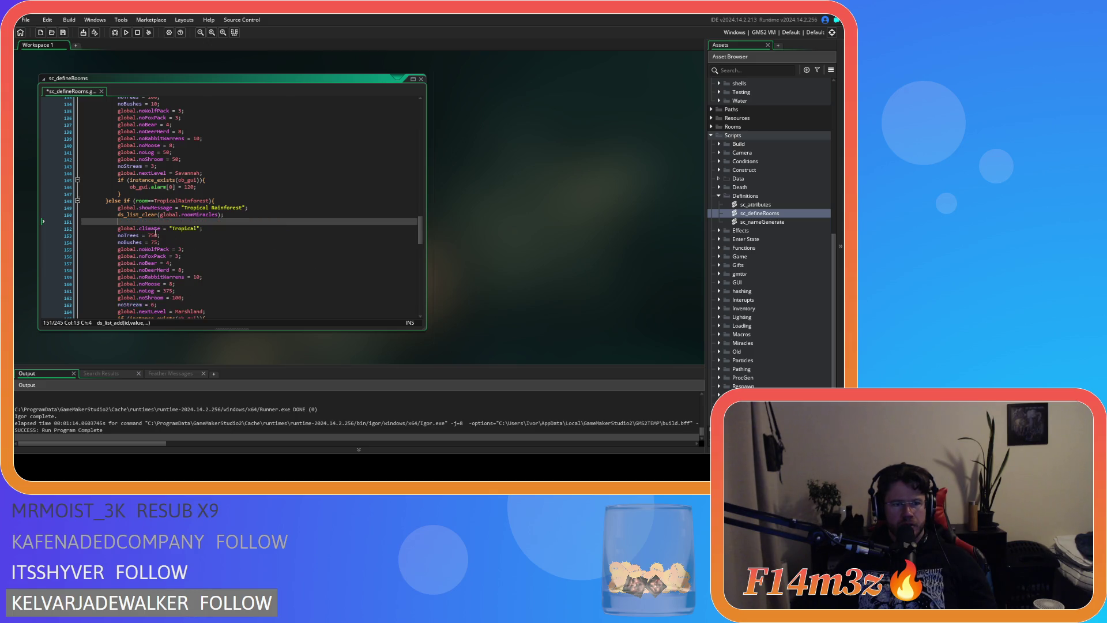
key("BackSpace")
Step: Paste those four miracle entries into the Savannah room's miracle list
scroll(227, 233, "up", 20)
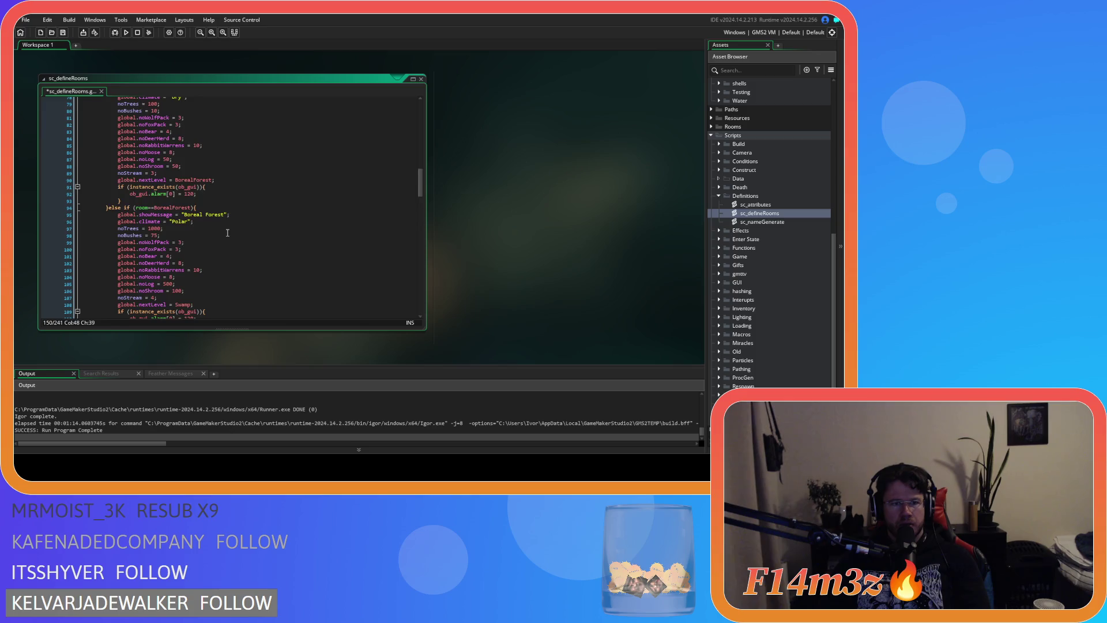
scroll(227, 232, "up", 15)
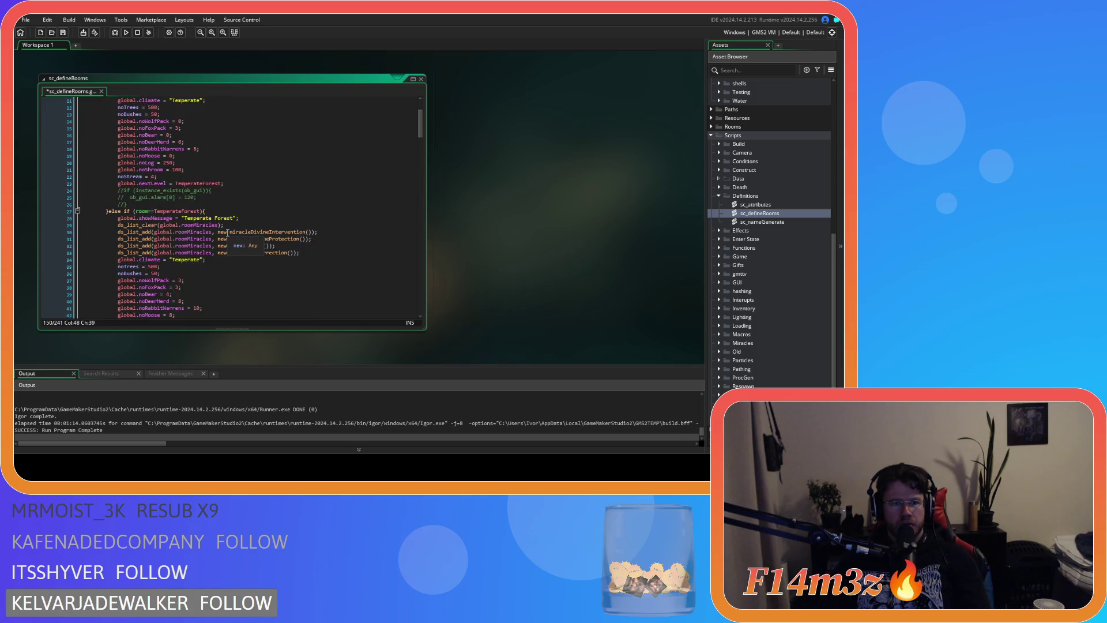
scroll(227, 232, "down", 5)
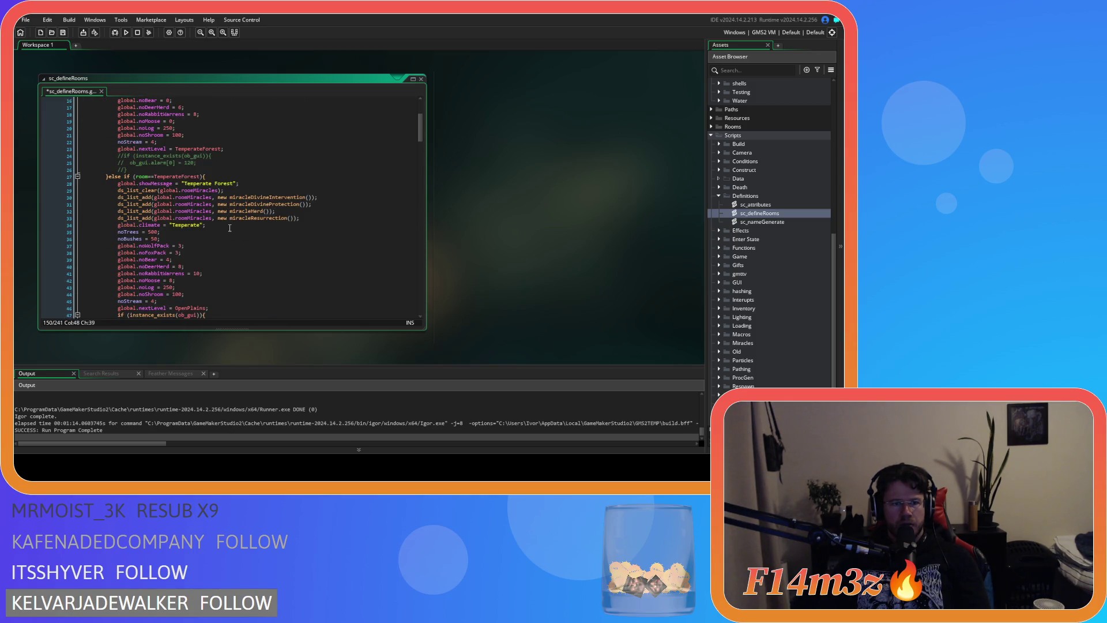
scroll(229, 227, "down", 14)
left_click(246, 215)
key("ctrl+v")
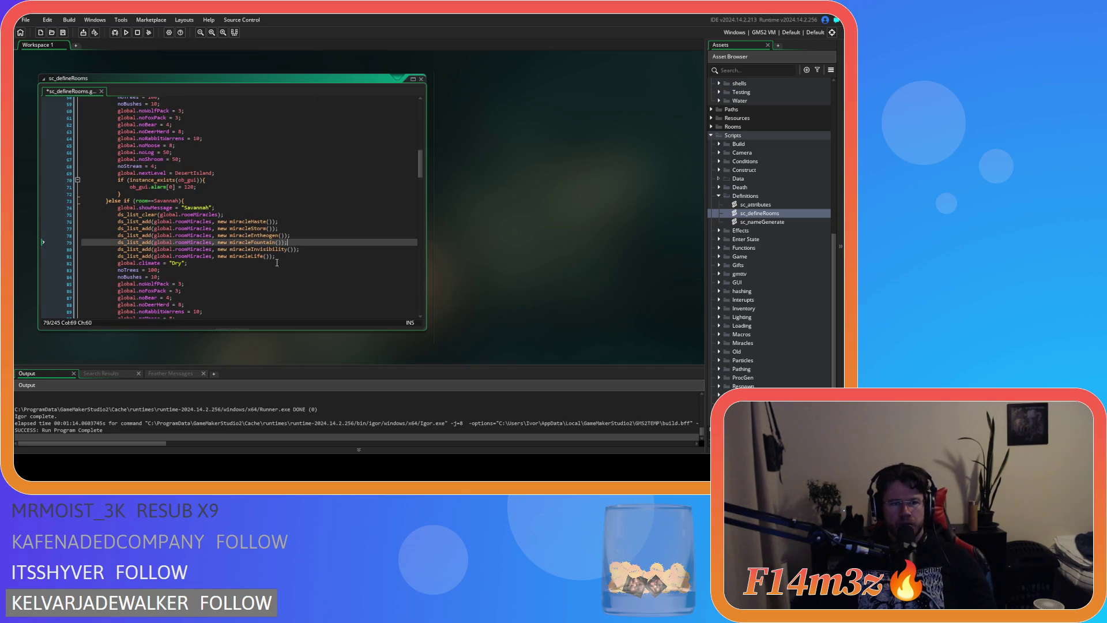
Step: Cut the Invisibility and Life miracle lines out of the Savannah block
left_click_drag(286, 256, 81, 249)
key("BackSpace")
key("BackSpace")
key("BackSpace")
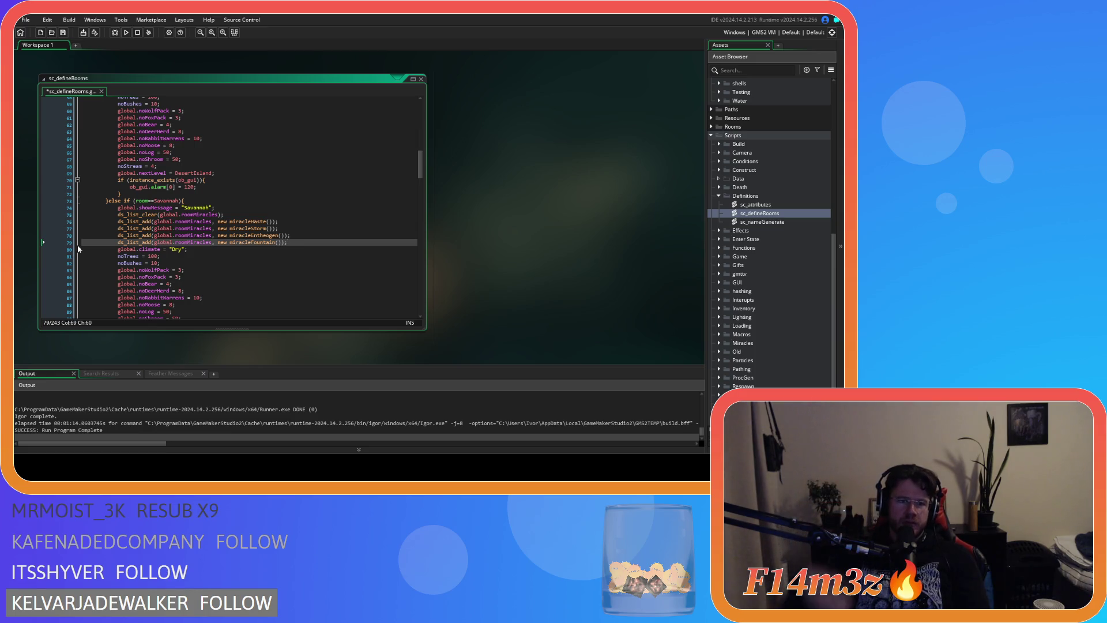
scroll(186, 238, "down", 7)
scroll(186, 239, "down", 3)
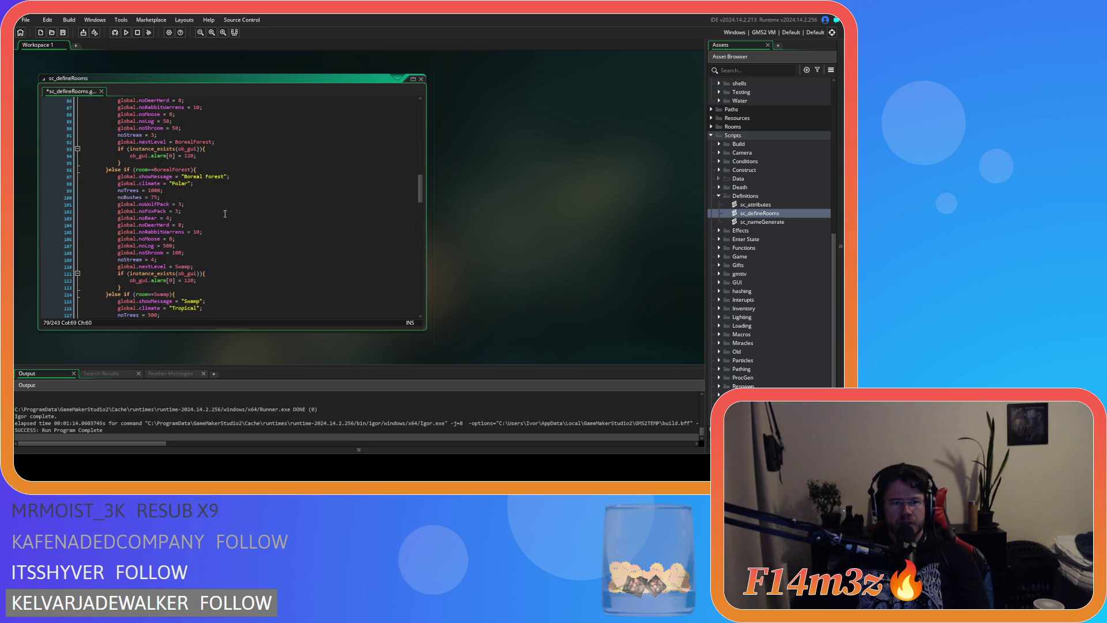
Step: Paste the Invisibility and Life miracles into the Boreal Forest block and save the script
left_click(241, 177)
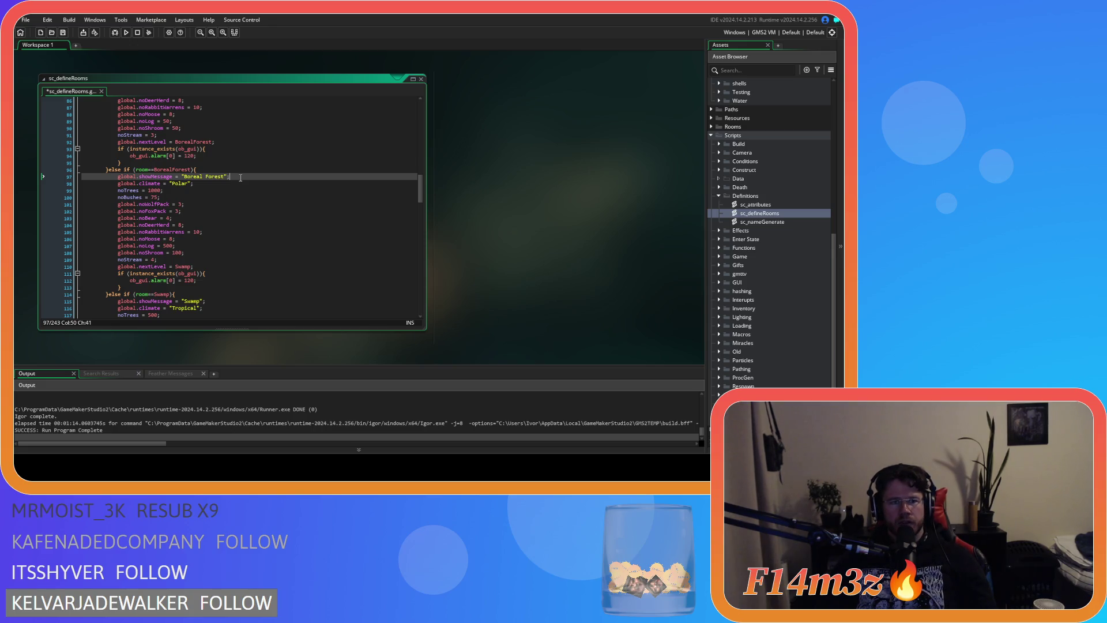
key("ctrl+v")
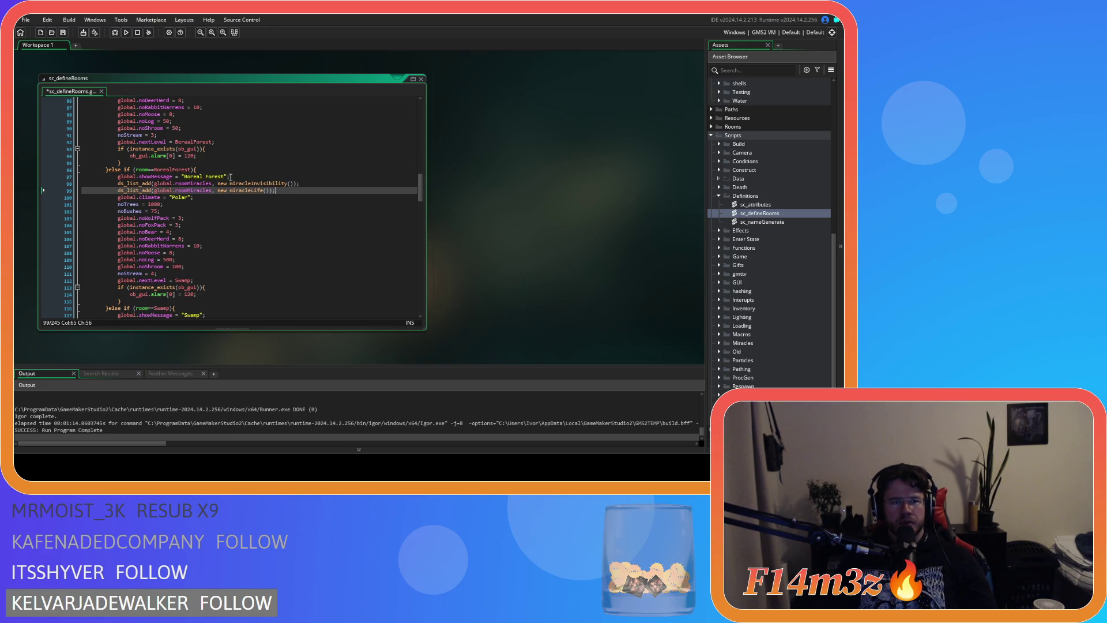
key("ctrl+s")
scroll(288, 199, "down", 6)
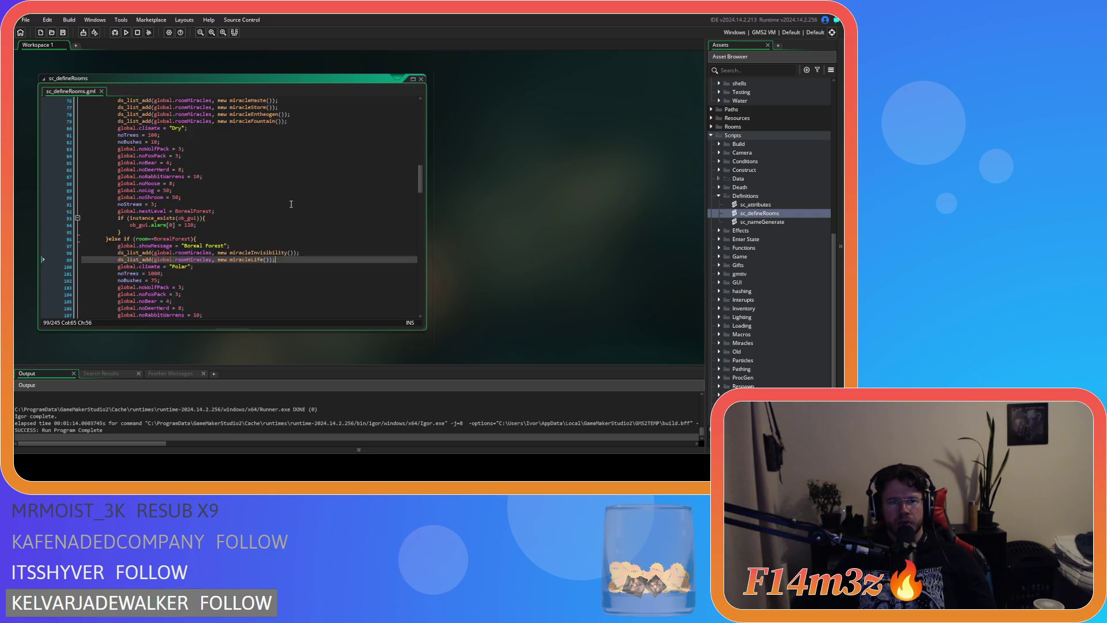
scroll(293, 205, "down", 20)
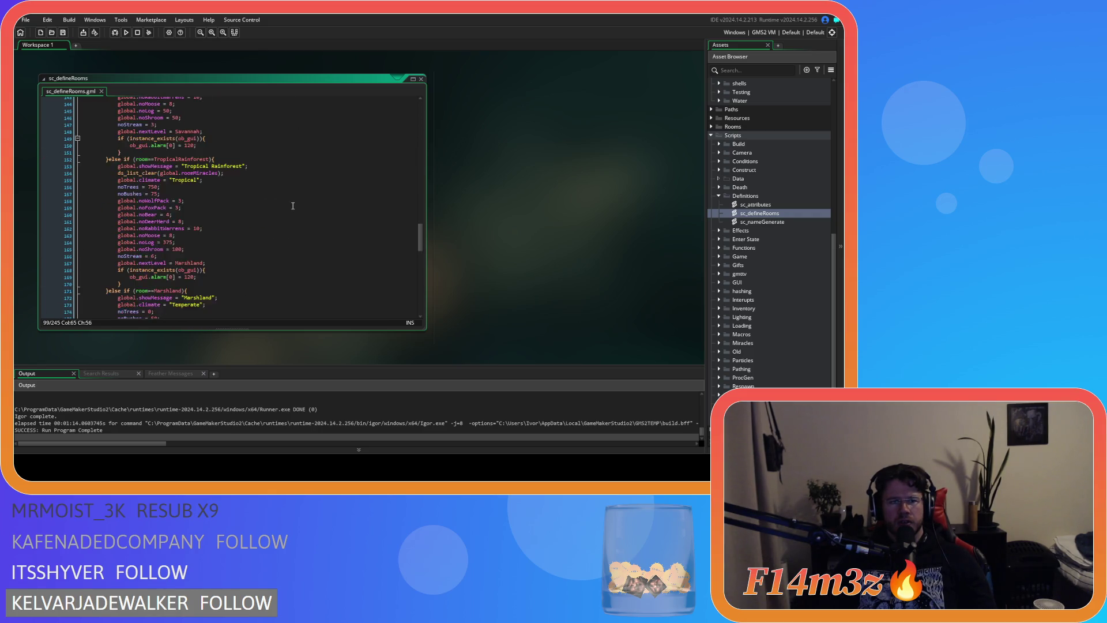
scroll(293, 206, "up", 10)
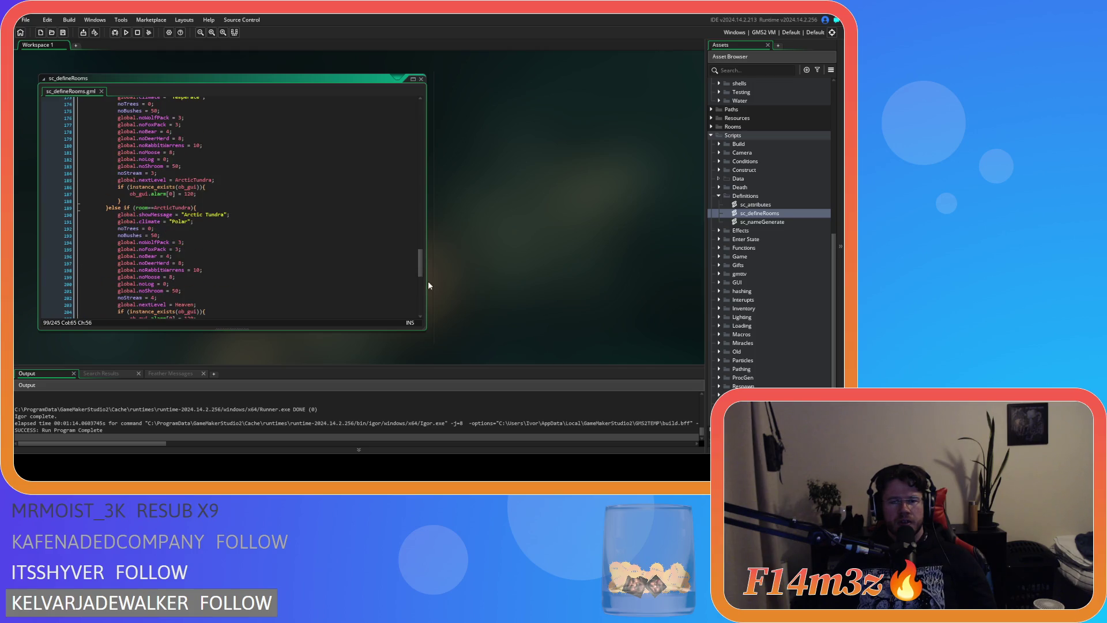
Step: Inspect the Boreal Forest block, briefly selecting its lines before clearing the selection
left_click_drag(420, 265, 421, 109)
left_click(331, 189)
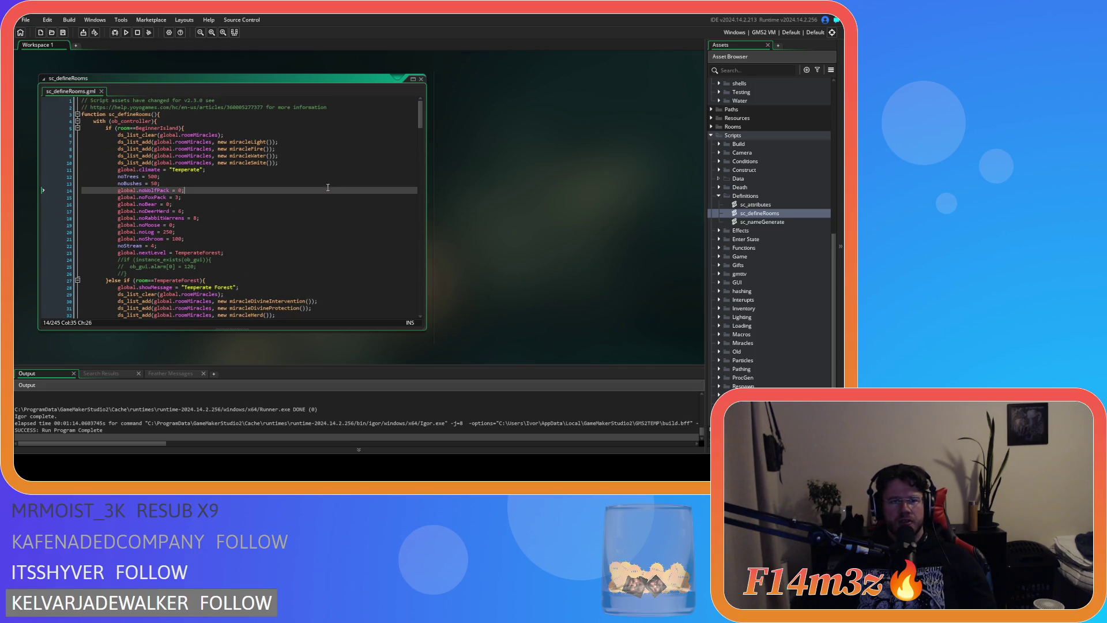
scroll(171, 182, "down", 20)
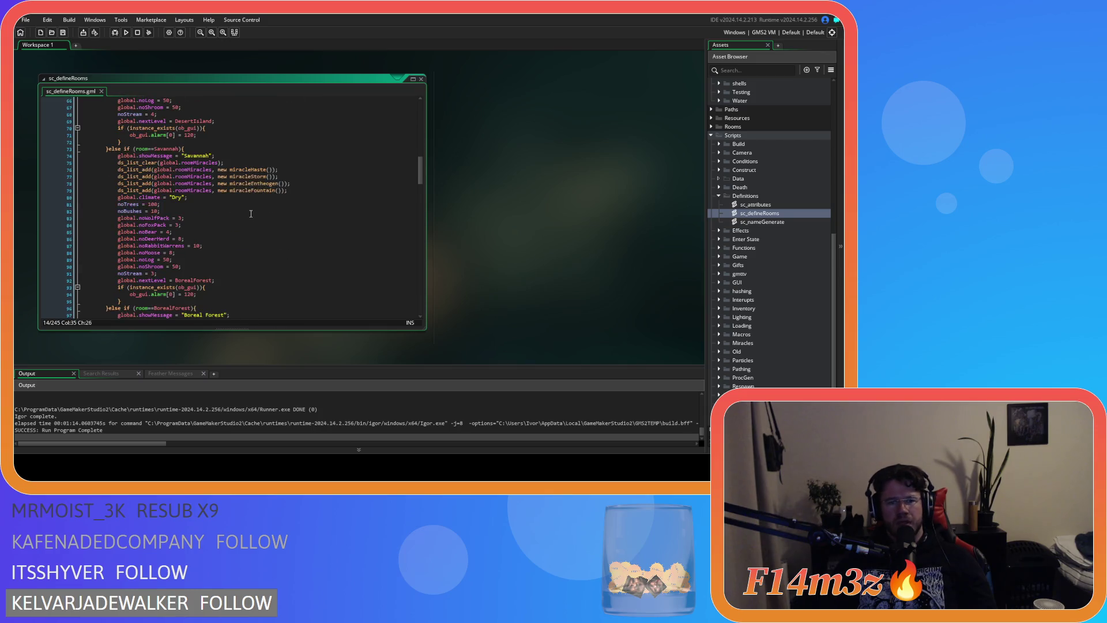
scroll(251, 213, "down", 4)
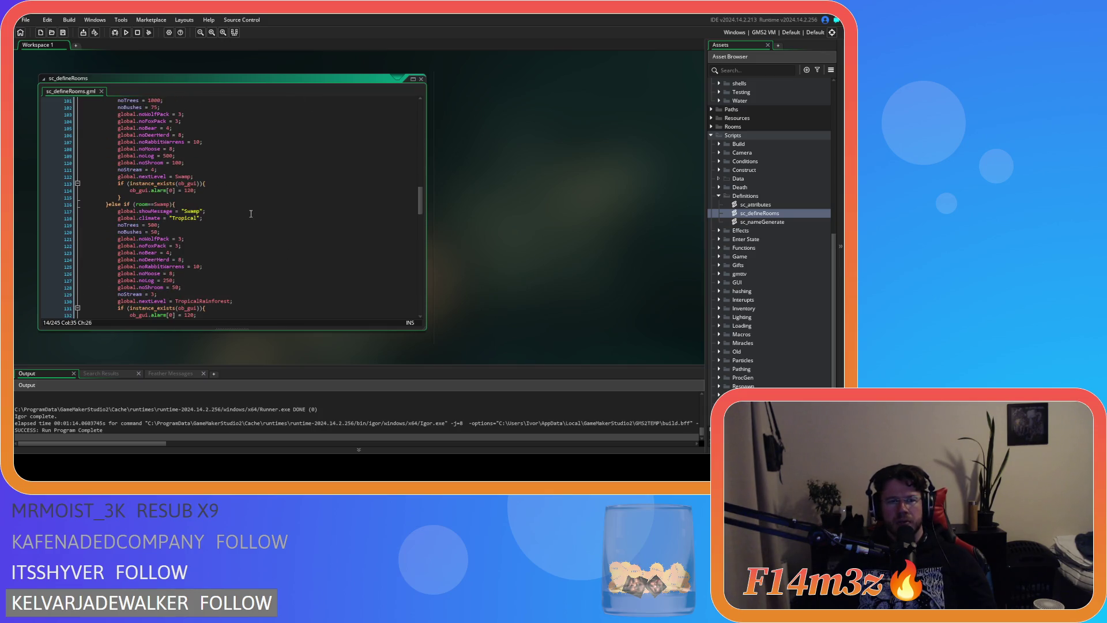
left_click_drag(253, 154, 278, 221)
left_click(278, 201)
scroll(293, 206, "up", 10)
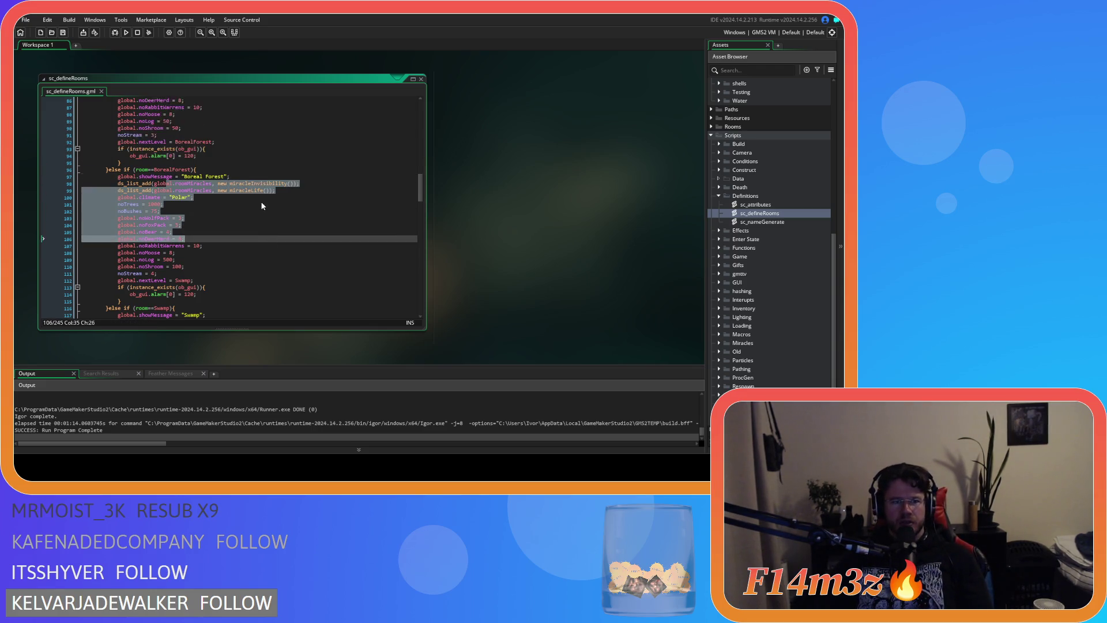
scroll(329, 216, "down", 2)
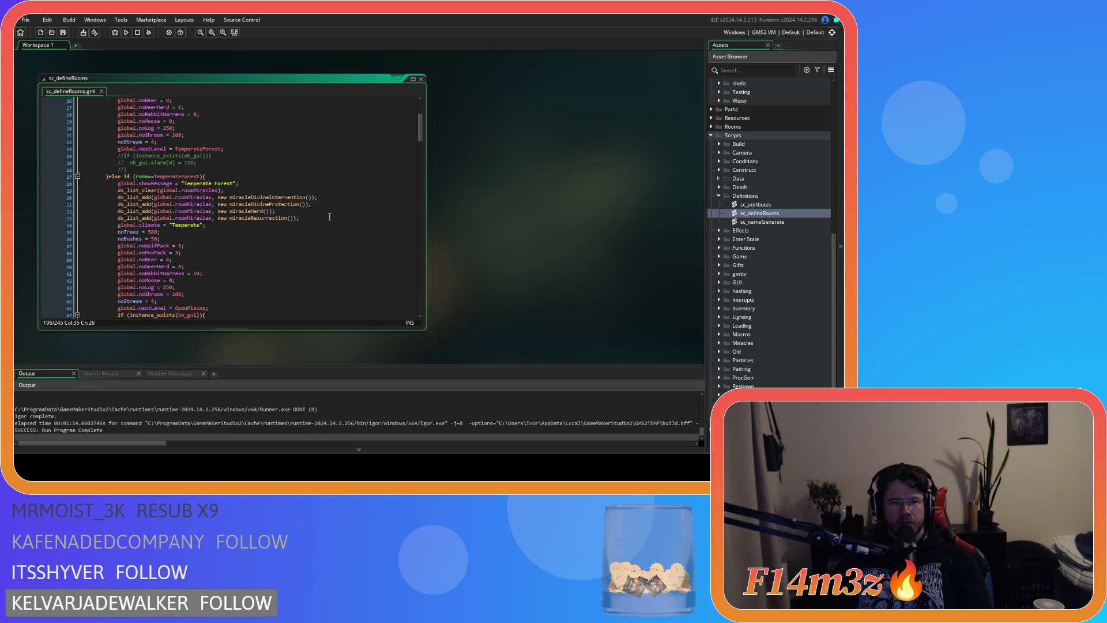
scroll(329, 217, "down", 9)
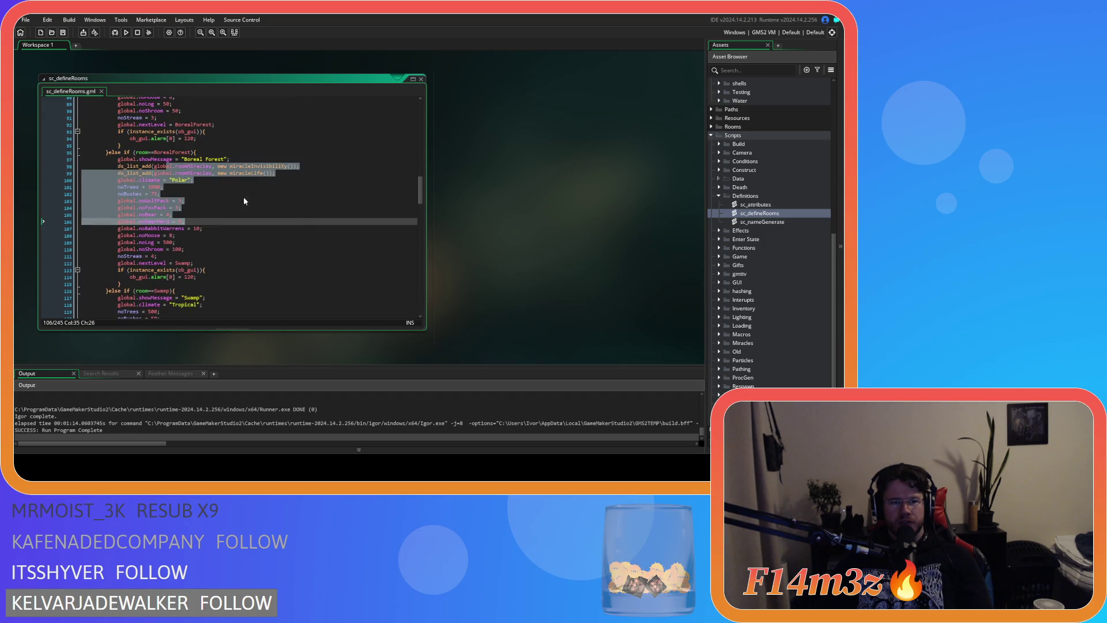
left_click(205, 180)
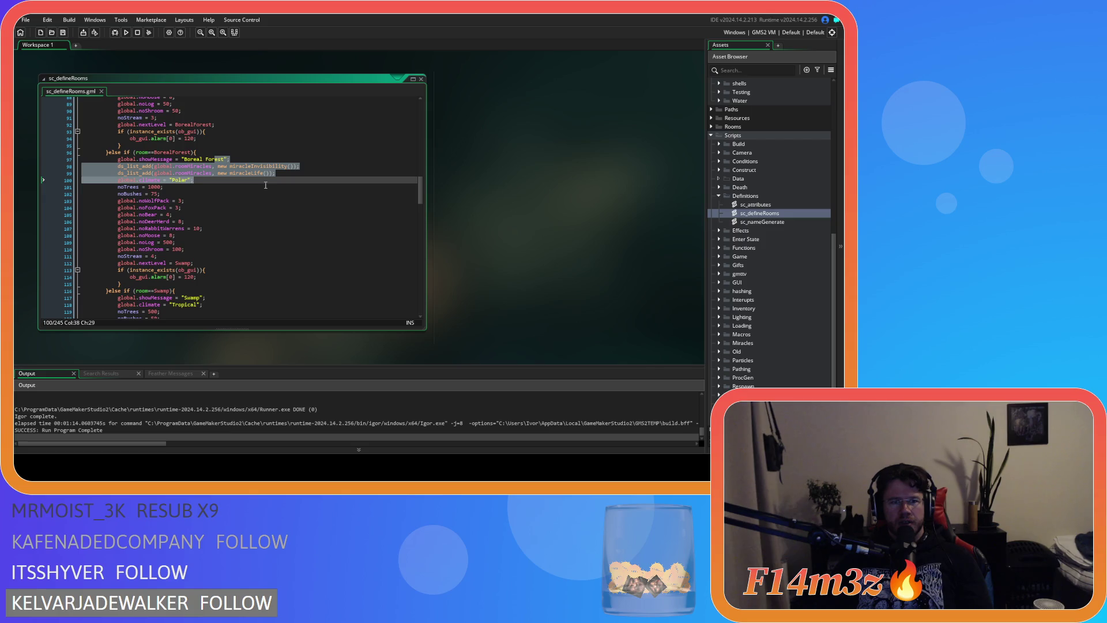
Step: Mark a range of the Swamp room's settings lines
scroll(268, 185, "down", 9)
scroll(205, 147, "up", 2)
left_click_drag(137, 149, 202, 204)
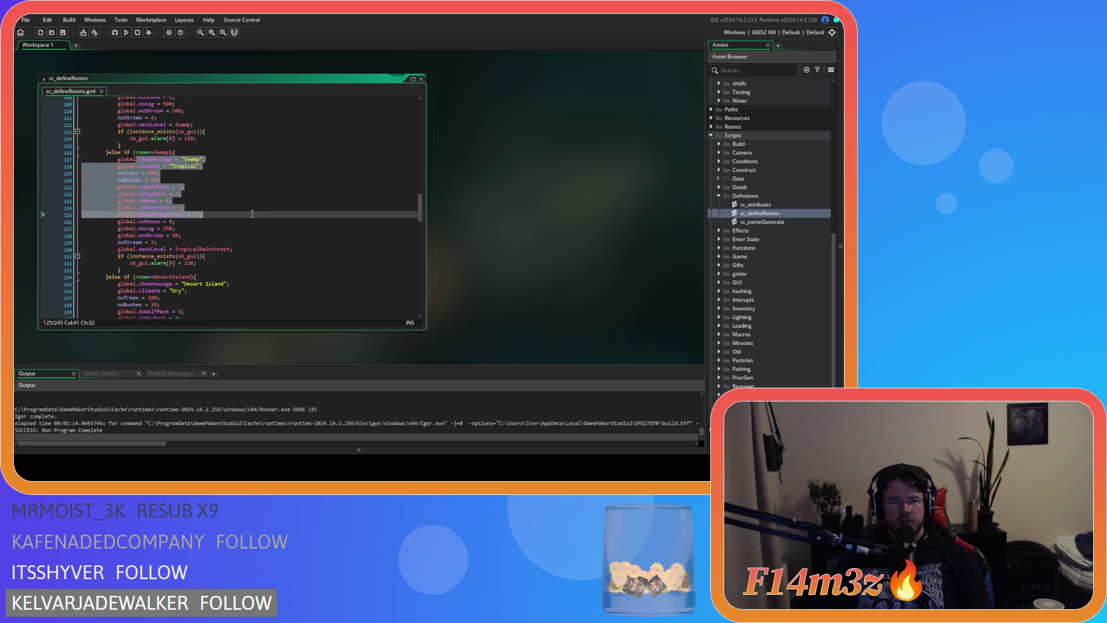
scroll(252, 213, "up", 5)
scroll(252, 214, "down", 9)
left_click_drag(134, 184, 216, 241)
scroll(217, 241, "up", 5)
left_click(182, 218)
scroll(217, 225, "down", 5)
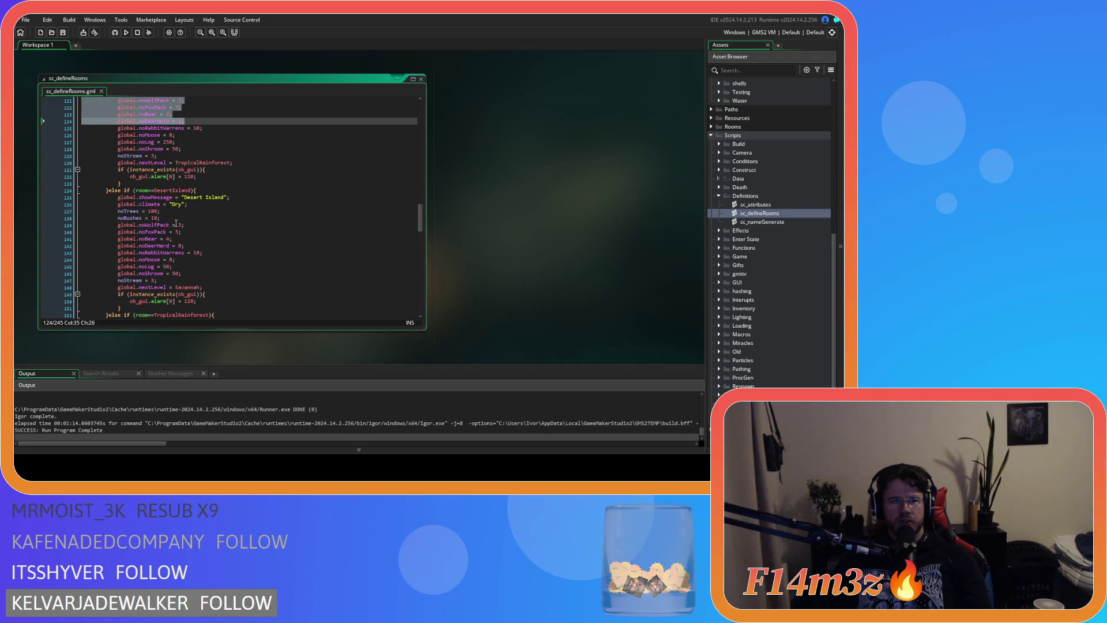
left_click(206, 197, "shift")
scroll(223, 225, "up", 20)
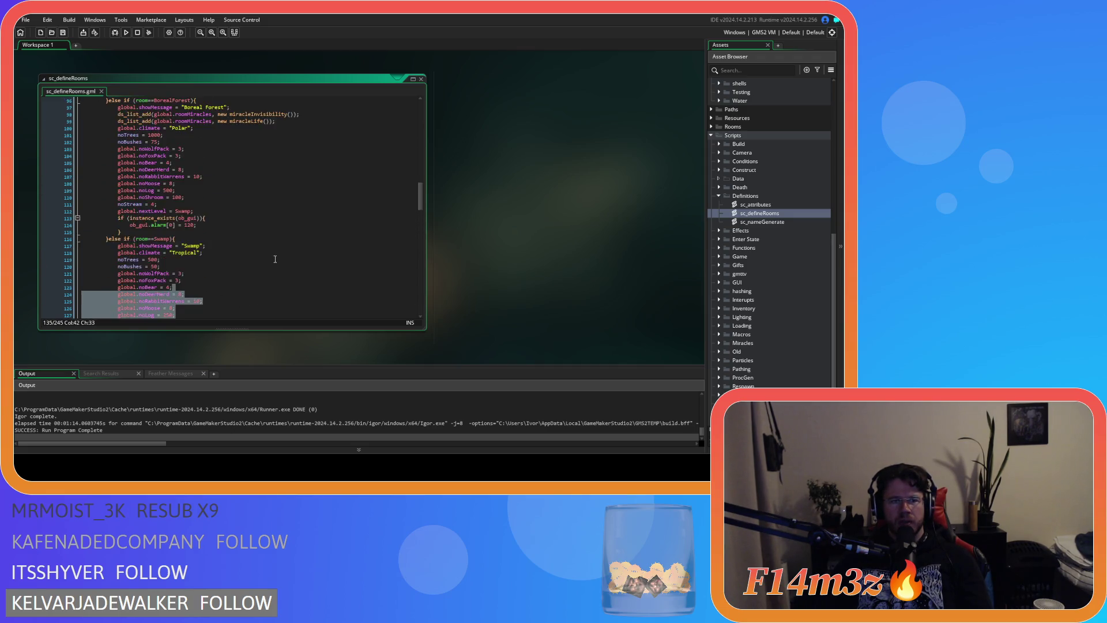
scroll(264, 241, "up", 9)
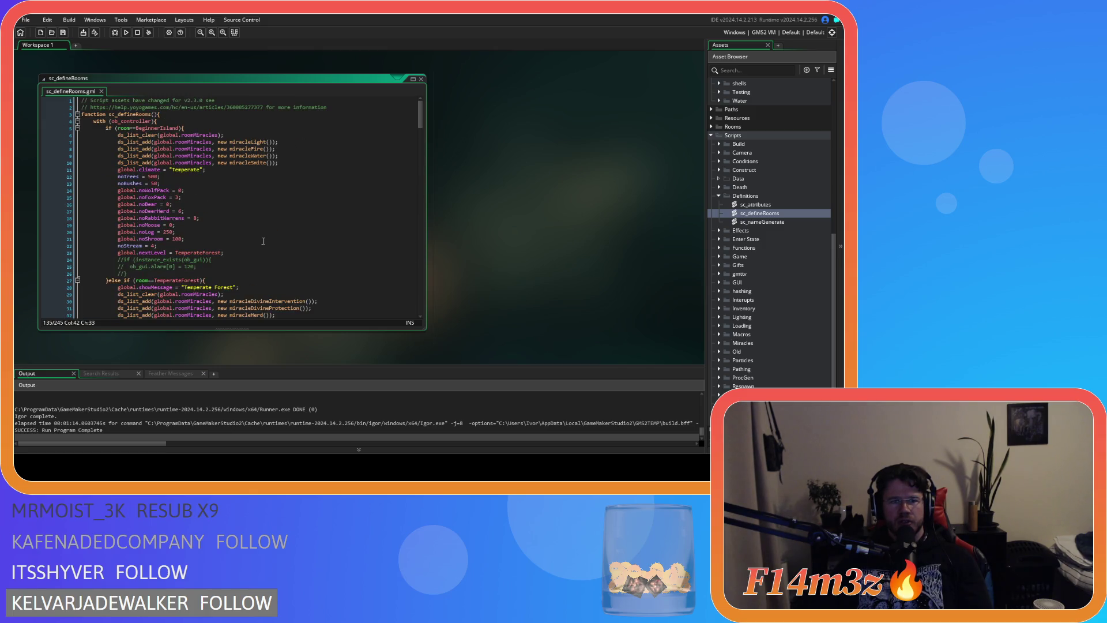
Step: Select room settings from Beginner Island down through Boreal Forest into Desert Island
left_click_drag(166, 133, 213, 206)
scroll(264, 214, "down", 11)
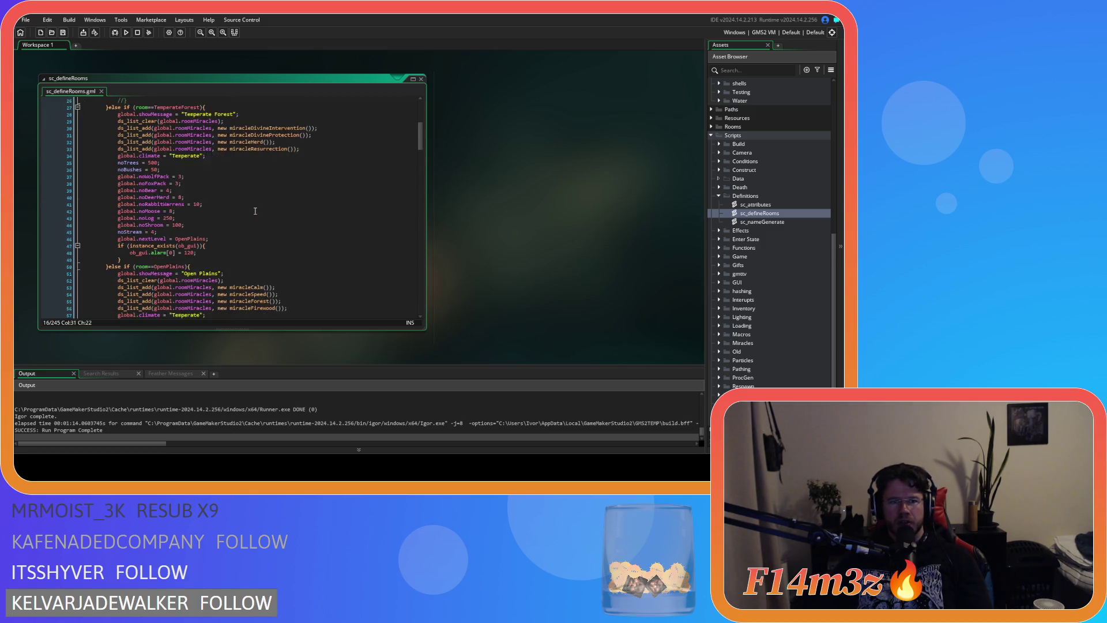
scroll(237, 170, "down", 7)
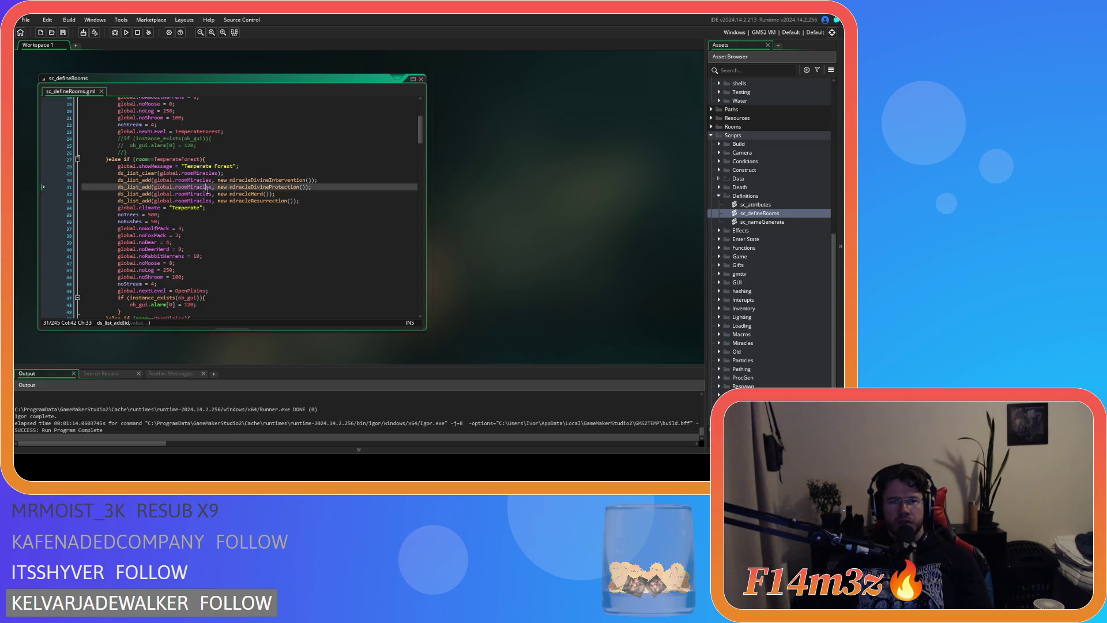
left_click(266, 207, "shift")
scroll(268, 204, "down", 4)
scroll(268, 203, "down", 12)
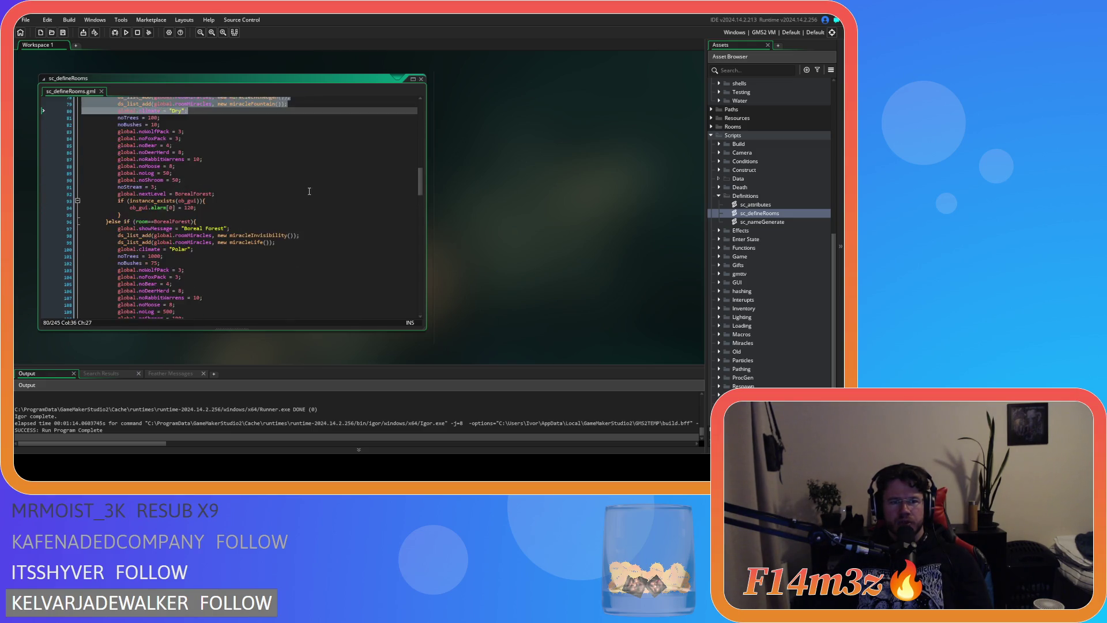
left_click(266, 176, "shift")
scroll(266, 189, "down", 3)
scroll(266, 189, "down", 5)
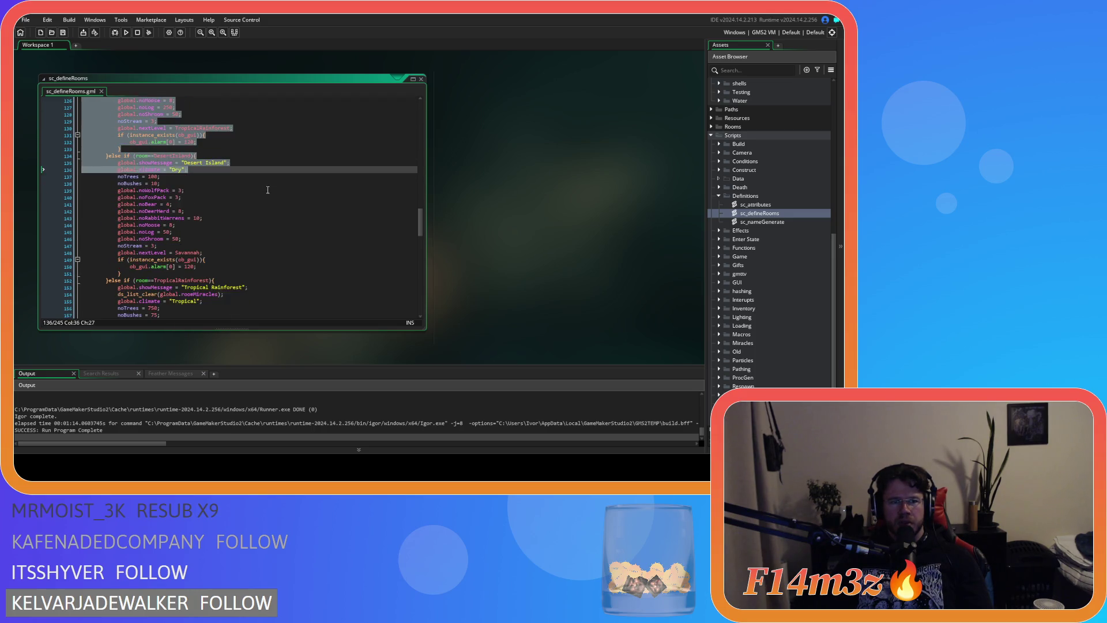
left_click(296, 201, "shift")
Step: Mark the room-block text from line 97 down to line 143
left_click(273, 222)
scroll(273, 223, "up", 9)
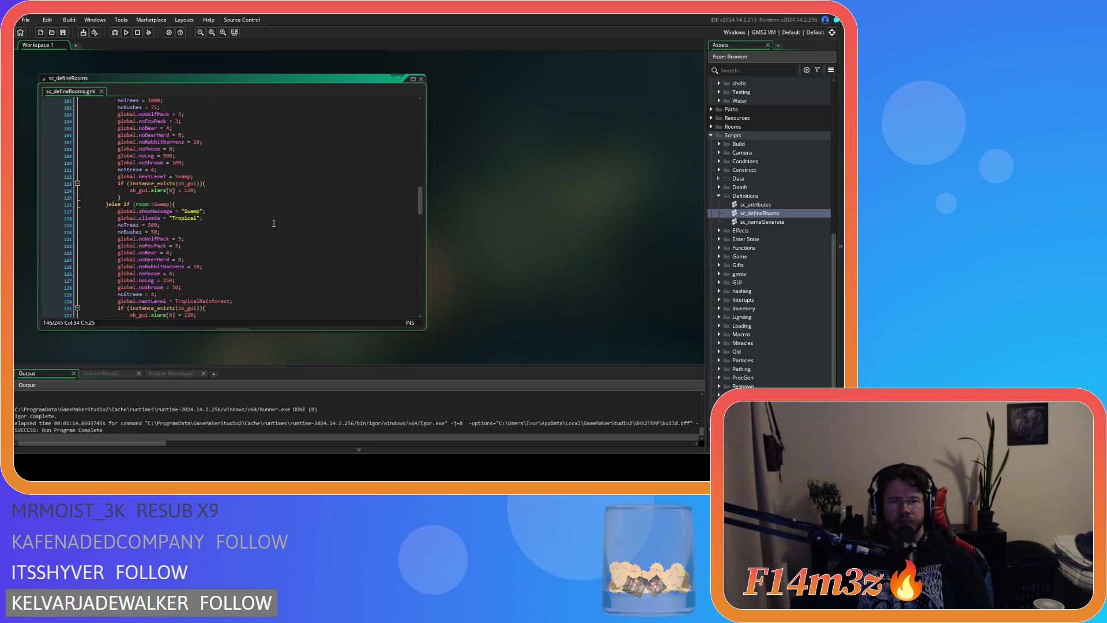
left_click(271, 177)
scroll(276, 241, "down", 6)
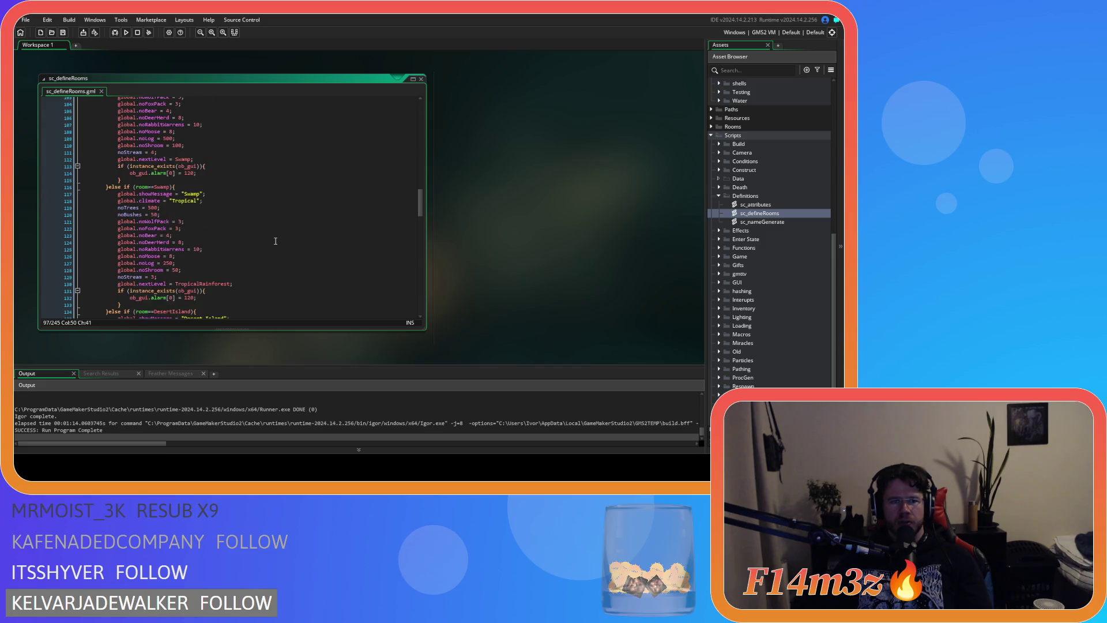
scroll(275, 241, "down", 3)
left_click(275, 235, "shift")
scroll(275, 233, "up", 9)
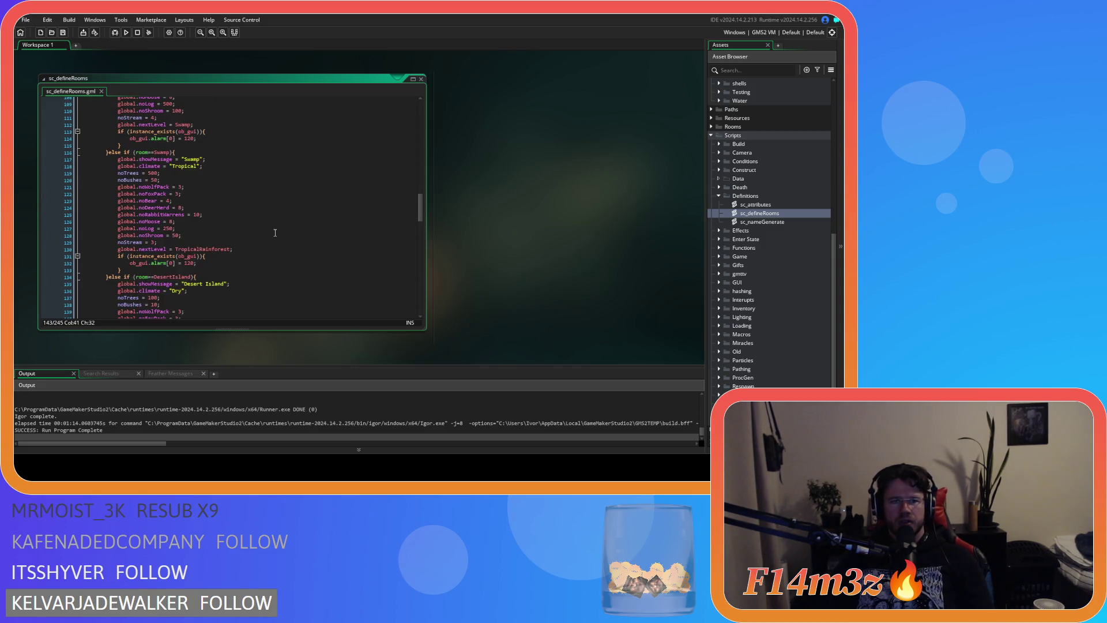
scroll(275, 232, "down", 3)
scroll(275, 232, "up", 6)
Step: Select Boreal Forest lines 101–112, then overwrite Swamp lines 116–129 with the clipboard
left_click_drag(253, 177, 243, 281)
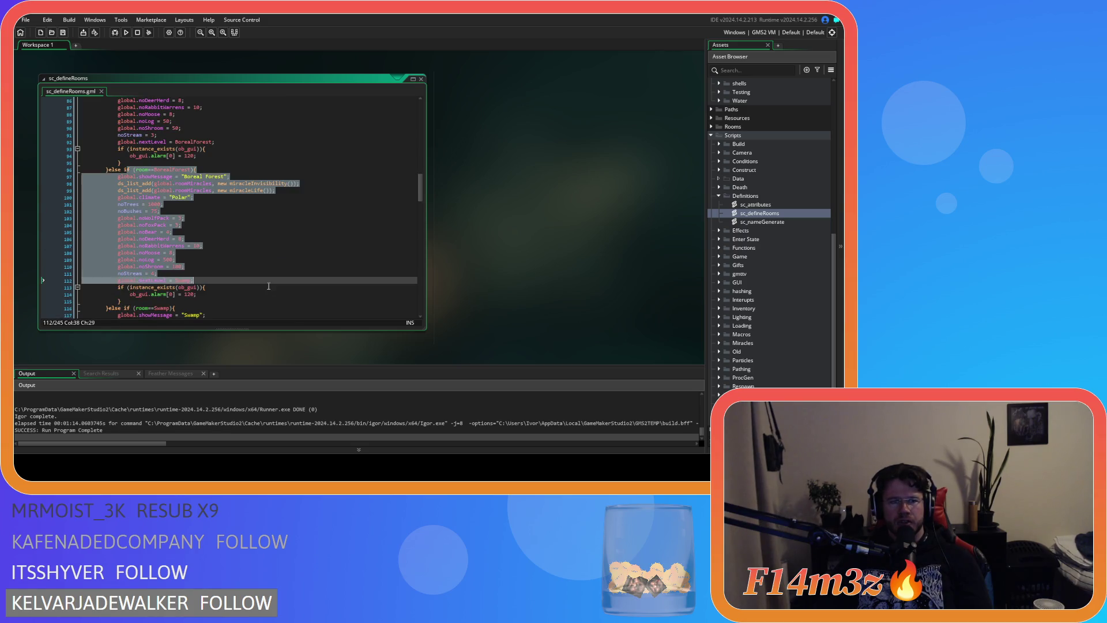
scroll(235, 239, "down", 5)
mouse_move(83, 204)
left_mouse_down()
mouse_move(265, 252)
mouse_move(283, 294)
left_mouse_up()
scroll(283, 295, "down", 5)
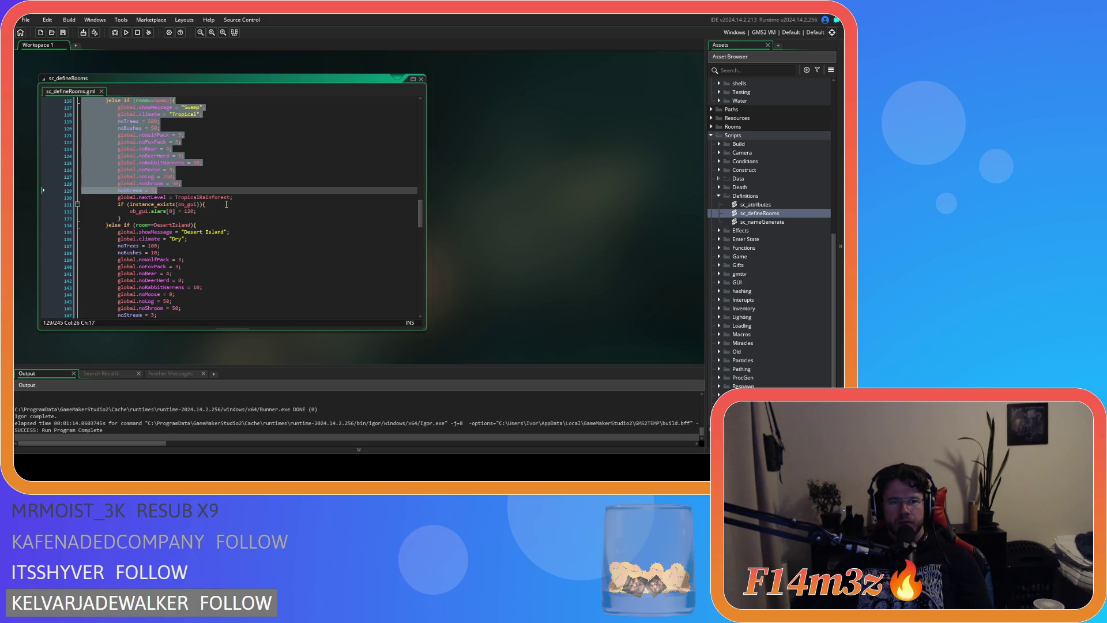
key("ctrl+v")
Step: Review the reordered room blocks and bring up the workspace's window options
scroll(245, 250, "up", 12)
scroll(245, 250, "up", 20)
scroll(229, 228, "down", 20)
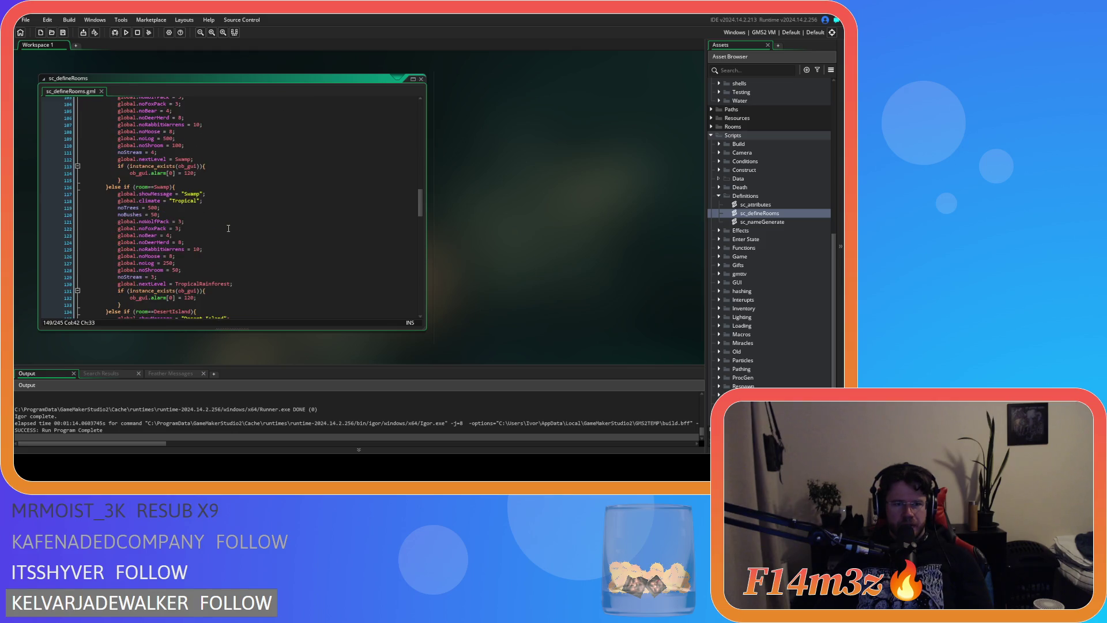
scroll(229, 228, "up", 2)
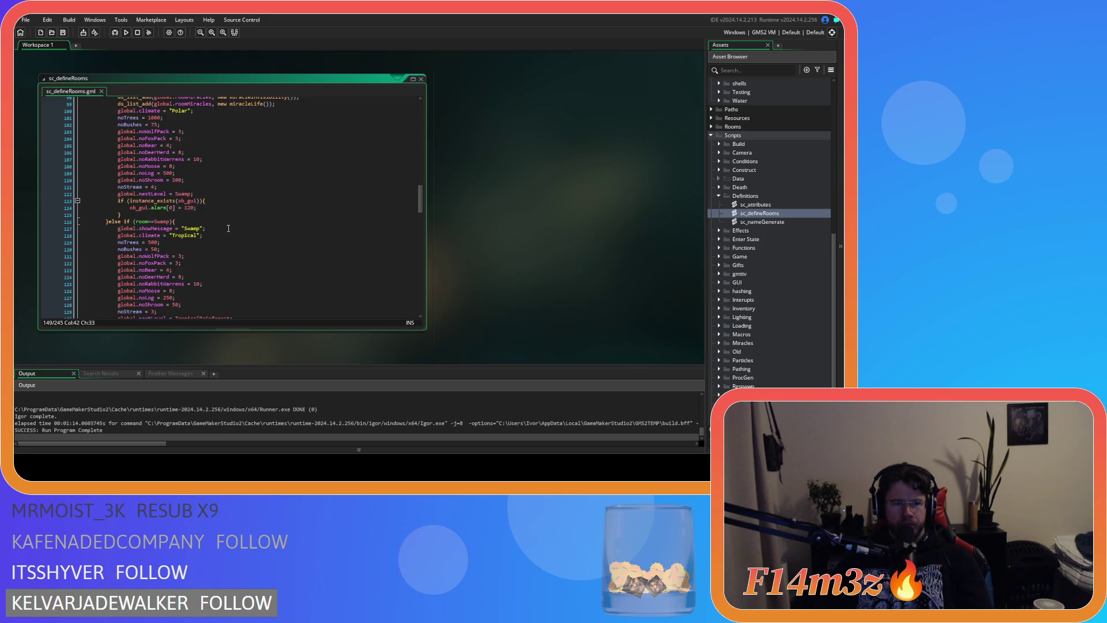
scroll(228, 228, "up", 5)
left_click_drag(132, 201, 275, 259)
scroll(275, 258, "up", 5)
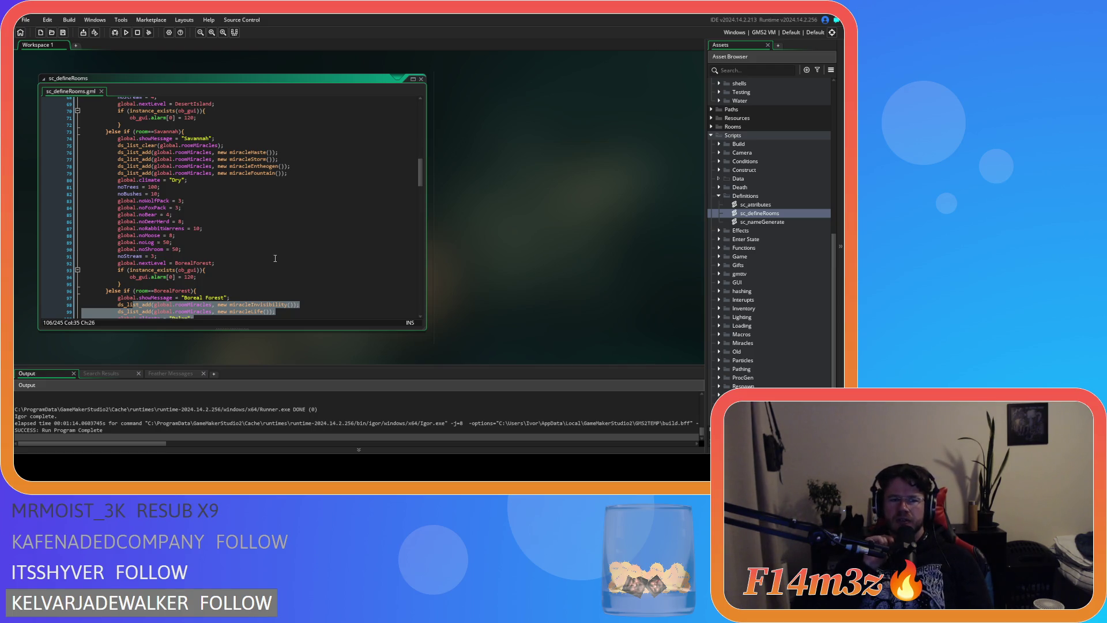
scroll(275, 258, "up", 14)
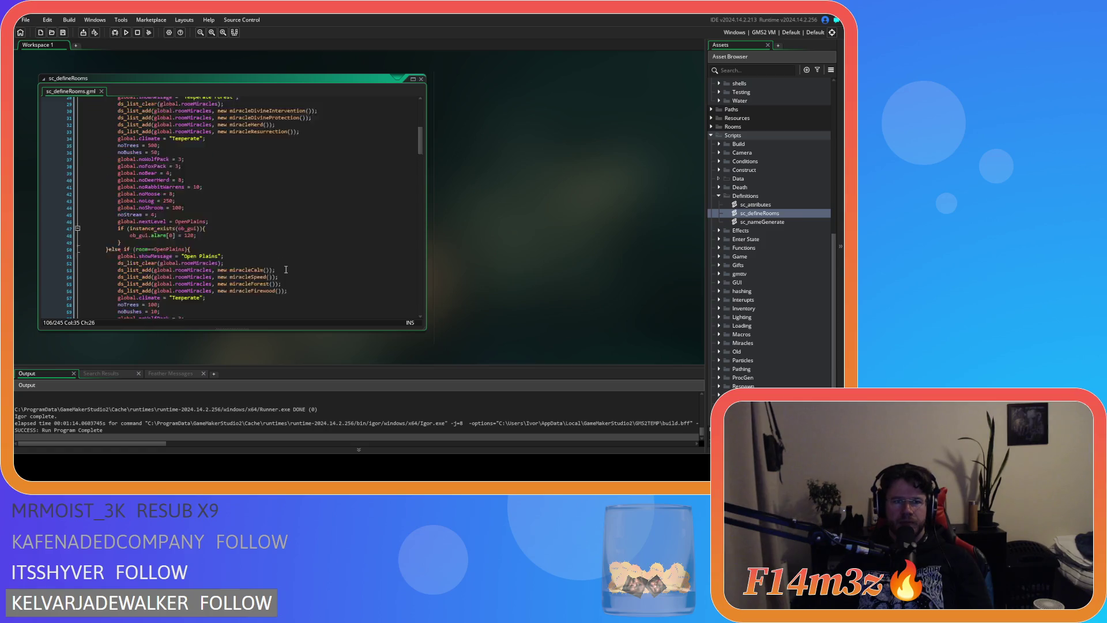
scroll(286, 270, "up", 3)
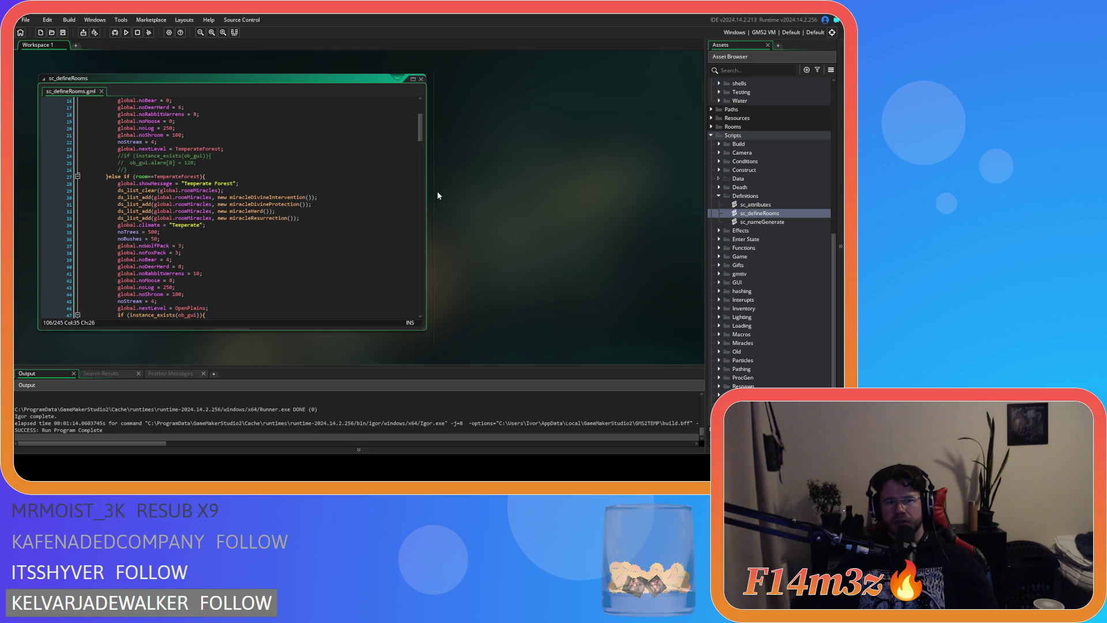
right_click(478, 169)
Step: Close all open code windows and collapse the Definitions, Scripts, Game and Objects asset folders
left_click(542, 199)
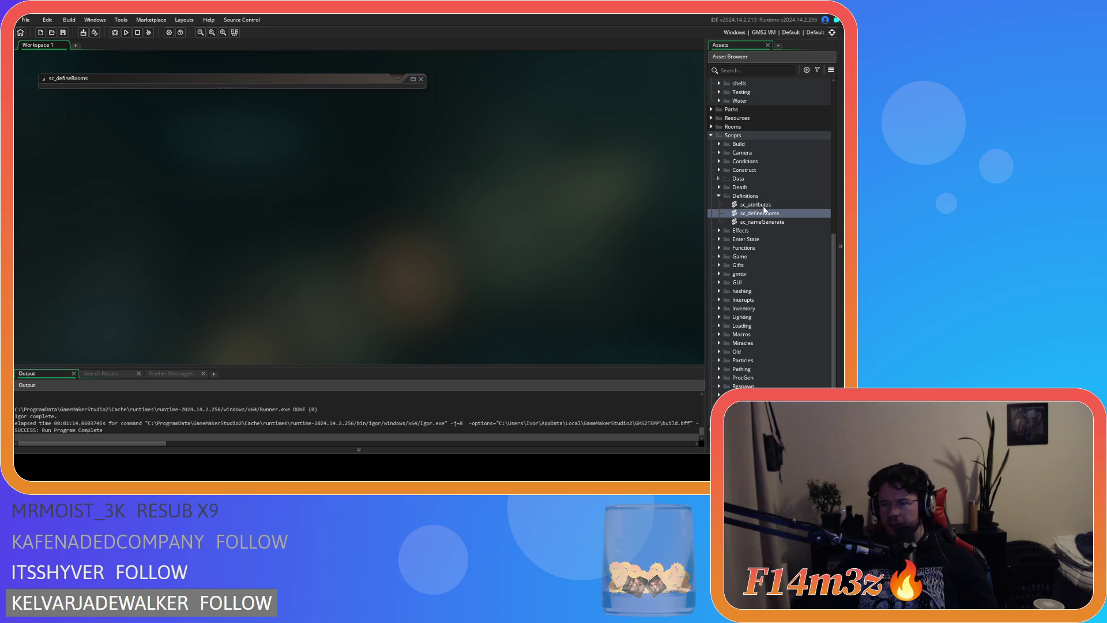
left_click(718, 195)
left_click(712, 137)
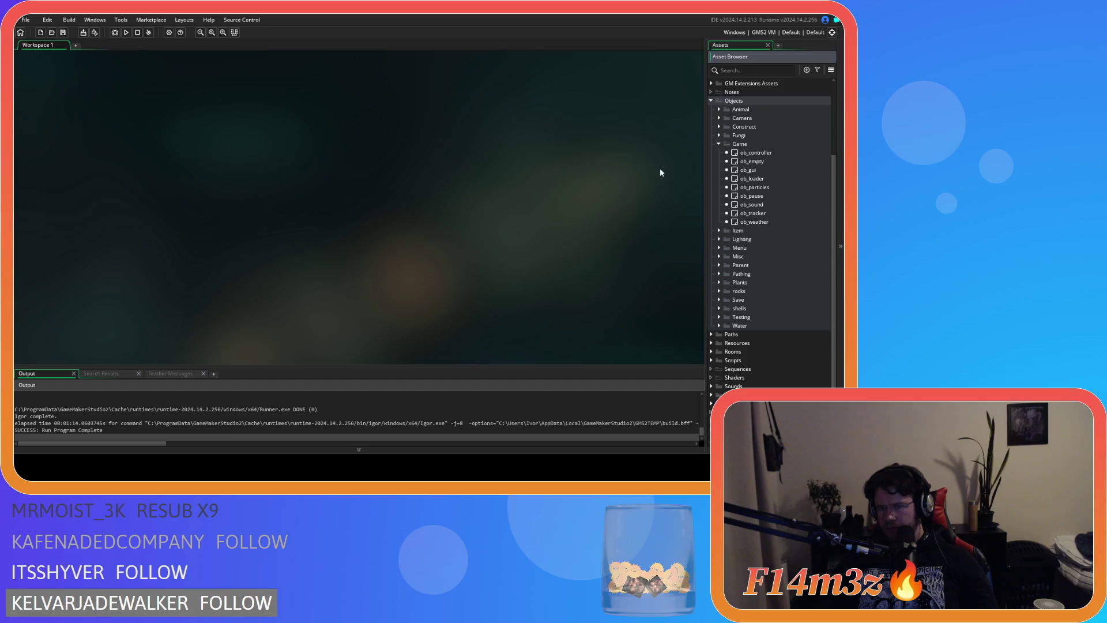
left_click(718, 145)
left_click(712, 178)
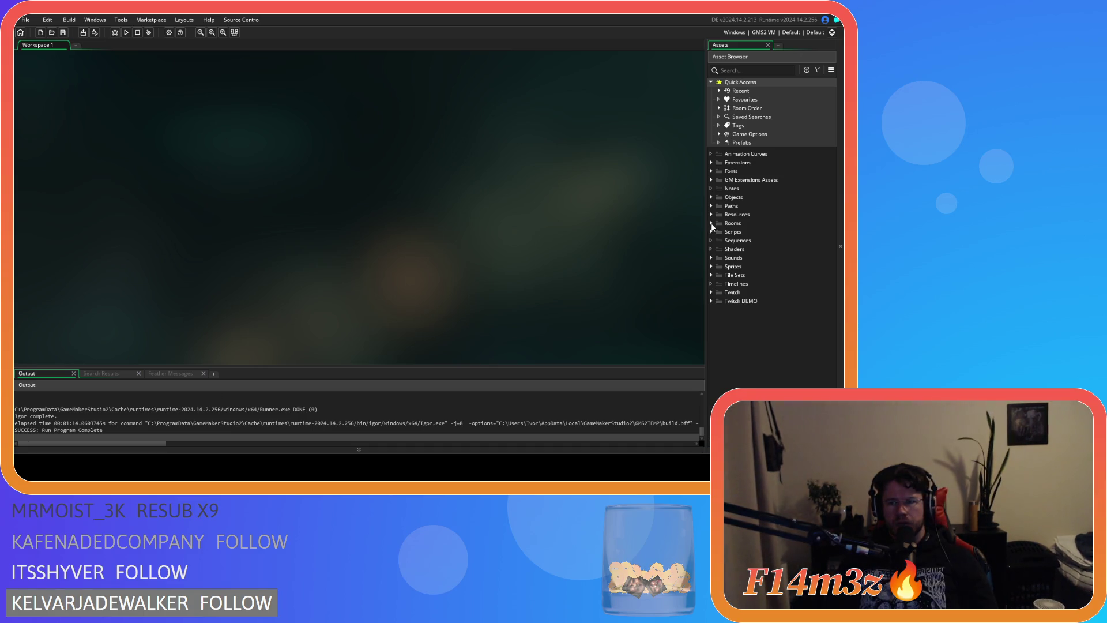
left_click(711, 223)
left_click(711, 224)
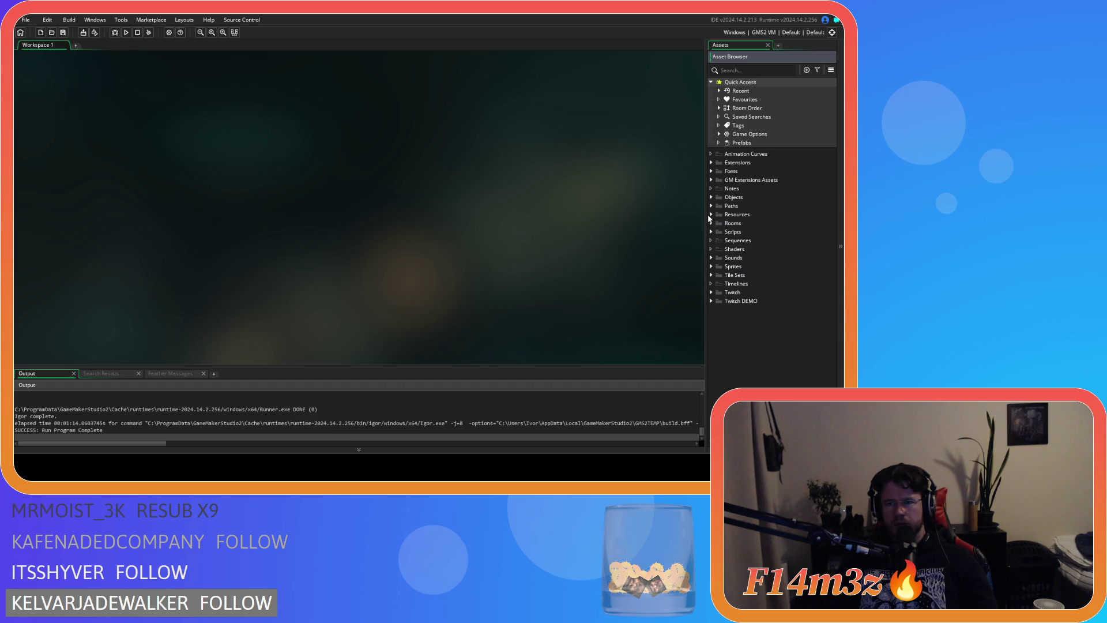
left_click(711, 231)
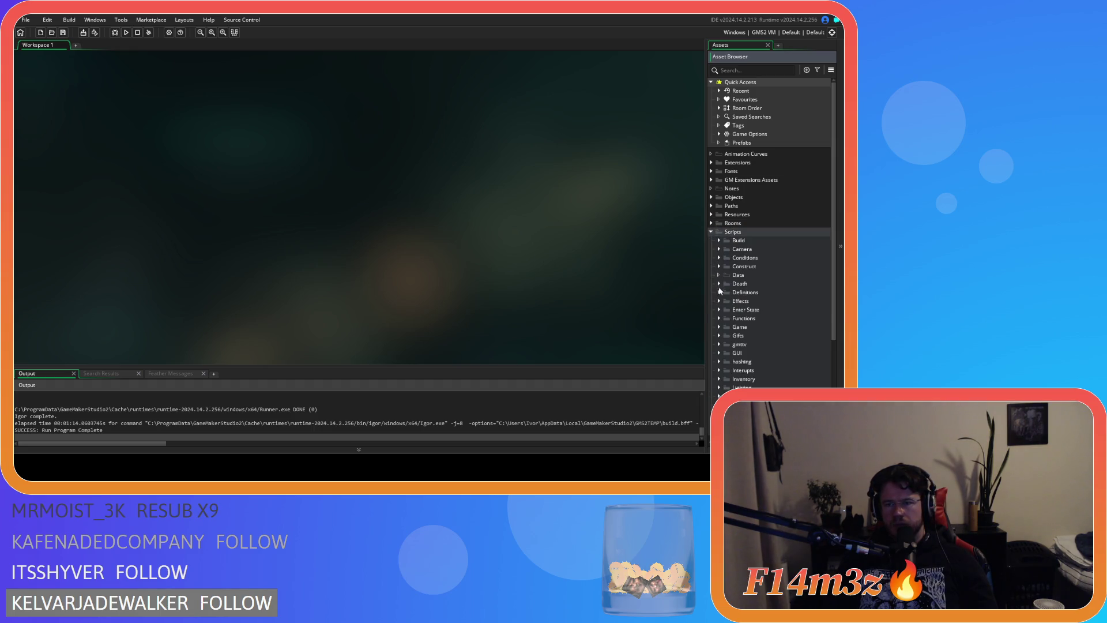
left_click(719, 292)
double_click(761, 311)
scroll(299, 197, "down", 7)
scroll(248, 196, "up", 10)
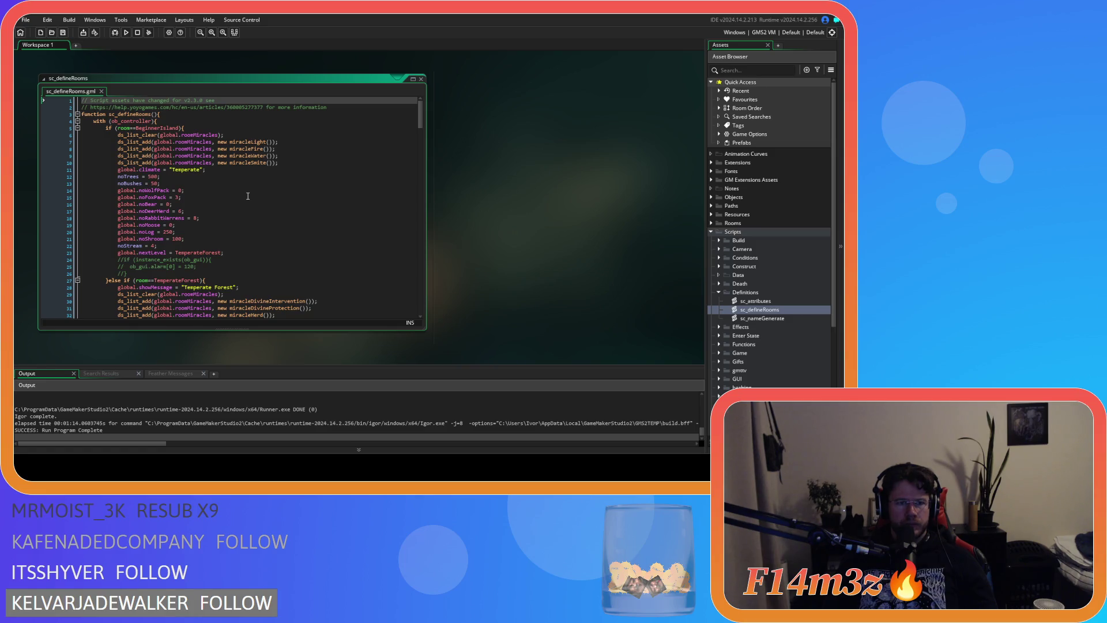
scroll(247, 196, "down", 15)
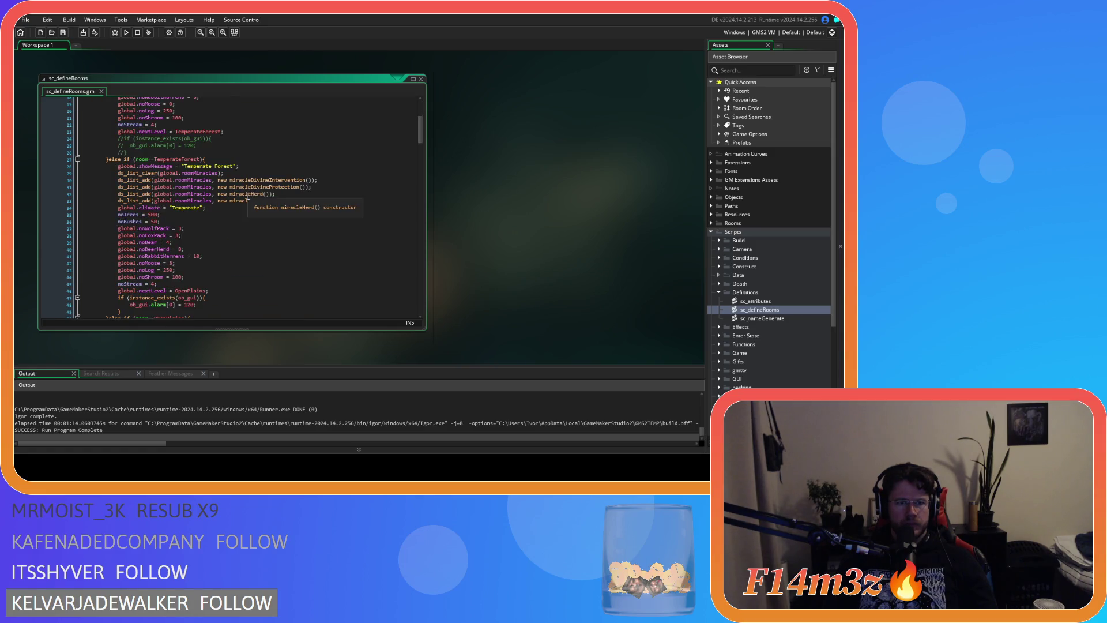
scroll(248, 196, "down", 5)
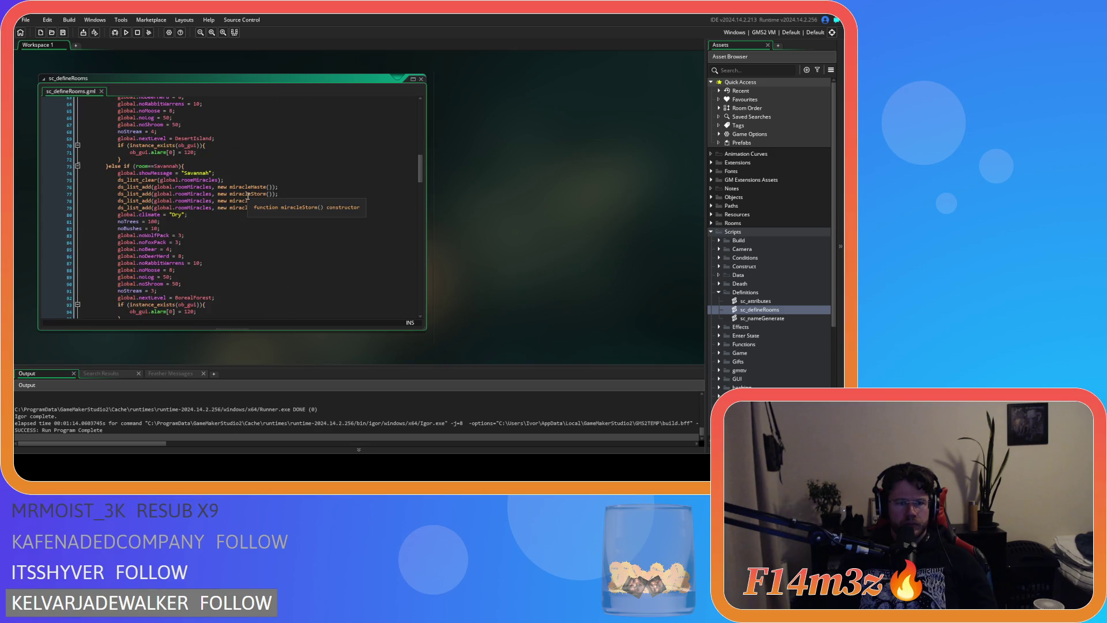
scroll(248, 196, "down", 20)
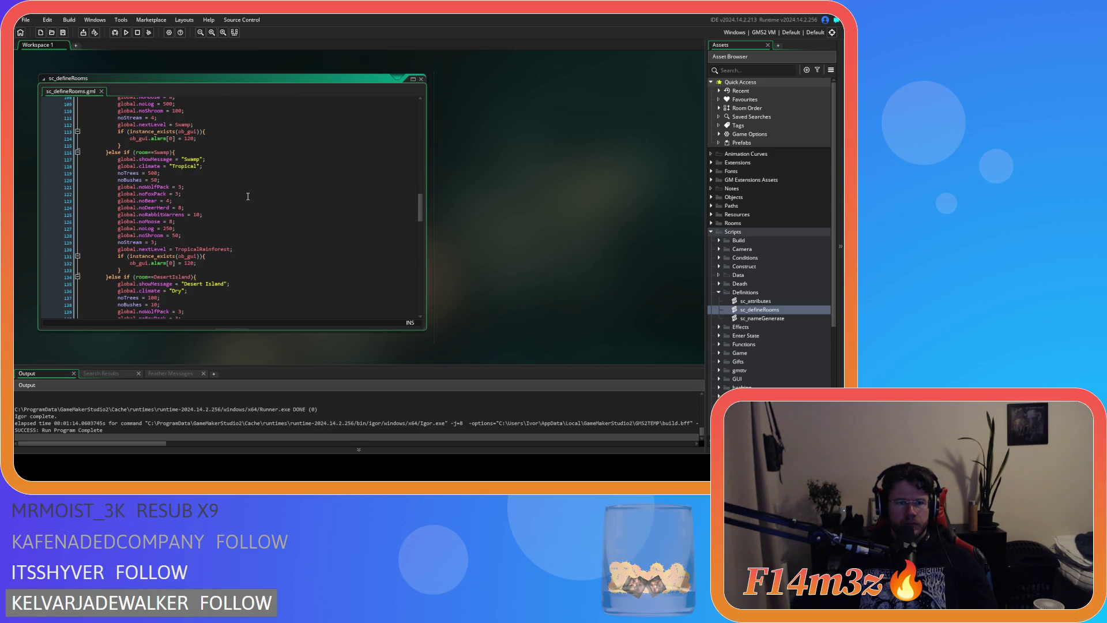
scroll(248, 196, "down", 13)
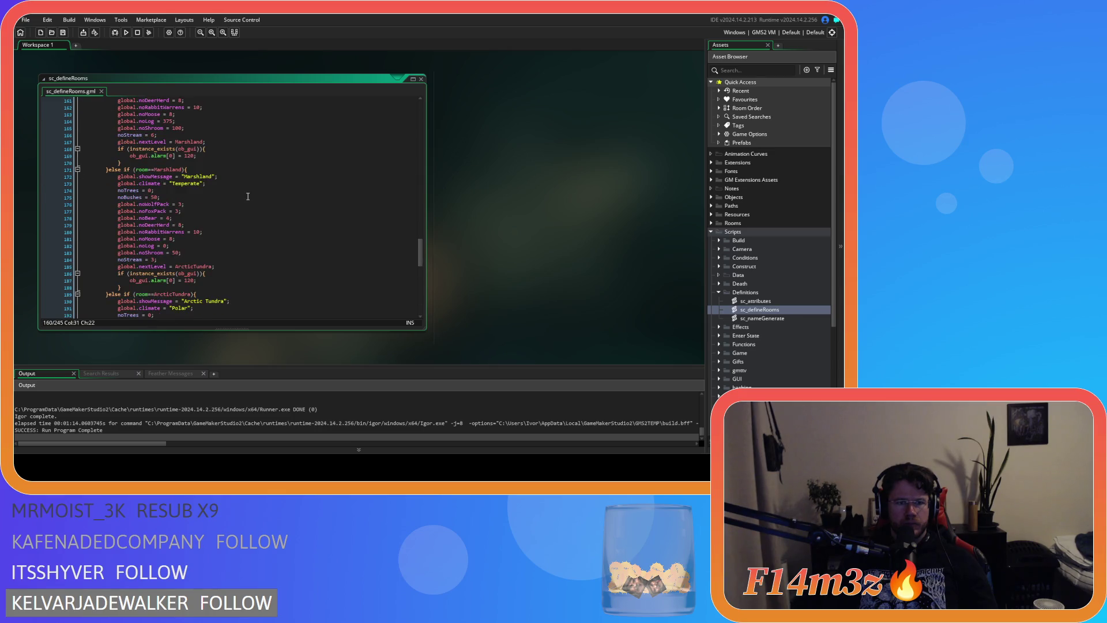
scroll(248, 196, "down", 8)
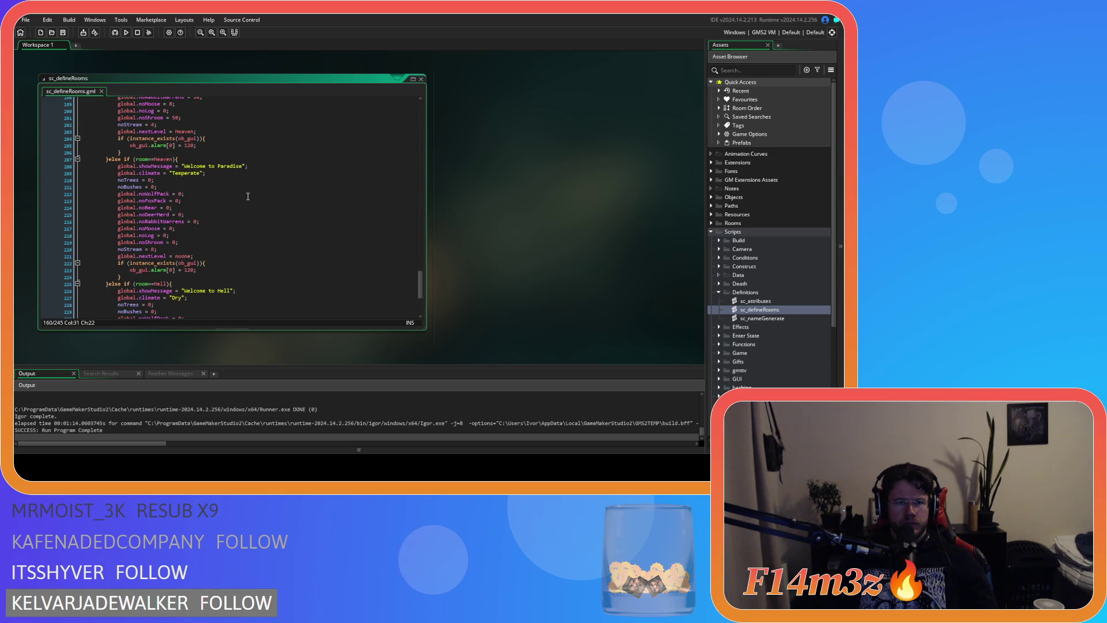
scroll(248, 196, "down", 4)
right_click(466, 159)
mouse_move(487, 171)
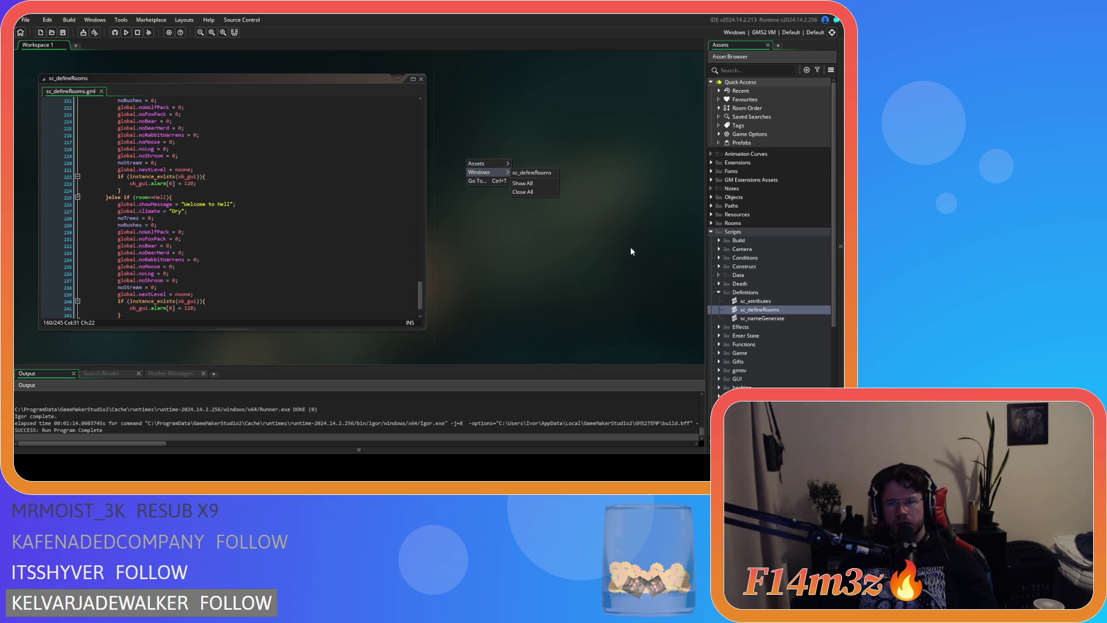
left_click(530, 193)
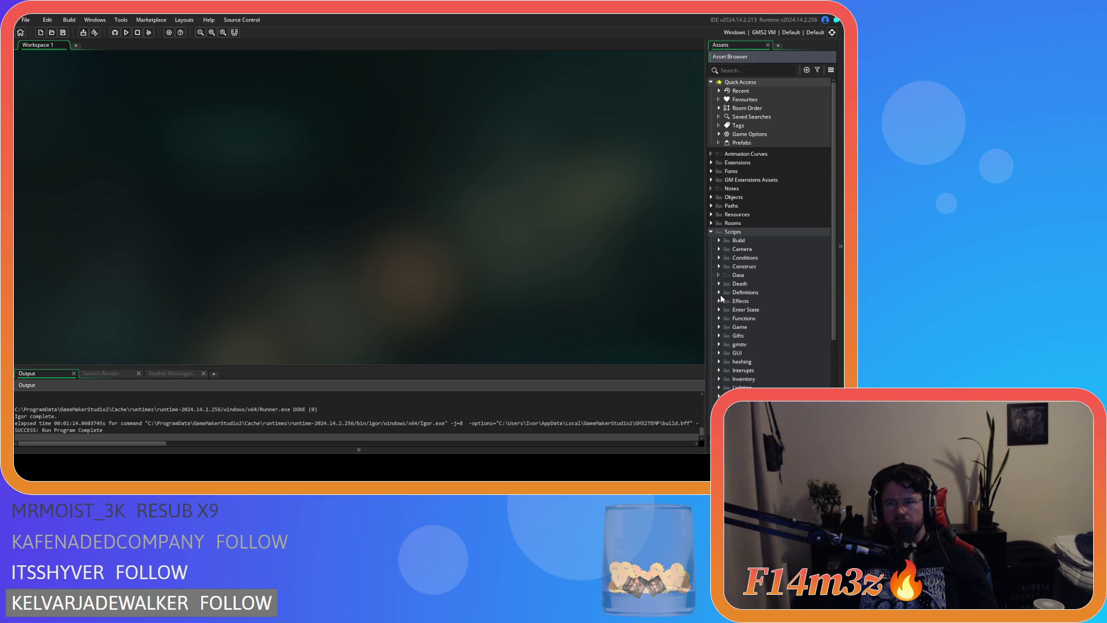